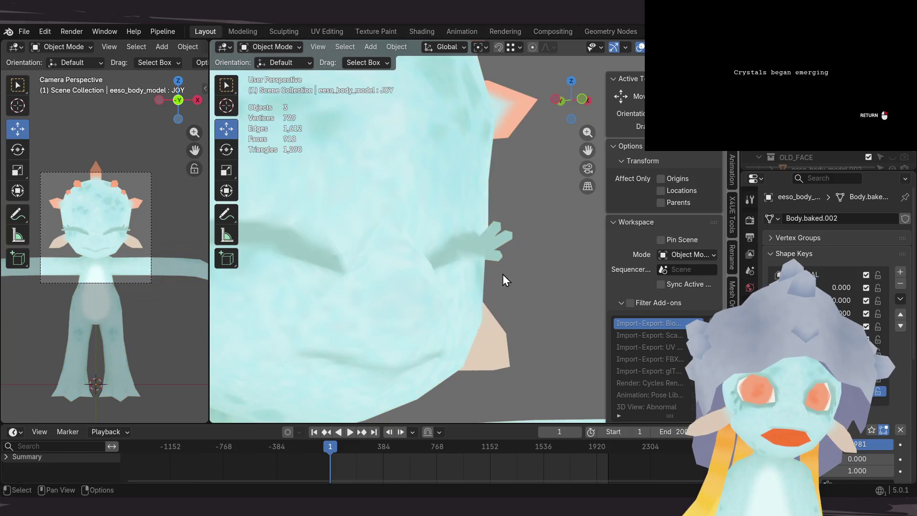
Step: Save the .blend file and orbit around the alien's head to review the closed, smiling eyes
key(ctrl+s)
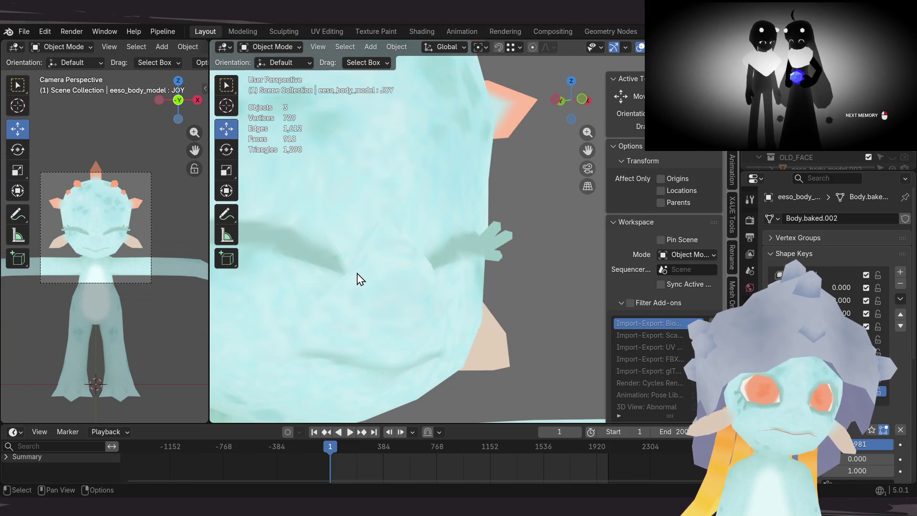
scroll(356, 279, up, 1)
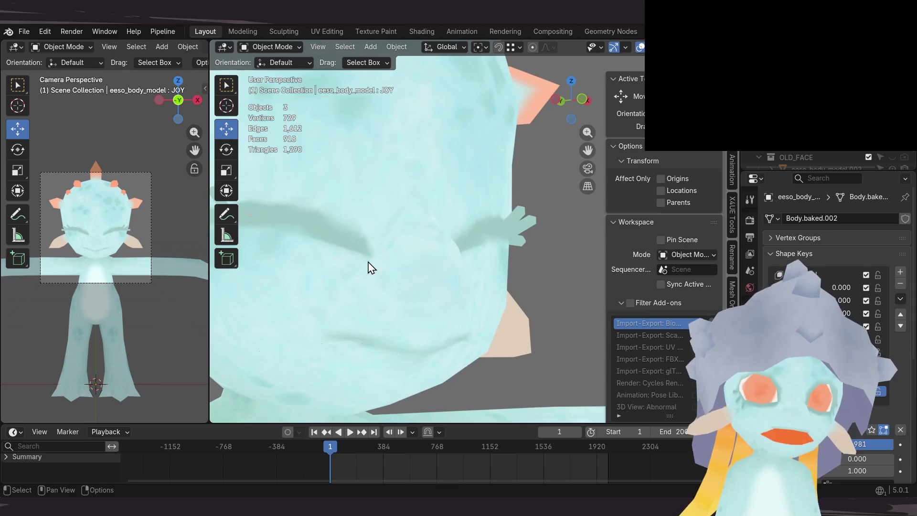
scroll(371, 266, up, 1)
scroll(364, 272, up, 1)
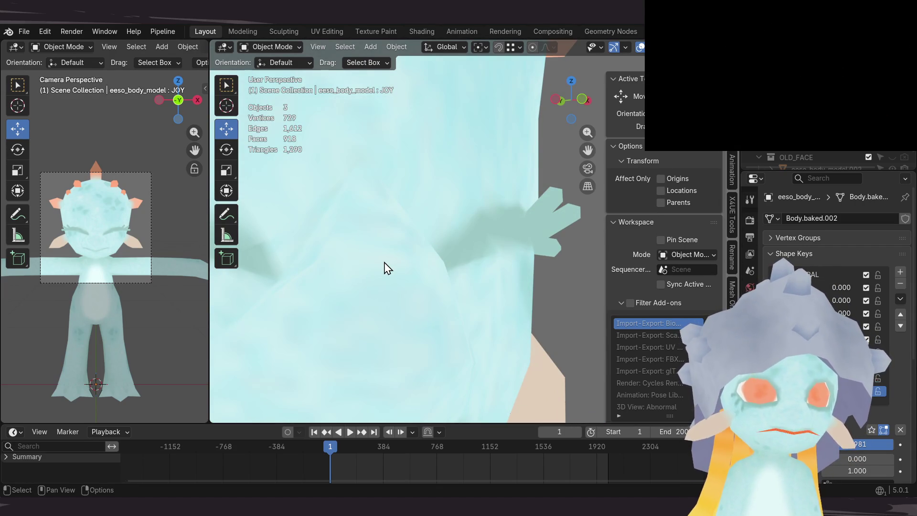
scroll(463, 275, down, 1)
scroll(458, 244, down, 2)
scroll(466, 248, down, 1)
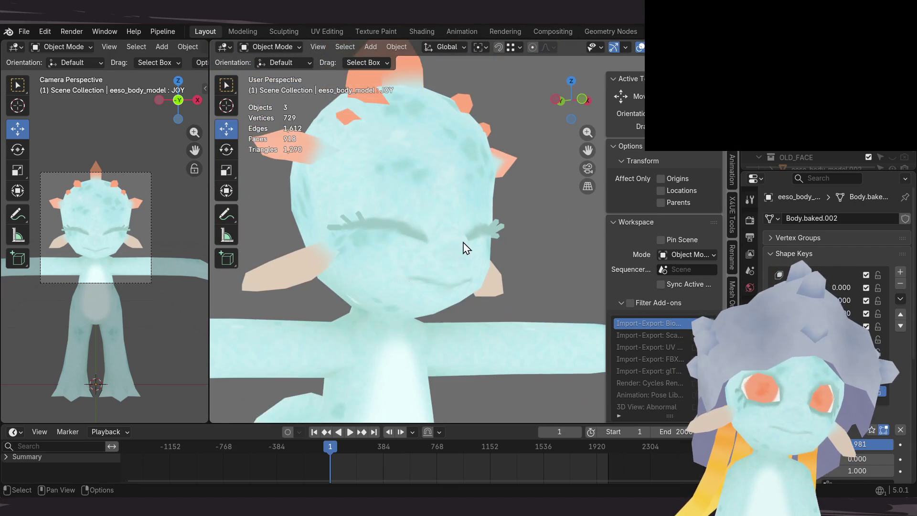
scroll(440, 290, down, 1)
mouse_move(440, 289)
middle_down()
mouse_move(302, 289)
mouse_move(476, 262)
mouse_move(523, 284)
mouse_move(495, 264)
mouse_move(476, 198)
middle_up()
key(ctrl+s)
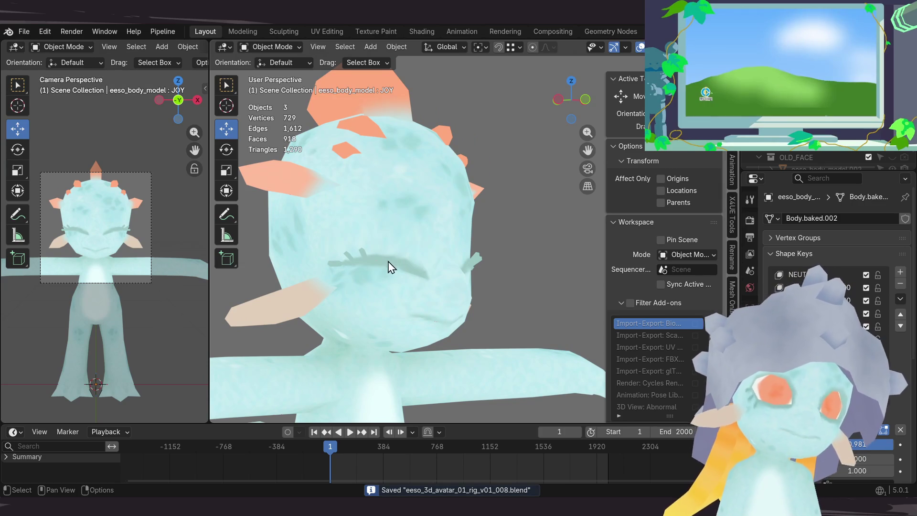
middle_drag(374, 250, 379, 250)
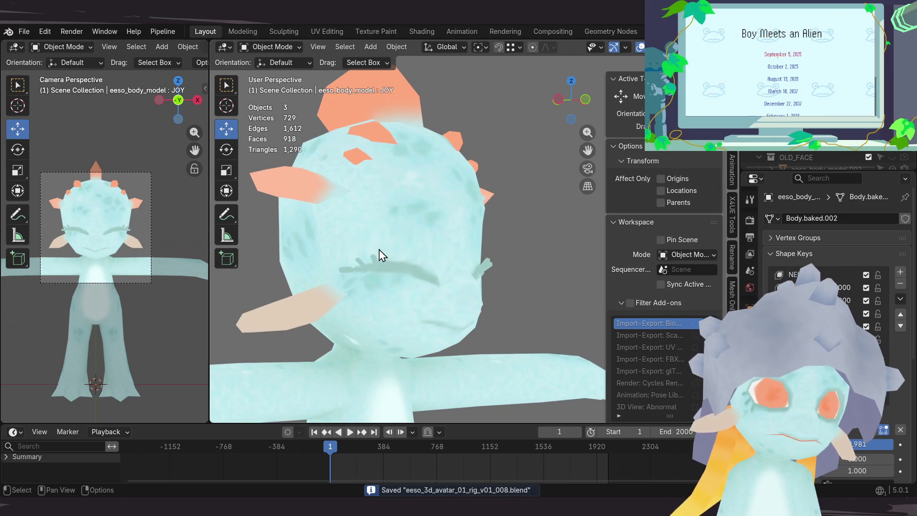
scroll(378, 255, up, 1)
scroll(378, 256, up, 1)
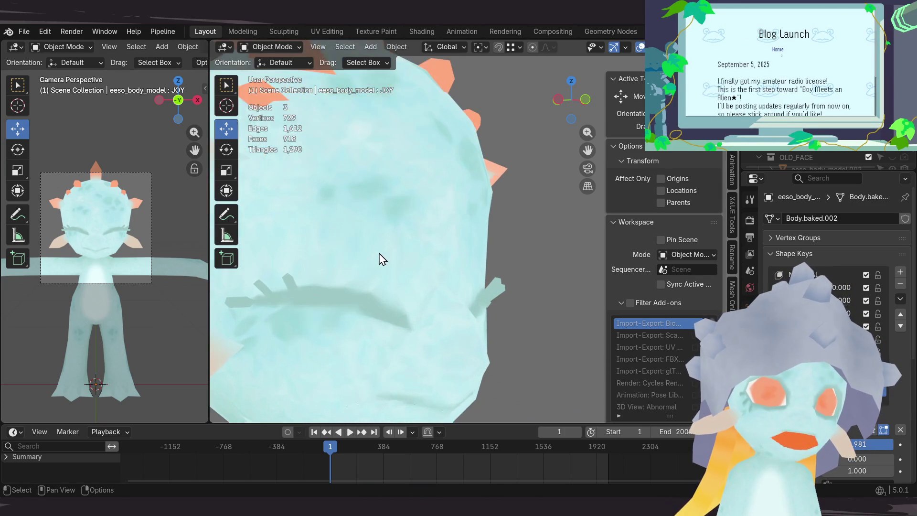
scroll(380, 253, up, 1)
scroll(384, 250, up, 1)
mouse_move(389, 262)
middle_down()
mouse_move(337, 230)
mouse_move(264, 238)
mouse_move(309, 241)
mouse_move(295, 235)
mouse_move(294, 292)
mouse_move(287, 220)
mouse_move(294, 236)
middle_up()
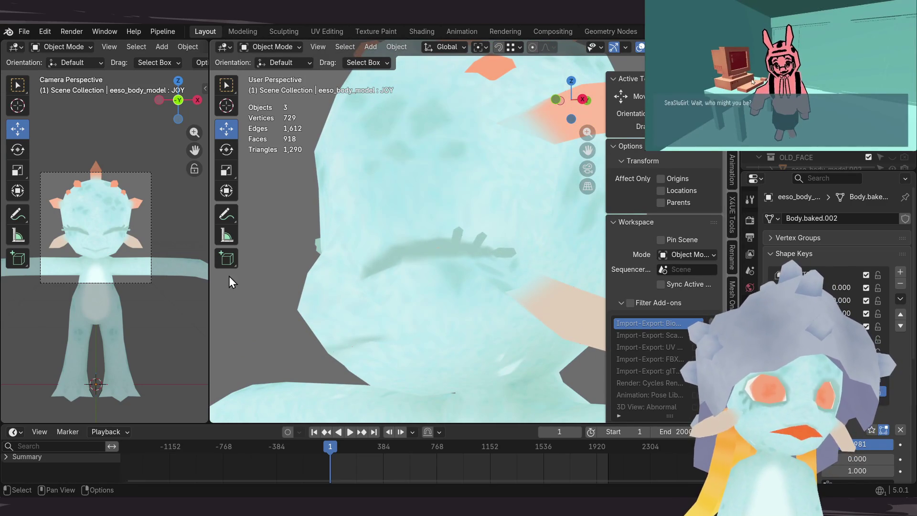
scroll(341, 293, down, 3)
scroll(344, 282, up, 3)
middle_drag(340, 291, 334, 289)
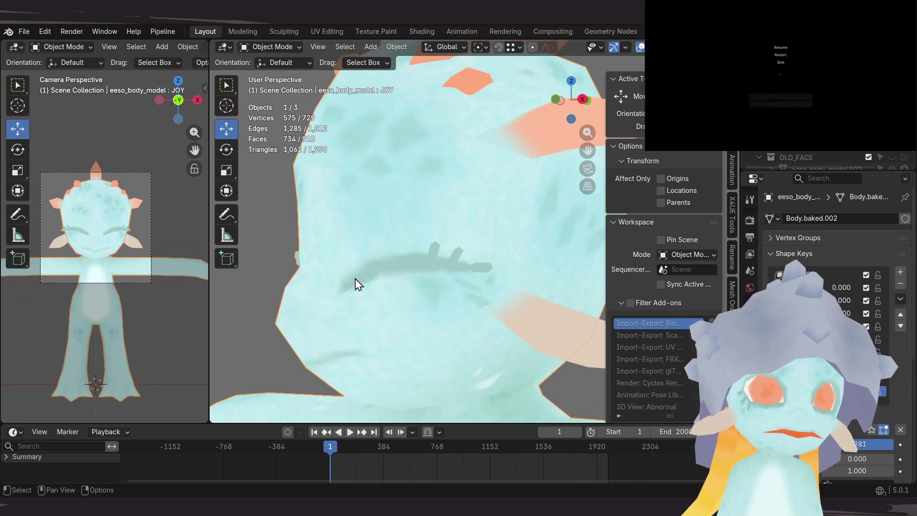
mouse_move(359, 252)
middle_down()
mouse_move(324, 210)
mouse_move(502, 253)
mouse_move(532, 270)
middle_up()
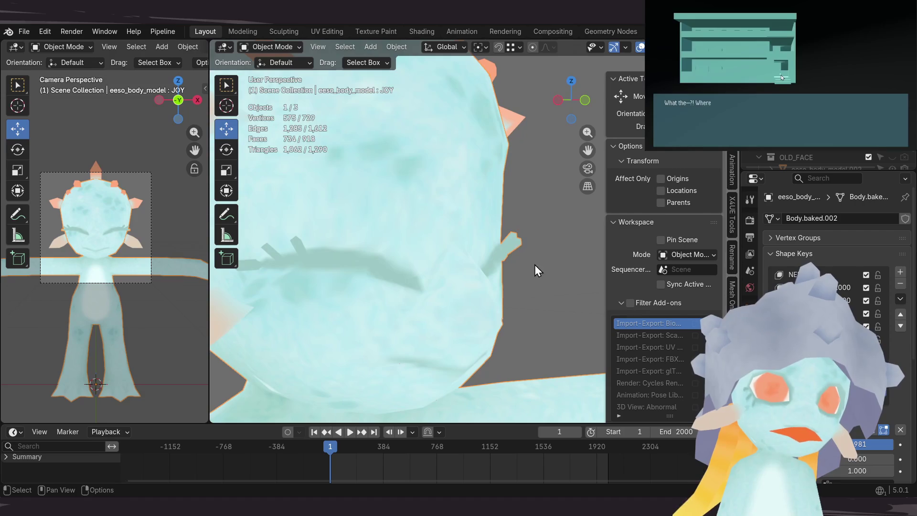
mouse_move(446, 265)
middle_down()
mouse_move(463, 208)
mouse_move(377, 205)
mouse_move(322, 232)
mouse_move(318, 261)
mouse_move(356, 221)
mouse_move(330, 205)
mouse_move(378, 243)
middle_up()
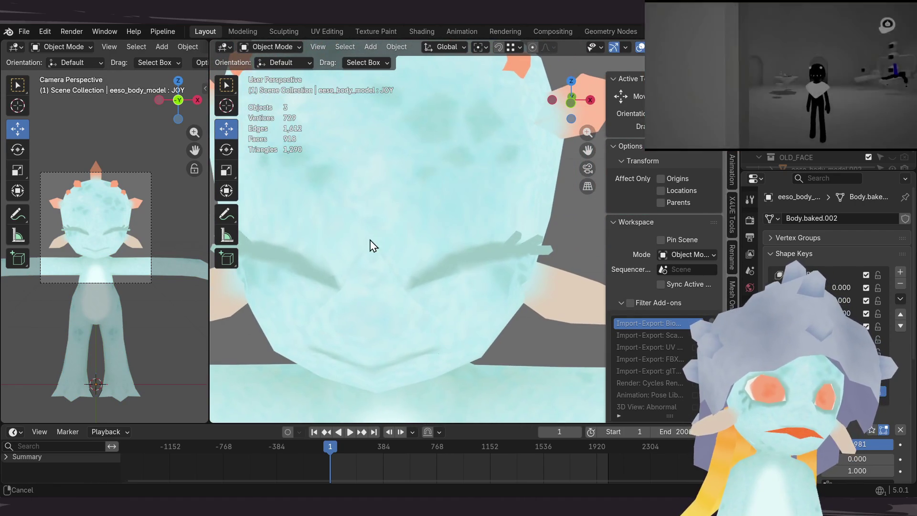
mouse_move(342, 272)
middle_down()
mouse_move(334, 258)
mouse_move(358, 281)
mouse_move(371, 198)
mouse_move(356, 266)
mouse_move(296, 275)
mouse_move(347, 256)
mouse_move(325, 245)
middle_up()
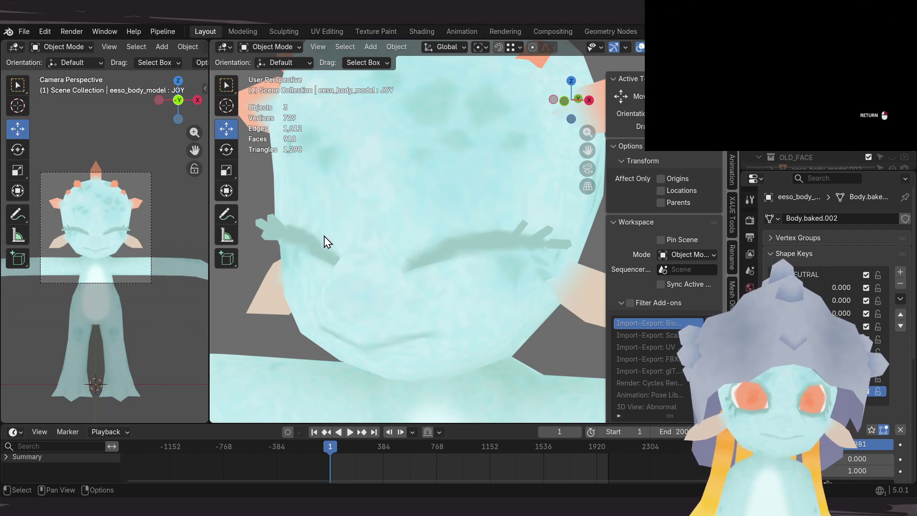
mouse_move(317, 273)
middle_down()
mouse_move(351, 234)
mouse_move(387, 254)
mouse_move(389, 212)
mouse_move(350, 214)
mouse_move(394, 236)
mouse_move(471, 222)
mouse_move(430, 186)
mouse_move(397, 277)
mouse_move(395, 236)
mouse_move(372, 224)
middle_up()
scroll(373, 225, down, 3)
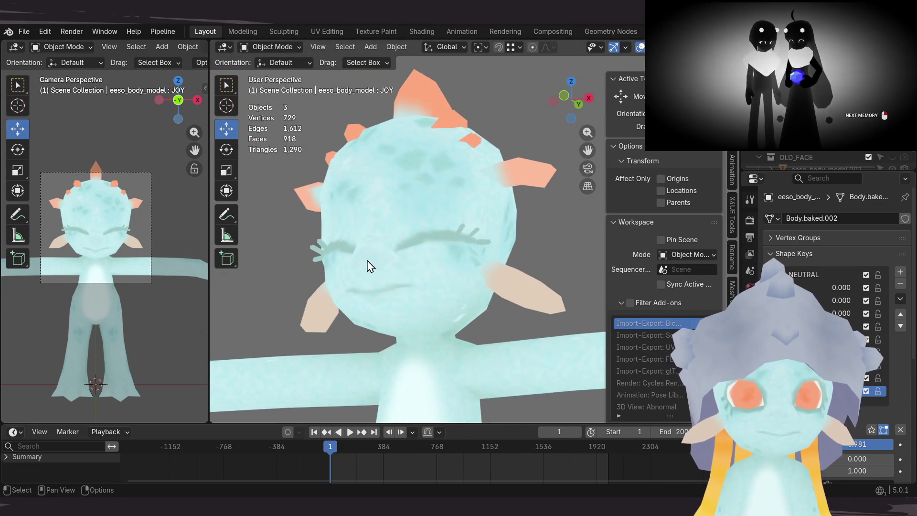
scroll(399, 278, up, 2)
scroll(400, 273, down, 2)
scroll(379, 260, up, 1)
scroll(389, 265, up, 2)
scroll(391, 258, up, 1)
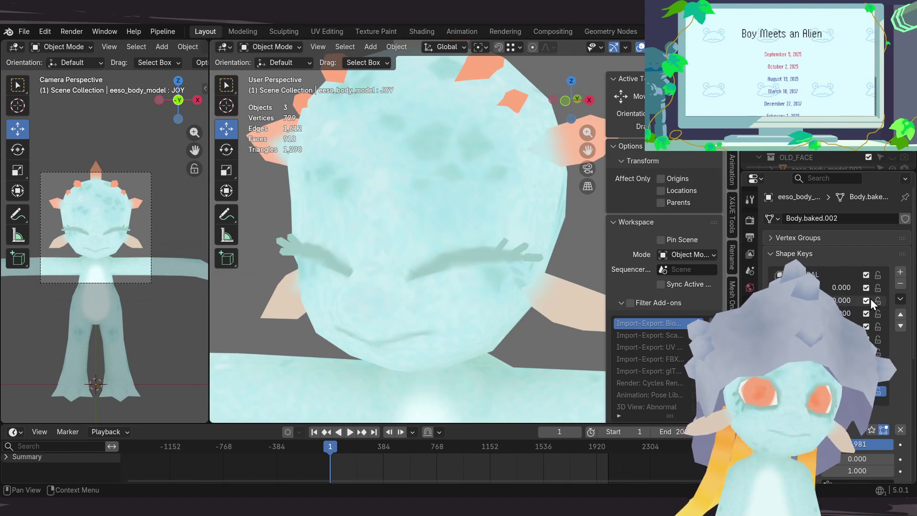
Step: Add shape key Key 10, dial the JOY key back to 0.000 and make Key 10 active
click(901, 273)
double_click(818, 391)
text(JOY)
key(Return)
drag(869, 445, 824, 445)
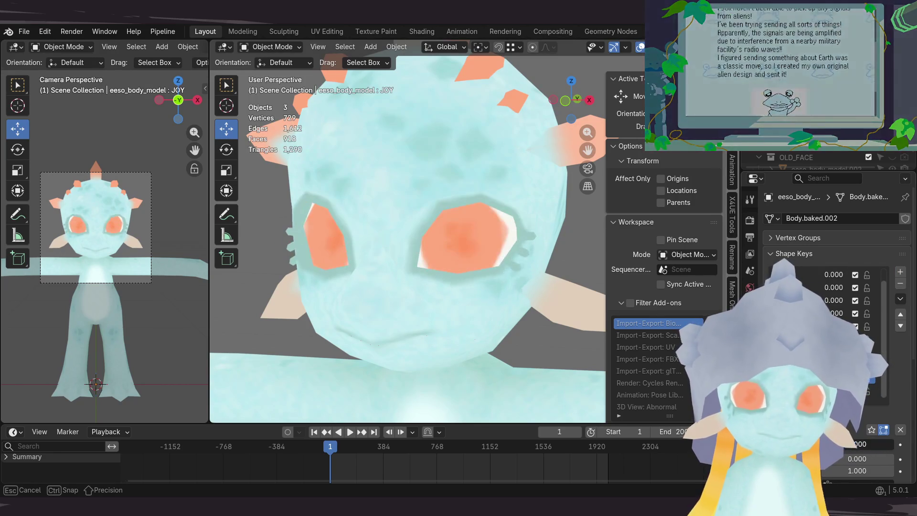
click(817, 377)
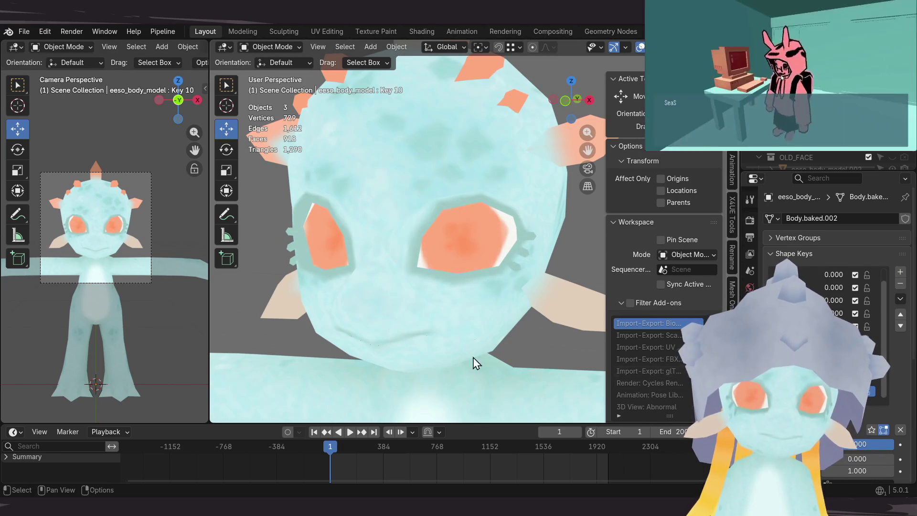
scroll(495, 365, down, 2)
scroll(440, 352, down, 2)
Step: Orbit around the head to check the now-open eyes
middle_drag(462, 323, 420, 368)
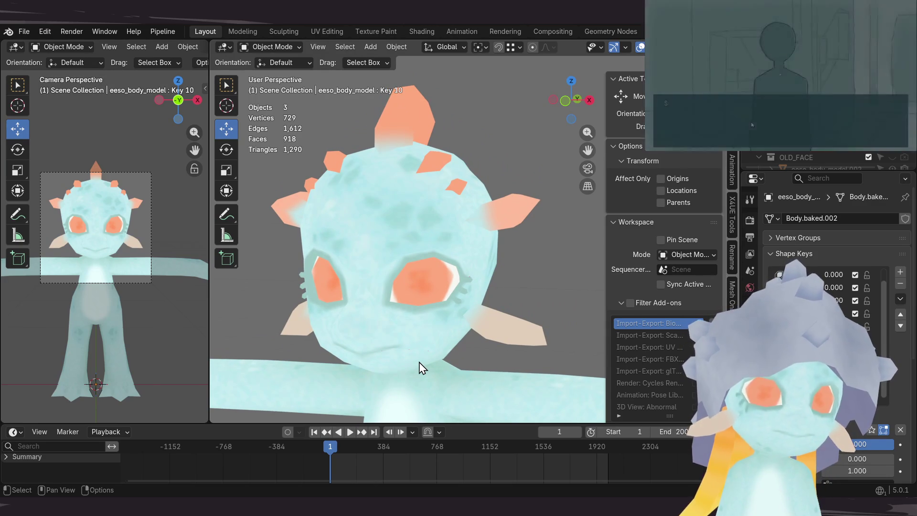
middle_drag(377, 337, 387, 330)
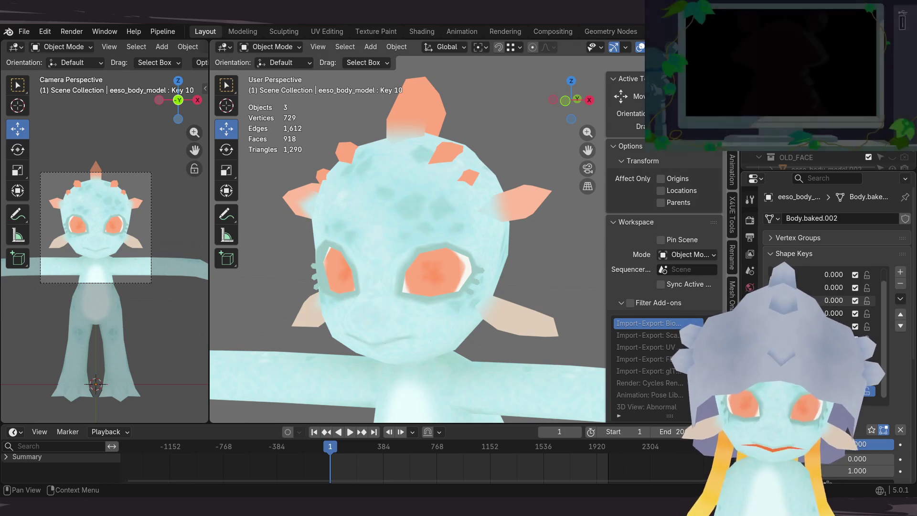
mouse_move(357, 329)
middle_down()
mouse_move(375, 289)
mouse_move(389, 308)
middle_up()
Step: Go to front orthographic view, enter Edit Mode on the body mesh and zoom onto the right eye
key(KP_1)
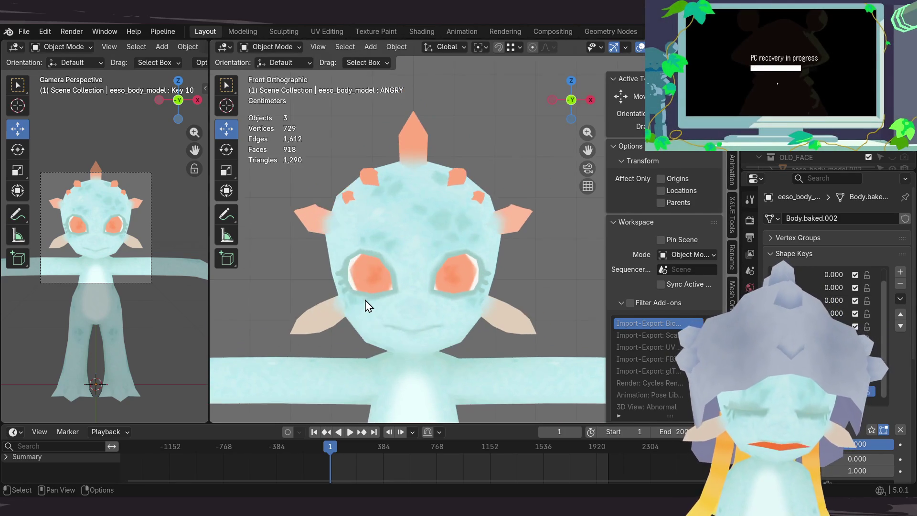
mouse_move(298, 331)
ctrl+middle_down()
mouse_move(403, 297)
mouse_move(364, 311)
mouse_move(420, 304)
mouse_move(400, 317)
mouse_move(415, 301)
ctrl+middle_up()
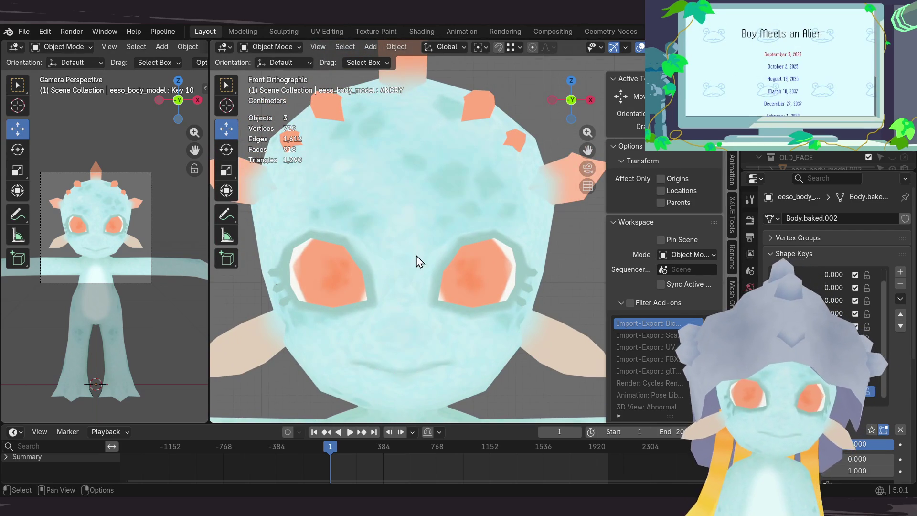
key(Tab)
mouse_move(413, 295)
ctrl+middle_down()
mouse_move(461, 241)
mouse_move(427, 274)
mouse_move(420, 266)
ctrl+middle_up()
mouse_move(370, 229)
shift+middle_down()
mouse_move(389, 265)
mouse_move(397, 236)
shift+middle_up()
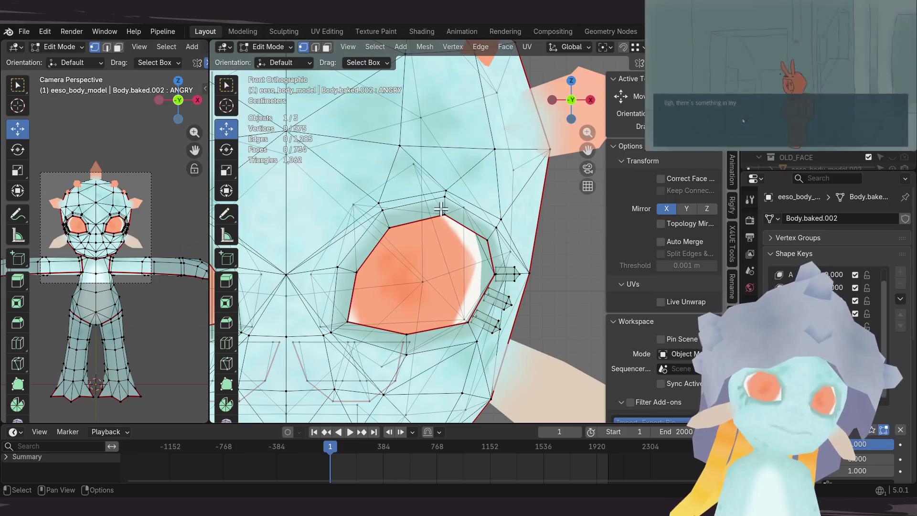
Step: Select the single vertex at the outer corner of the eye rim
click(437, 208)
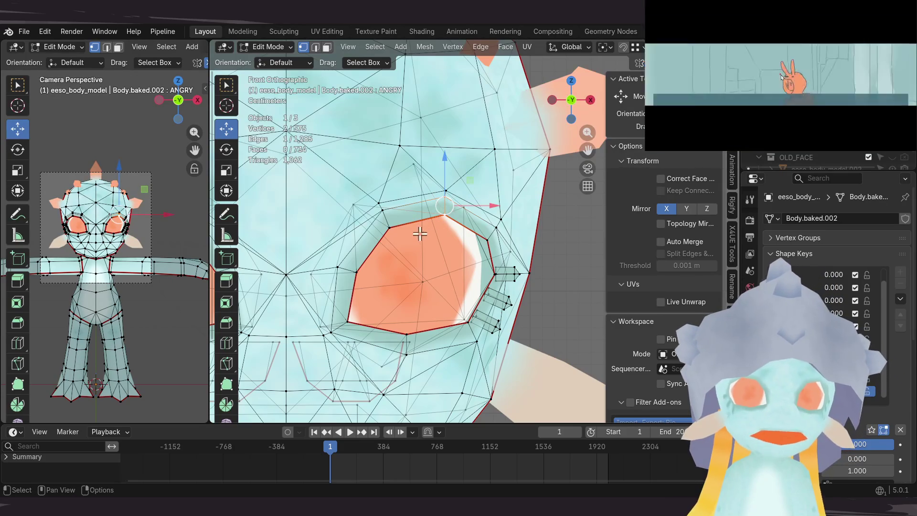
mouse_move(406, 266)
shift+middle_down()
mouse_move(415, 276)
mouse_move(398, 261)
shift+middle_up()
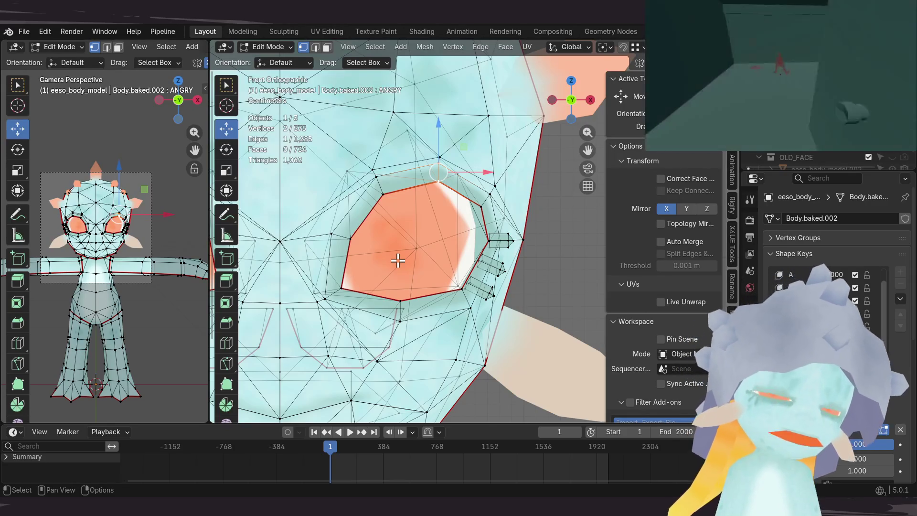
shift+middle_drag(344, 280, 359, 256)
shift+middle_drag(432, 240, 442, 254)
mouse_move(418, 284)
shift+middle_down()
mouse_move(475, 265)
mouse_move(426, 287)
mouse_move(410, 266)
mouse_move(439, 278)
mouse_move(424, 288)
mouse_move(421, 213)
mouse_move(421, 223)
mouse_move(490, 248)
shift+middle_up()
scroll(475, 265, up, 2)
click(494, 252)
scroll(455, 289, down, 1)
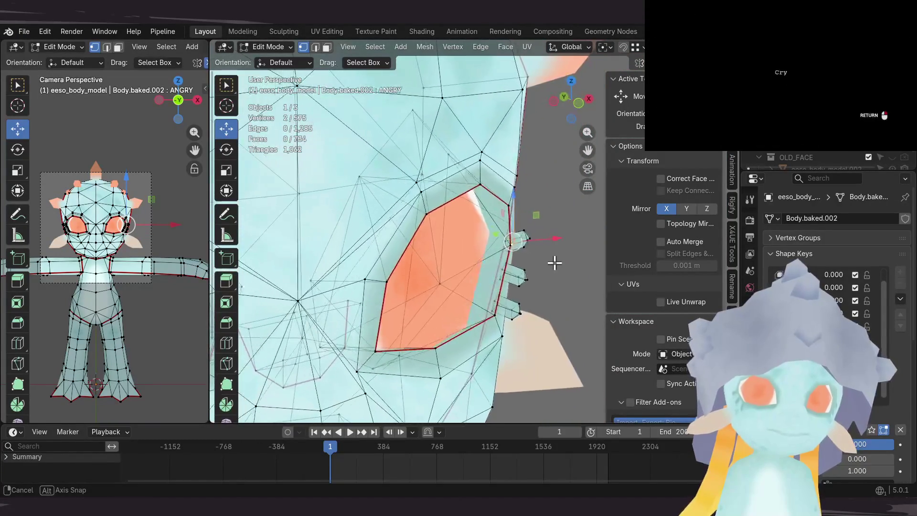
Step: Grab the corner vertex and lower it about 3 cm, mirrored on both eyes
middle_drag(569, 258, 410, 254)
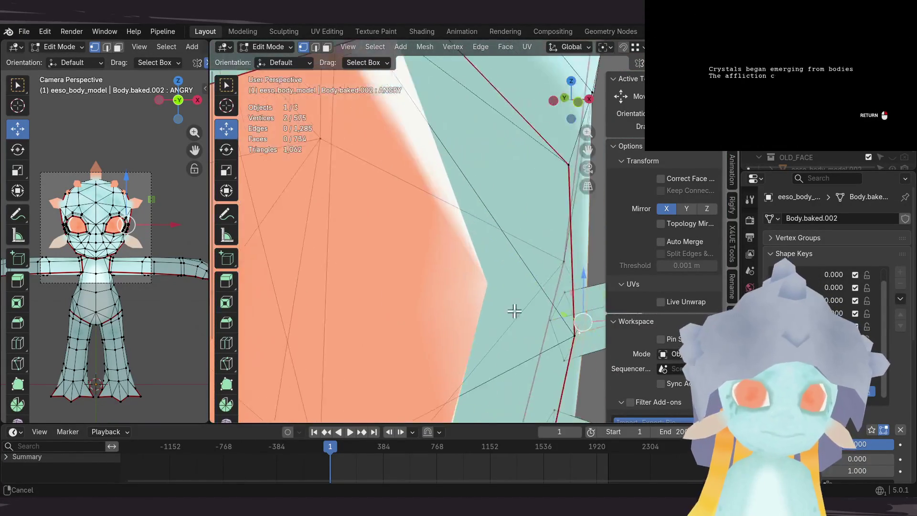
mouse_move(497, 283)
middle_down()
mouse_move(478, 246)
mouse_move(452, 274)
mouse_move(459, 252)
middle_up()
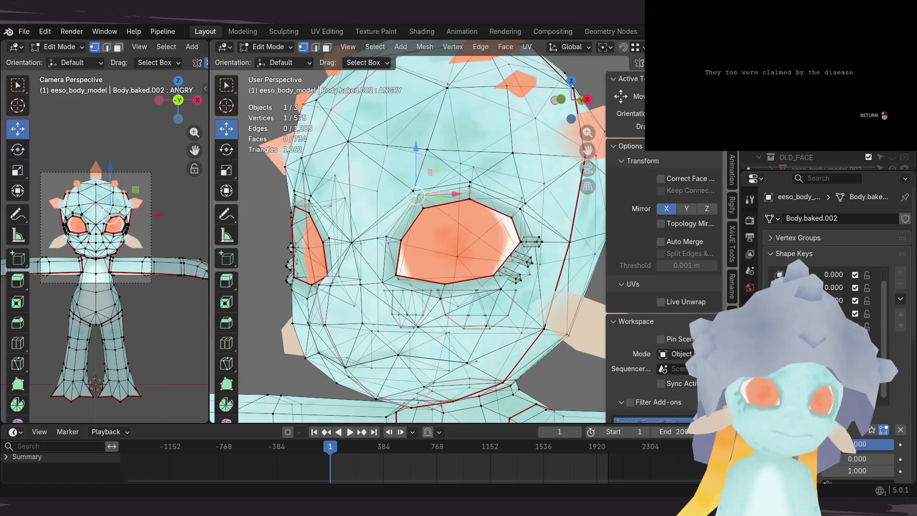
mouse_move(421, 251)
middle_down()
mouse_move(425, 225)
mouse_move(432, 231)
mouse_move(405, 251)
middle_up()
key(g)
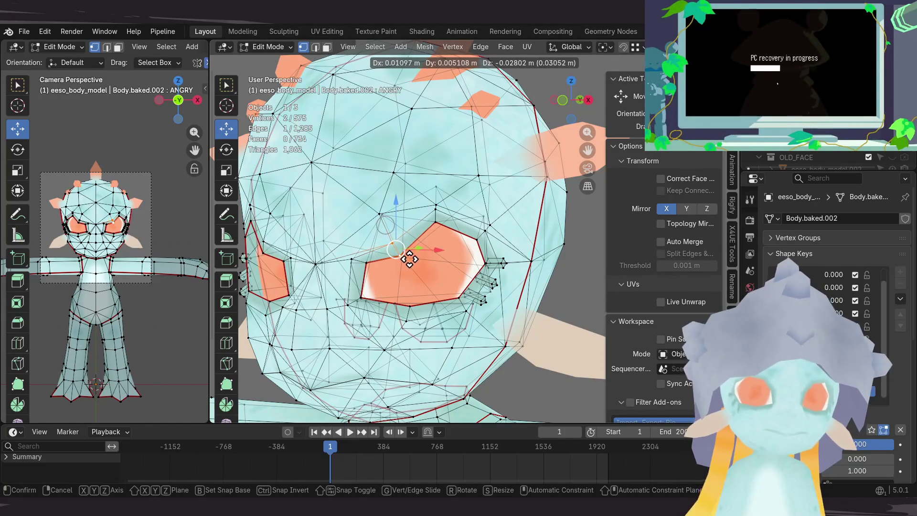
click(411, 260)
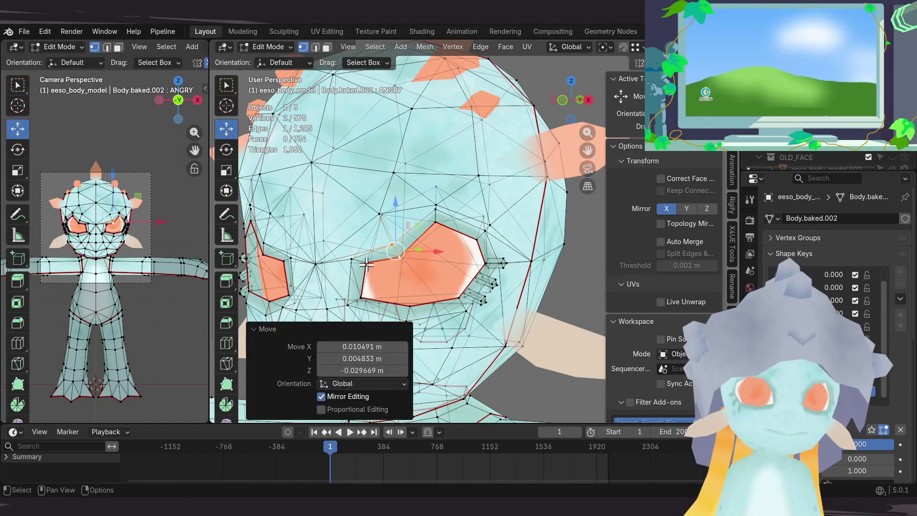
Step: Nudge the corner vertex again and select the neighbouring eye-corner vertices
mouse_move(410, 260)
middle_down()
mouse_move(366, 269)
mouse_move(428, 237)
middle_up()
key(g)
click(379, 290)
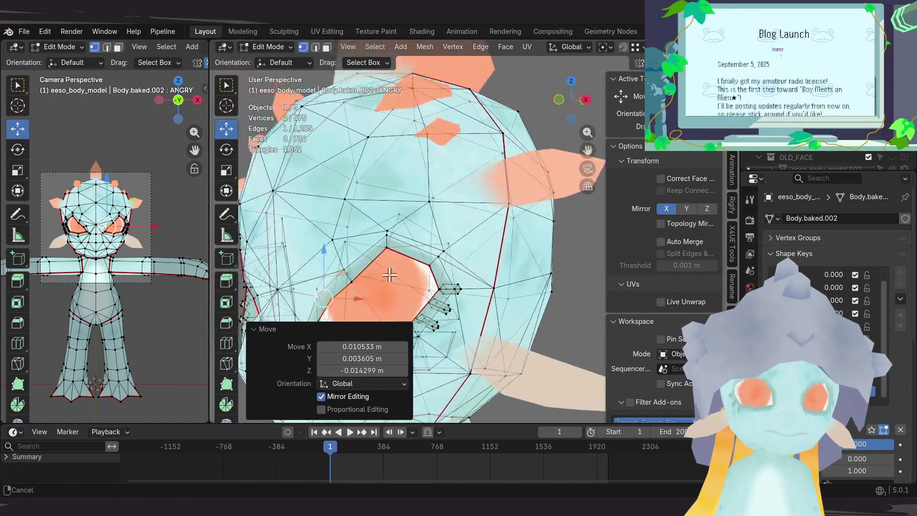
click(432, 215)
mouse_move(432, 215)
middle_down()
mouse_move(437, 195)
mouse_move(460, 215)
mouse_move(526, 228)
mouse_move(446, 231)
middle_up()
click(434, 205)
click(436, 208)
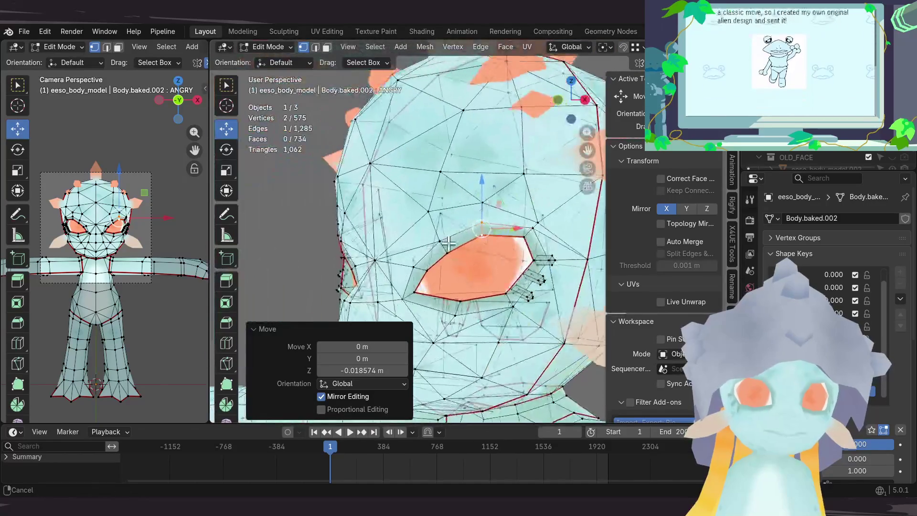
scroll(445, 266, up, 4)
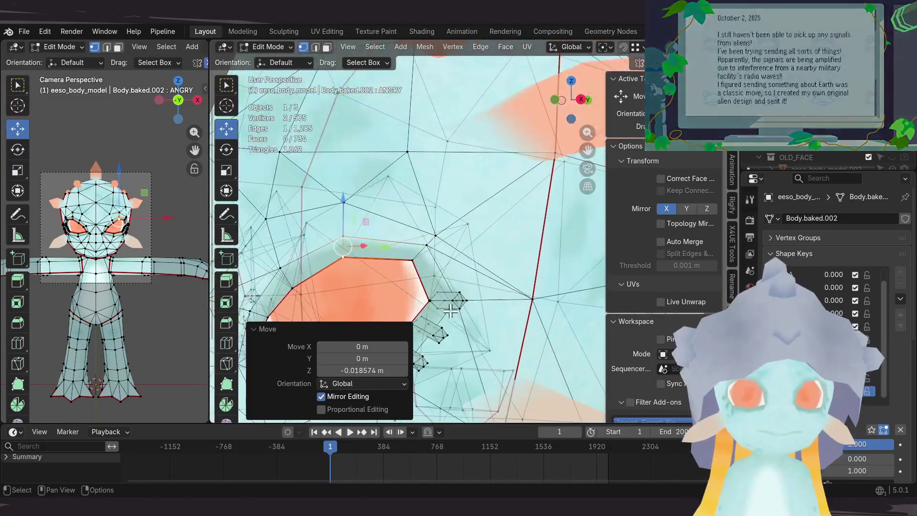
scroll(419, 351, down, 1)
Step: Lower the selected eye-corner vertices along Z by roughly 2 cm so the eye droops
click(272, 331)
middle_drag(459, 273, 436, 267)
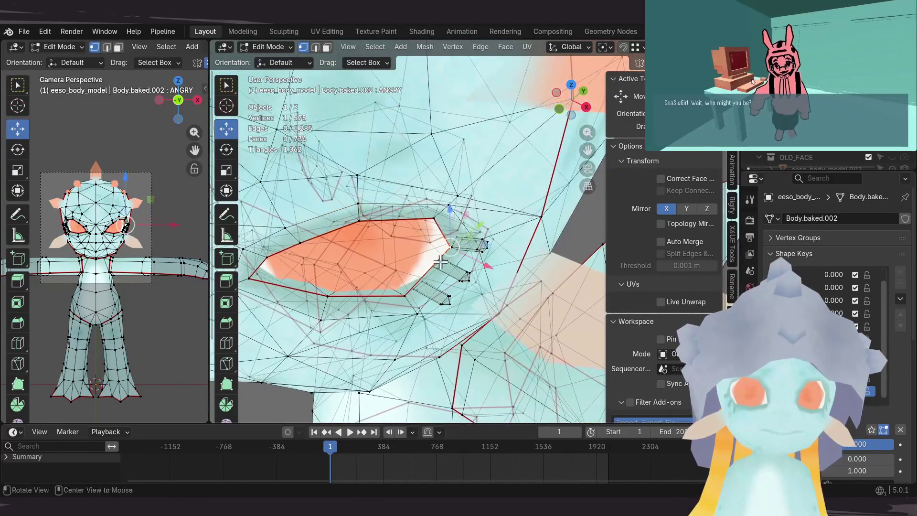
middle_drag(409, 257, 376, 224)
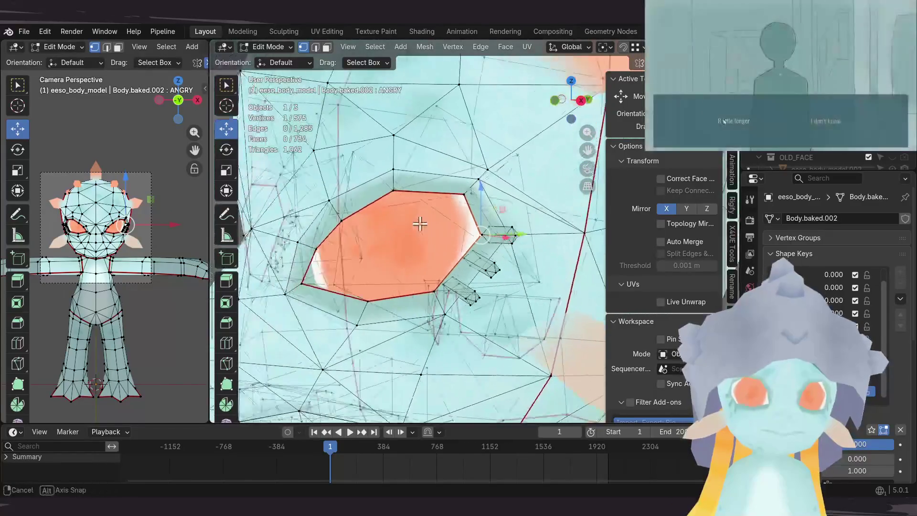
mouse_move(444, 220)
middle_down()
mouse_move(457, 213)
mouse_move(431, 236)
middle_up()
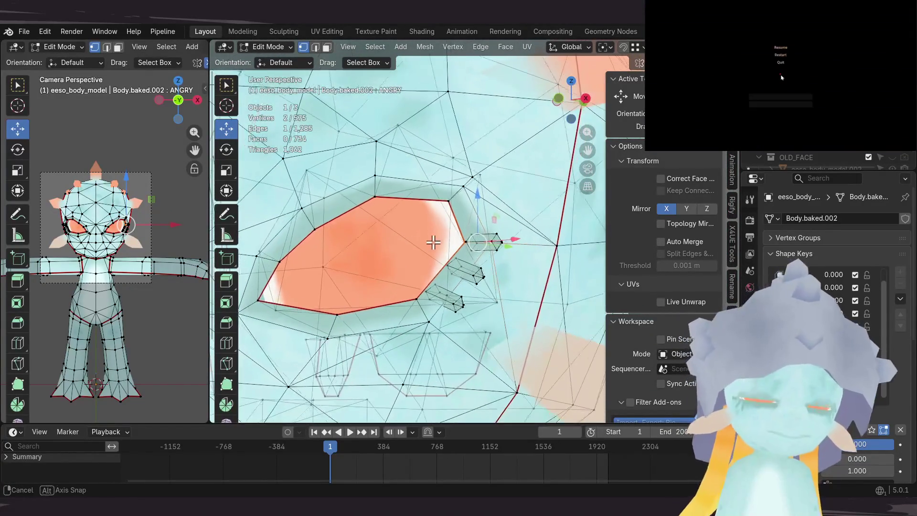
middle_drag(401, 239, 430, 237)
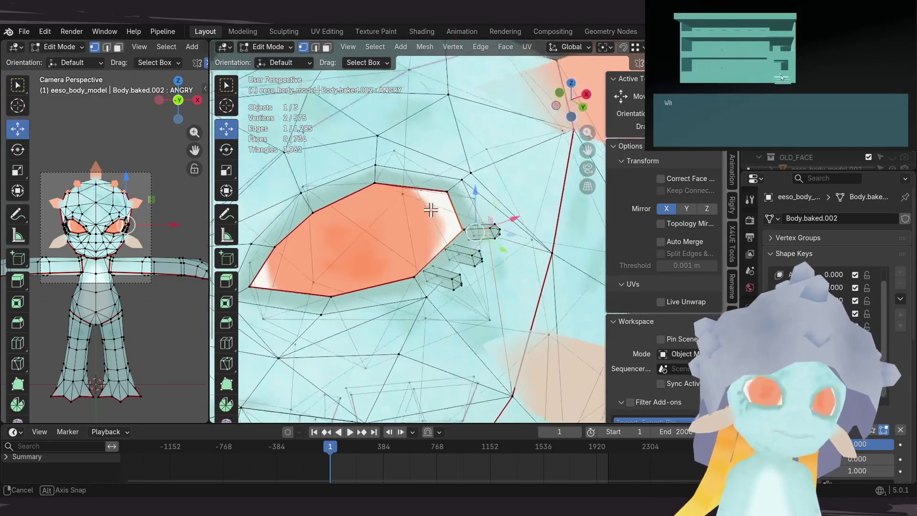
mouse_move(441, 233)
middle_down()
mouse_move(415, 260)
mouse_move(406, 287)
mouse_move(416, 221)
mouse_move(364, 259)
mouse_move(415, 249)
mouse_move(381, 253)
mouse_move(412, 279)
mouse_move(385, 272)
mouse_move(435, 260)
mouse_move(434, 248)
mouse_move(409, 242)
mouse_move(409, 259)
mouse_move(462, 239)
middle_up()
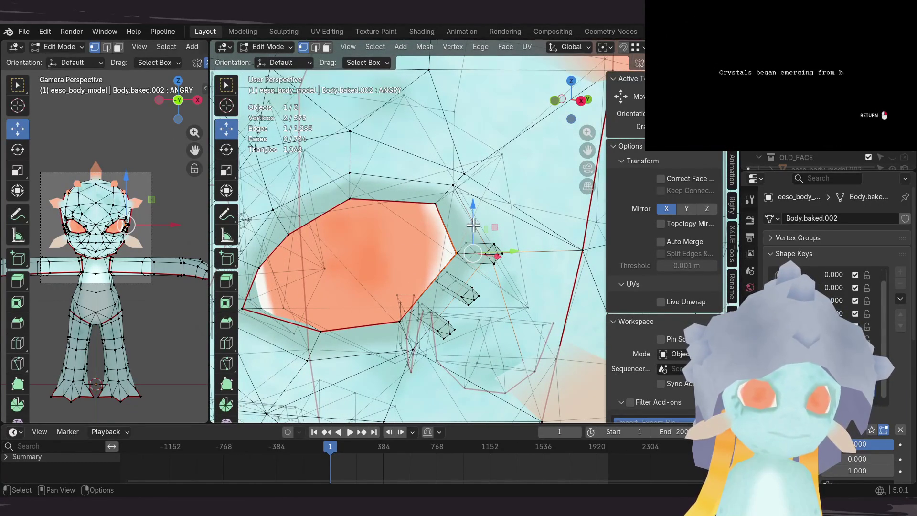
drag(475, 231, 474, 273)
mouse_move(474, 273)
middle_down()
mouse_move(465, 236)
mouse_move(455, 246)
middle_up()
scroll(454, 247, down, 2)
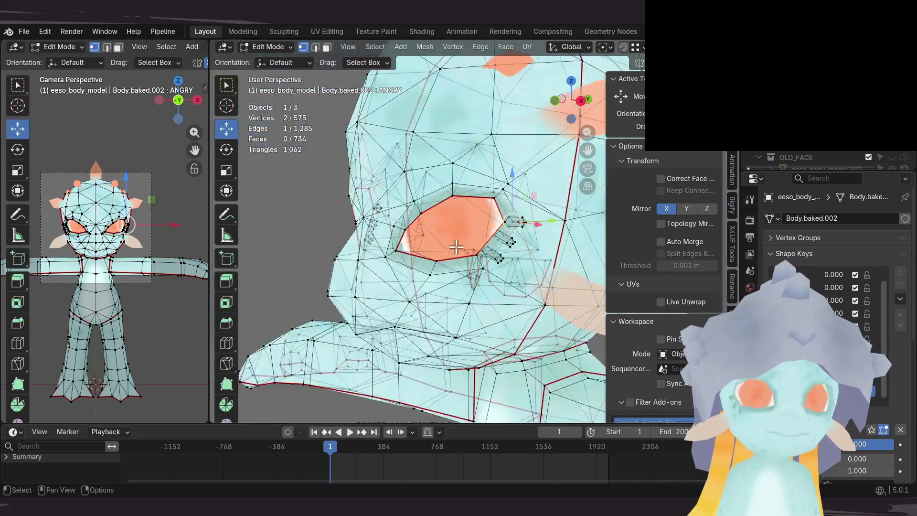
scroll(101, 238, up, 2)
scroll(115, 247, up, 2)
scroll(124, 252, up, 2)
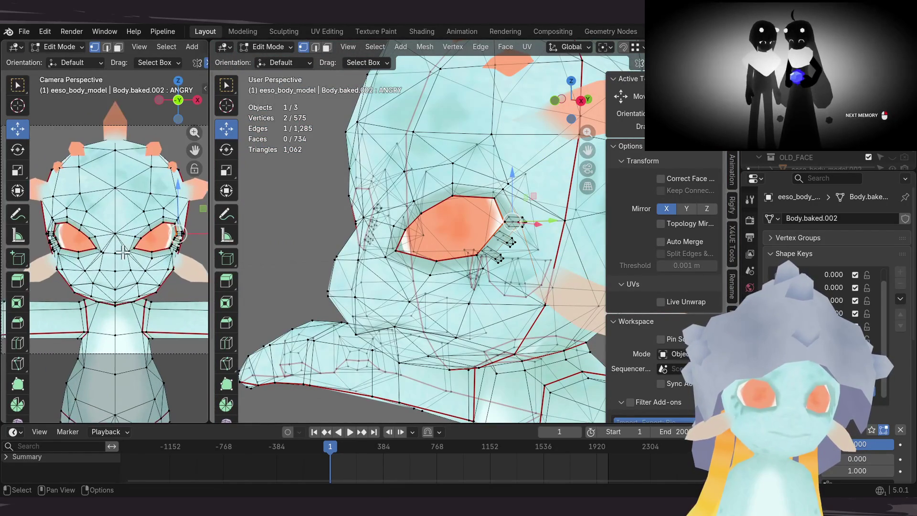
scroll(123, 253, down, 3)
Step: Move the eye-corner vertices into a slanted, narrowed outline and check it from several angles
mouse_move(510, 266)
middle_down()
mouse_move(527, 258)
mouse_move(516, 203)
middle_up()
key(g)
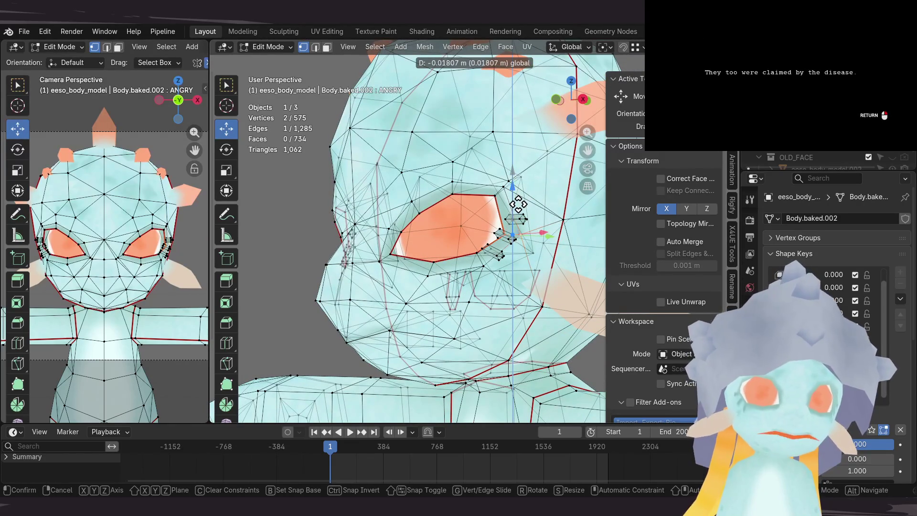
click(518, 206)
middle_drag(518, 206, 496, 223)
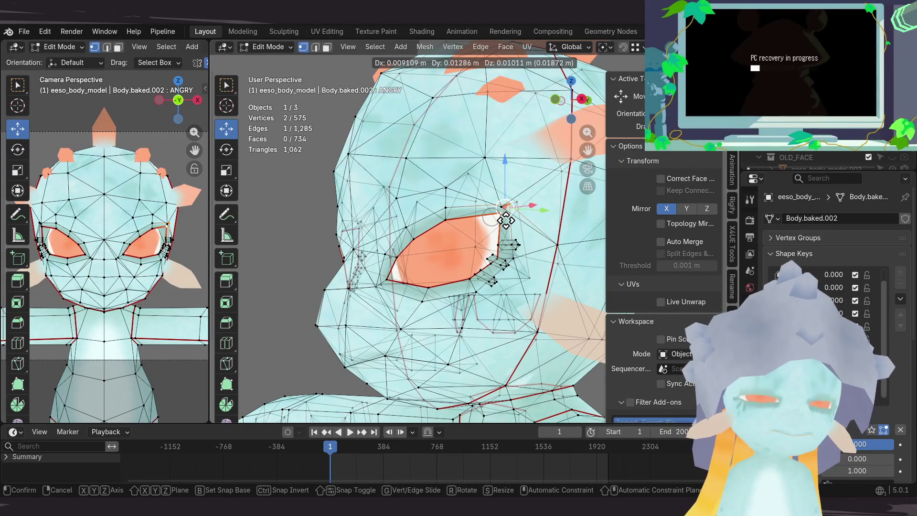
click(505, 218)
mouse_move(529, 211)
middle_down()
mouse_move(454, 225)
mouse_move(549, 223)
middle_up()
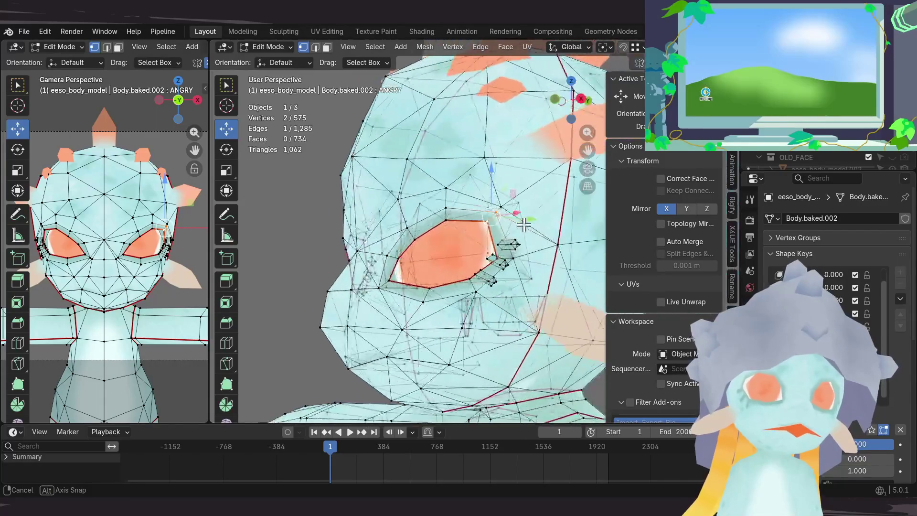
middle_drag(549, 223, 495, 221)
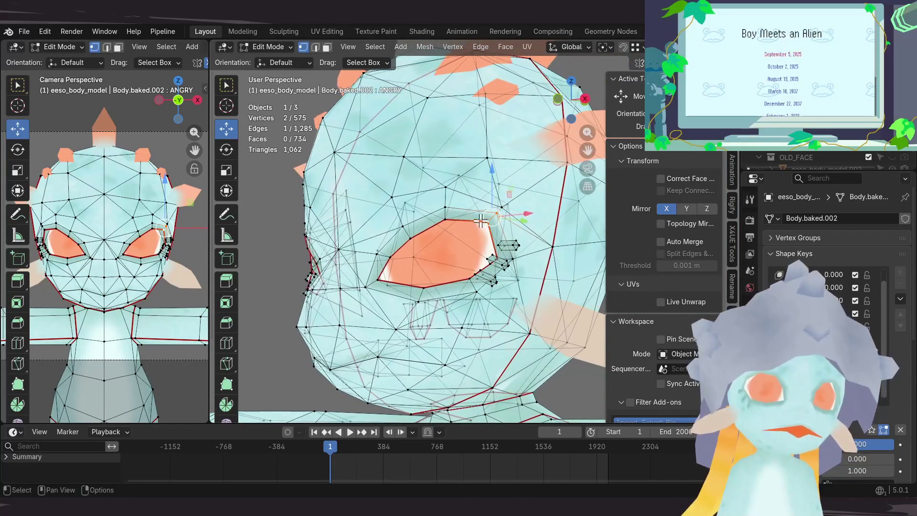
middle_drag(447, 188, 446, 192)
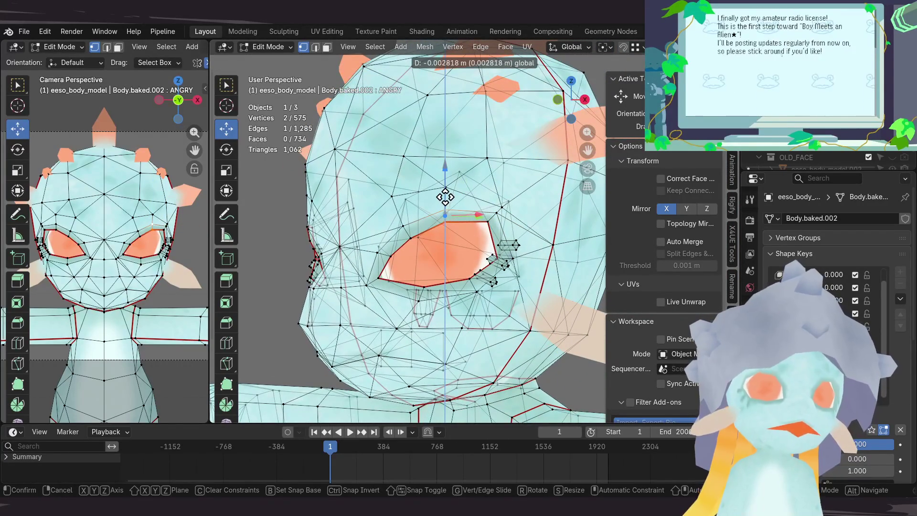
mouse_move(442, 211)
middle_down()
mouse_move(432, 237)
mouse_move(403, 245)
middle_up()
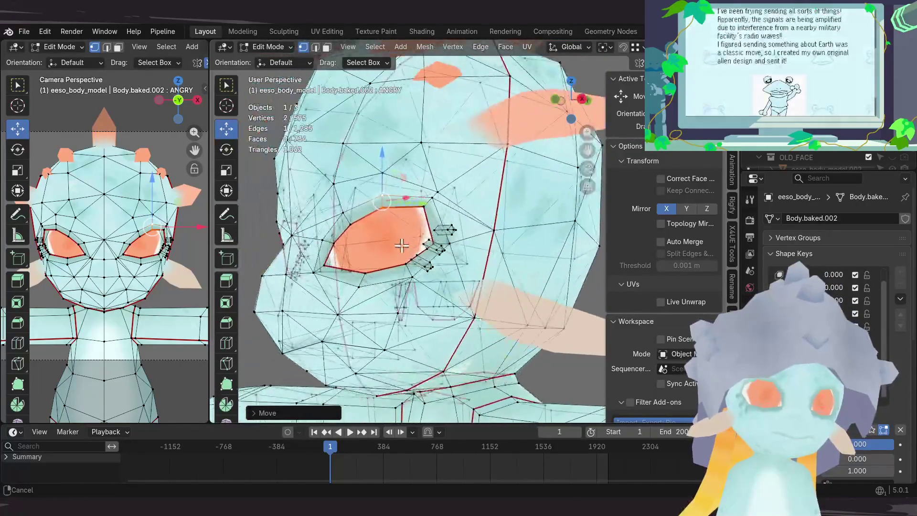
scroll(402, 244, up, 2)
scroll(430, 236, up, 3)
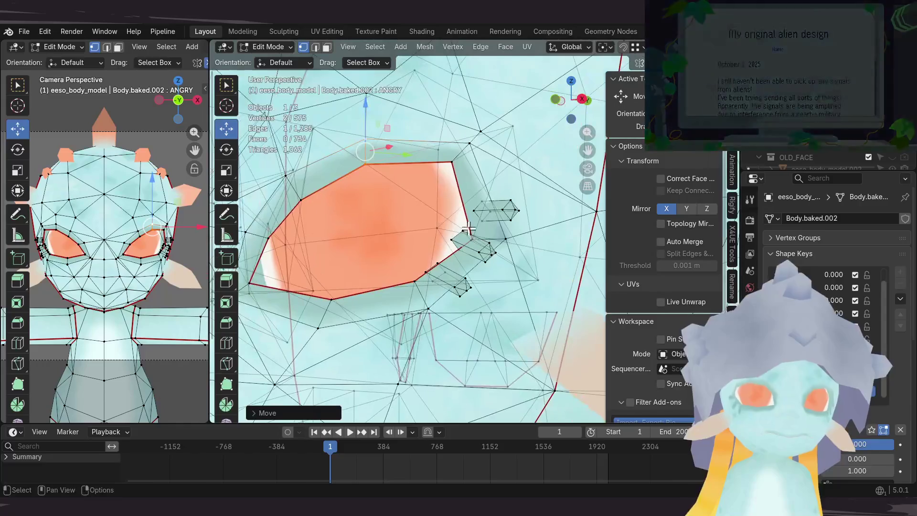
Step: Select the small lash piece below the eye with Ctrl+L, reposition it and tilt it with Rotate to follow the eye
middle_drag(467, 229, 431, 227)
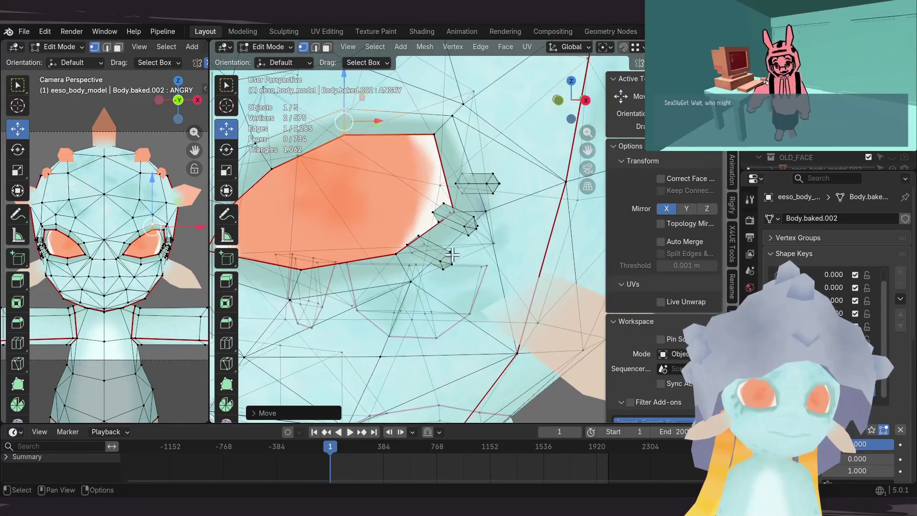
mouse_move(419, 259)
middle_down()
mouse_move(448, 280)
mouse_move(470, 263)
mouse_move(458, 260)
middle_up()
key(ctrl+l)
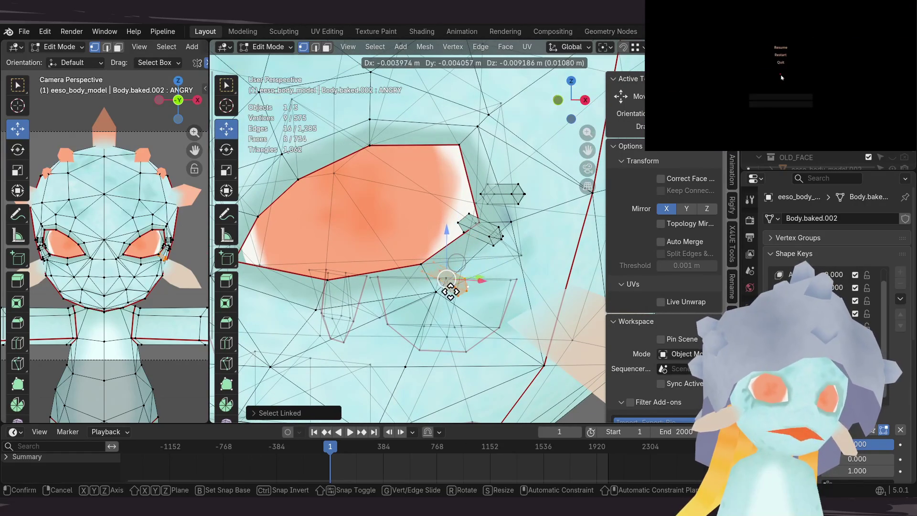
click(450, 291)
mouse_move(450, 290)
middle_down()
mouse_move(443, 300)
mouse_move(452, 295)
mouse_move(396, 176)
mouse_move(378, 195)
mouse_move(472, 206)
mouse_move(431, 233)
middle_up()
click(474, 282)
key(shift+space)
key(r)
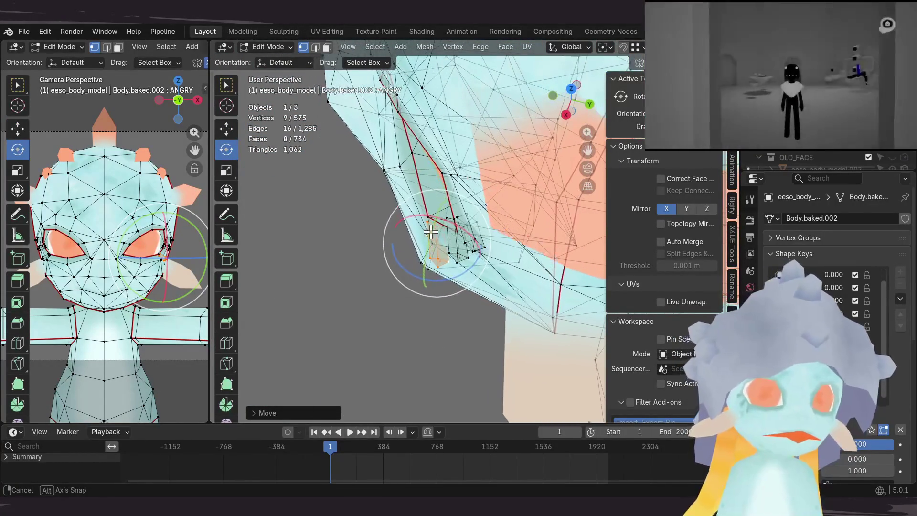
key(r)
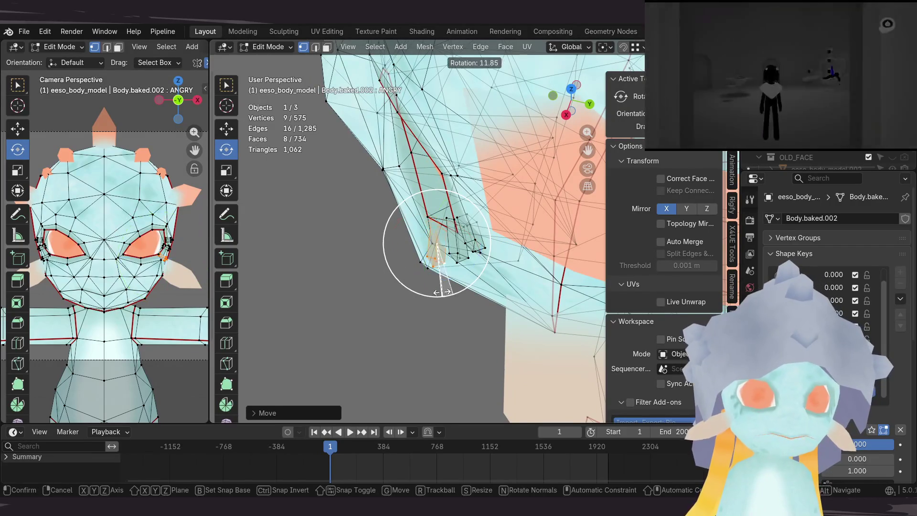
click(438, 290)
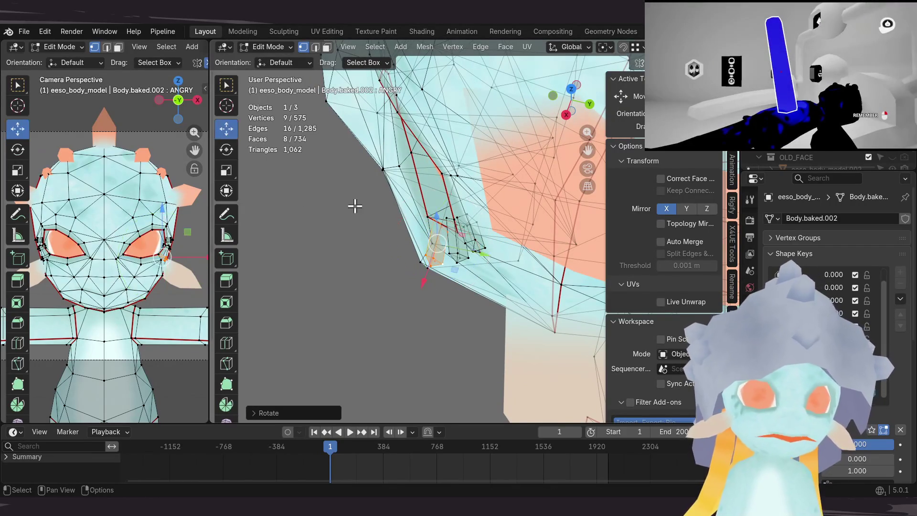
key(g)
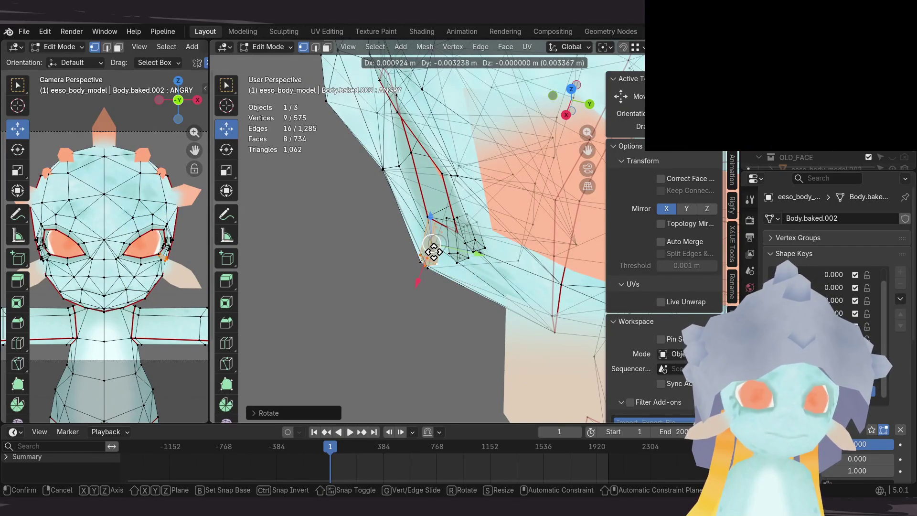
Step: Select the neighbouring lash piece as a linked island and move it to fit the new eye shape
middle_drag(473, 242, 485, 244)
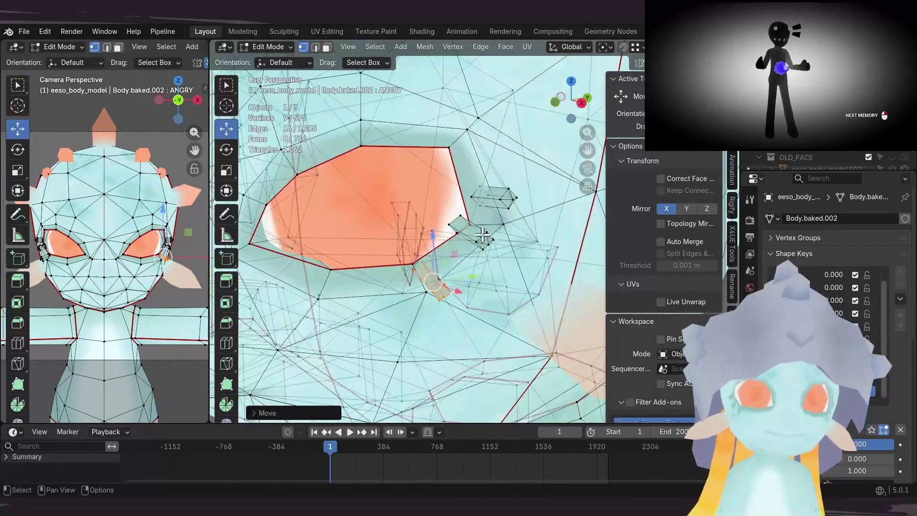
key(ctrl+l)
mouse_move(485, 244)
middle_down()
mouse_move(470, 187)
mouse_move(462, 276)
middle_up()
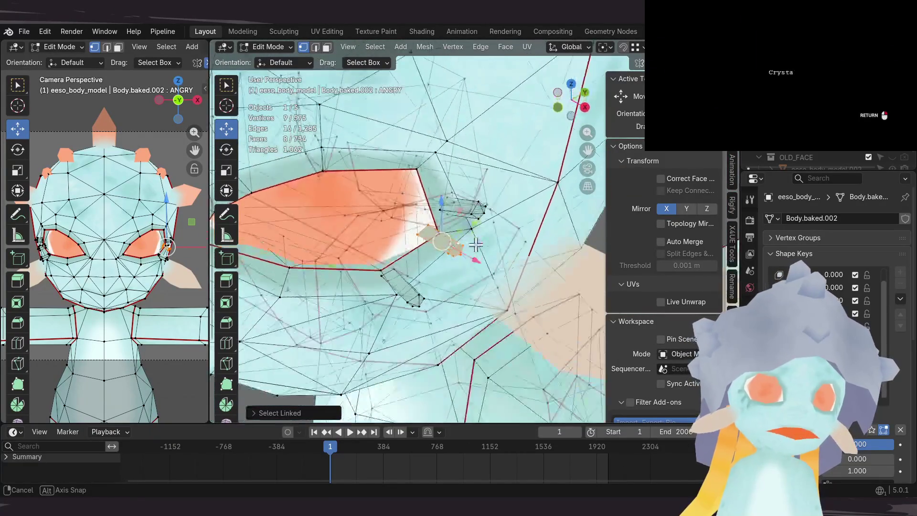
mouse_move(461, 277)
middle_down()
mouse_move(450, 282)
mouse_move(523, 150)
middle_up()
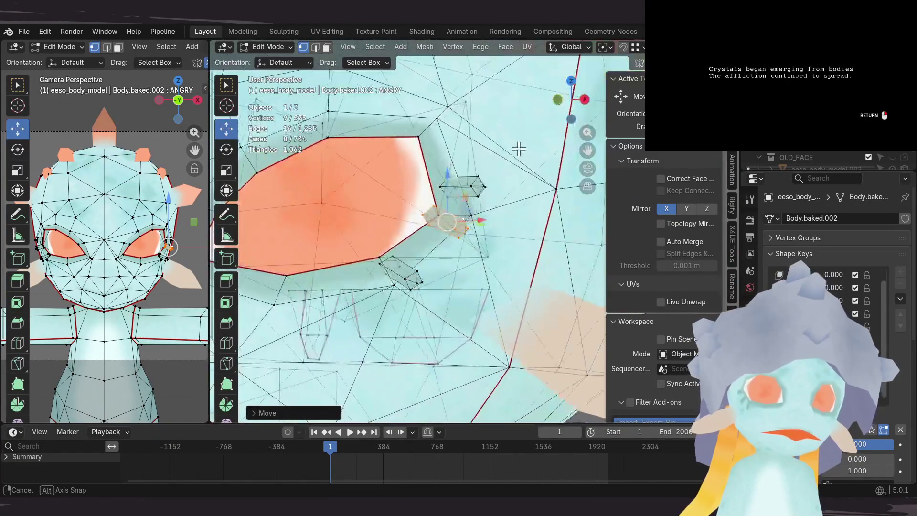
mouse_move(456, 241)
middle_down()
mouse_move(481, 240)
mouse_move(516, 305)
mouse_move(470, 282)
middle_up()
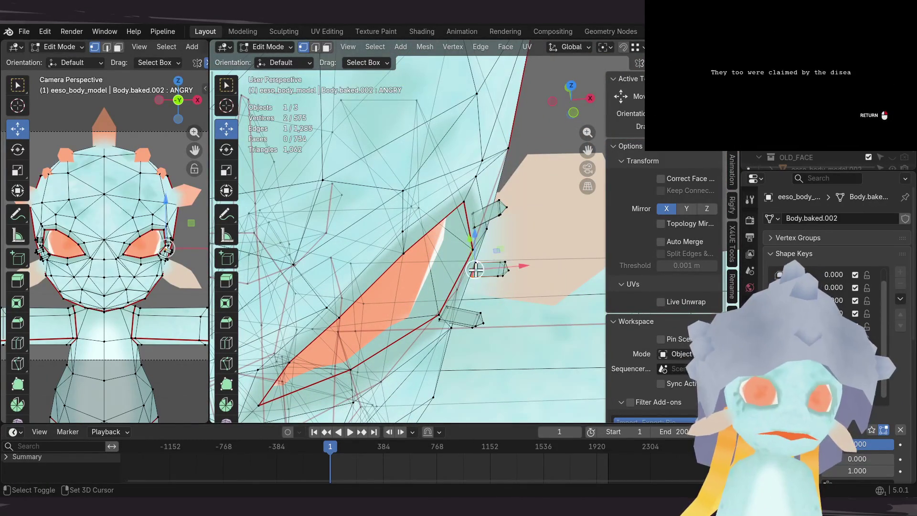
middle_drag(477, 269, 498, 246)
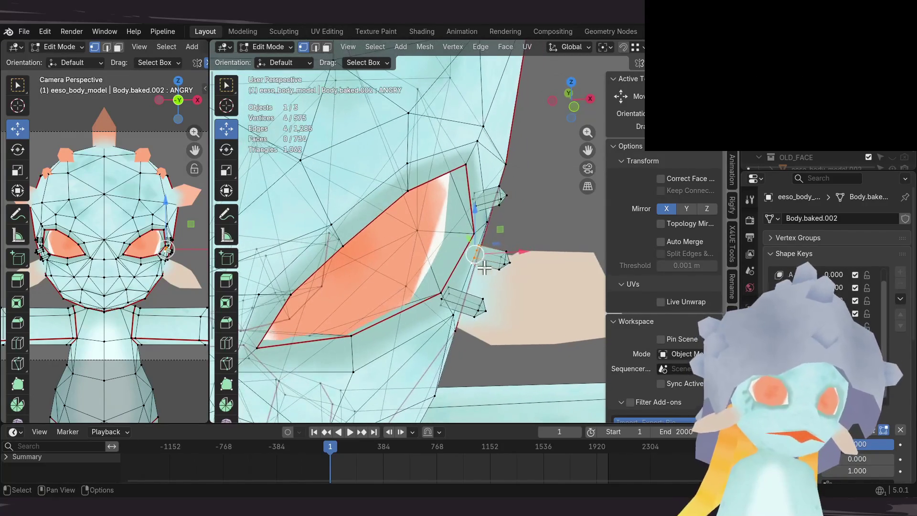
click(465, 266)
middle_drag(465, 265, 411, 228)
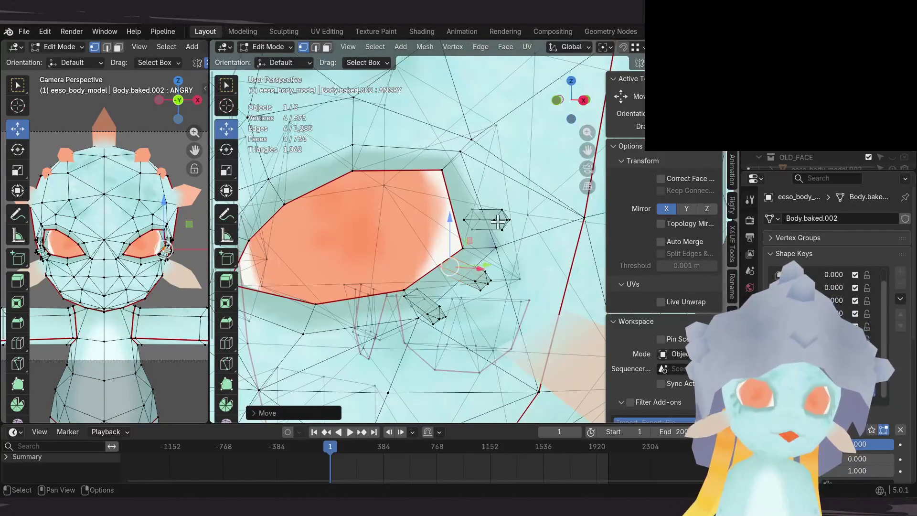
Step: Select the next small lash piece beside the eye as a linked island, viewed head-on
click(494, 225)
key(ctrl+l)
middle_drag(493, 226, 490, 227)
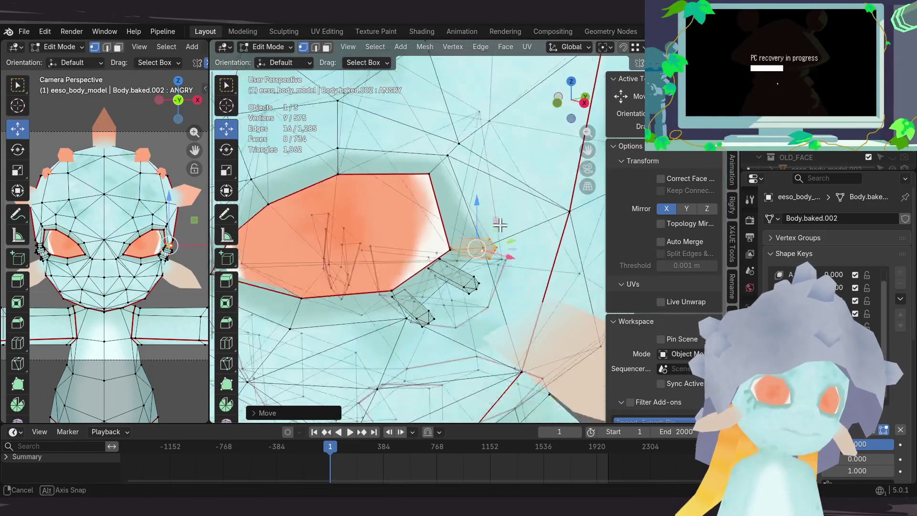
mouse_move(513, 301)
middle_down()
mouse_move(465, 232)
mouse_move(499, 219)
middle_up()
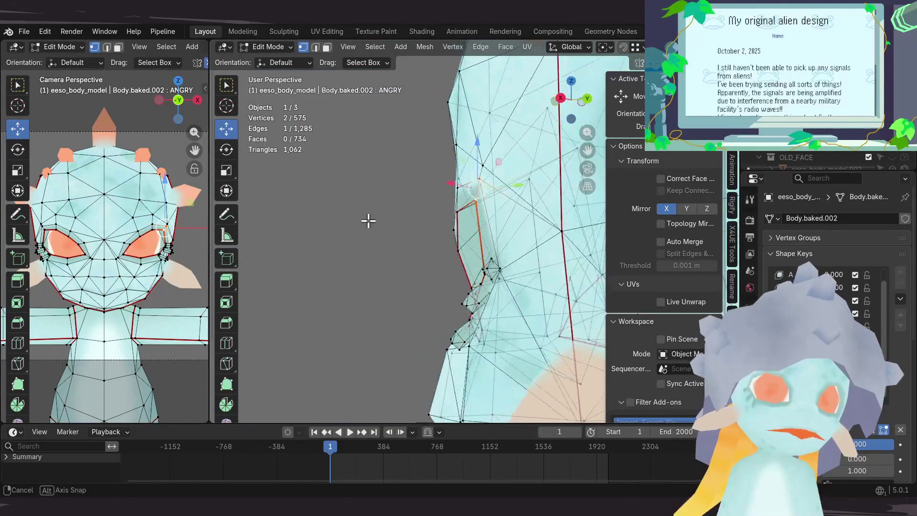
Step: Inspect the eye from the side of the head and clear the vertex selection
mouse_move(439, 170)
middle_down()
mouse_move(480, 237)
mouse_move(461, 256)
mouse_move(534, 230)
mouse_move(436, 245)
middle_up()
scroll(437, 250, down, 3)
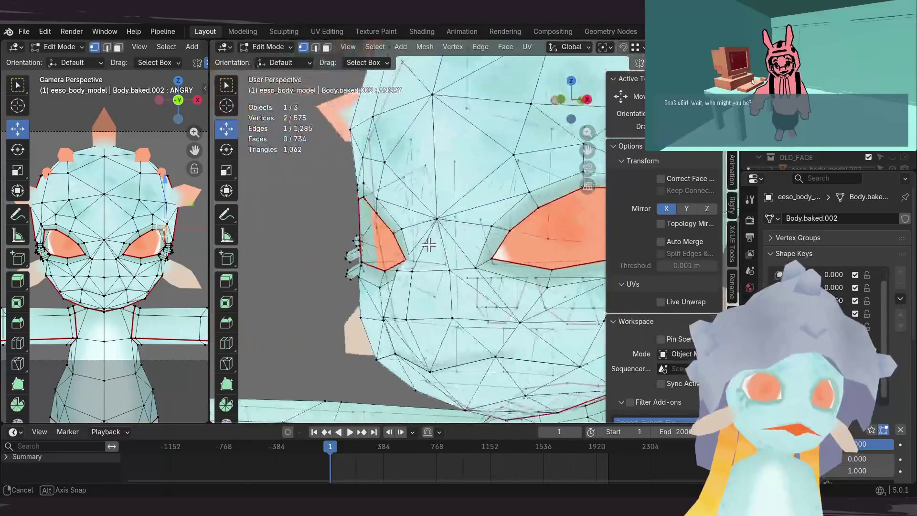
middle_drag(365, 267, 385, 254)
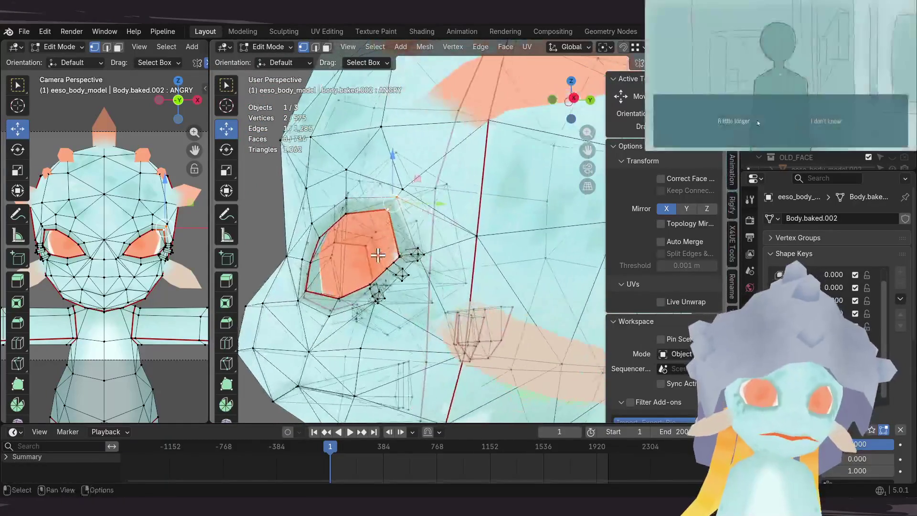
click(837, 121)
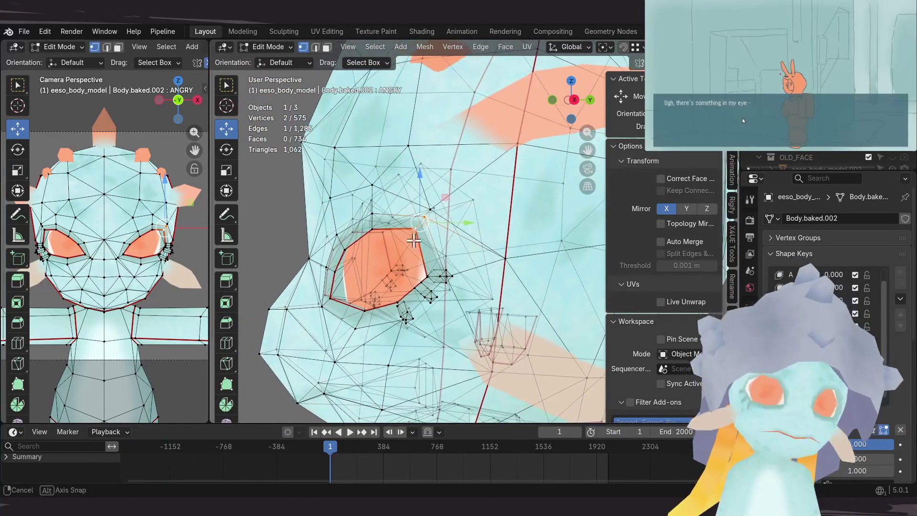
middle_drag(422, 284, 363, 247)
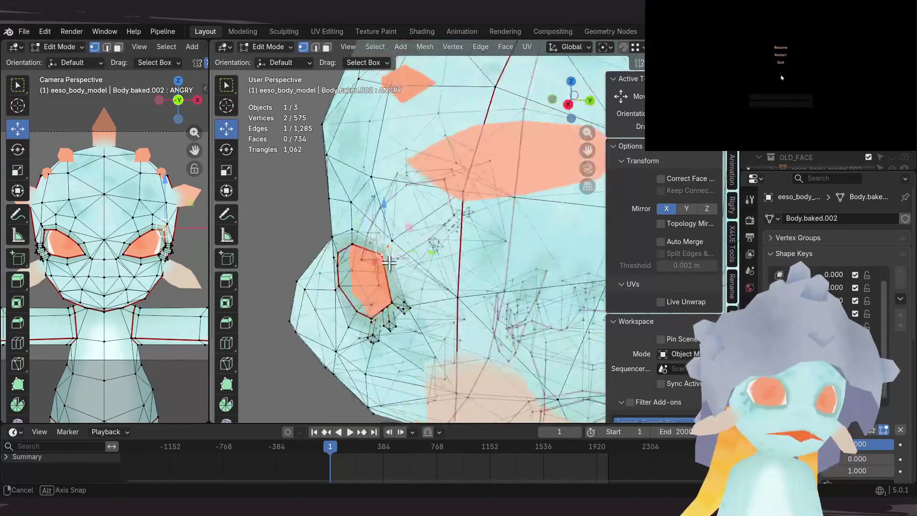
mouse_move(387, 235)
middle_down()
mouse_move(422, 247)
mouse_move(396, 253)
middle_up()
middle_drag(450, 230, 357, 258)
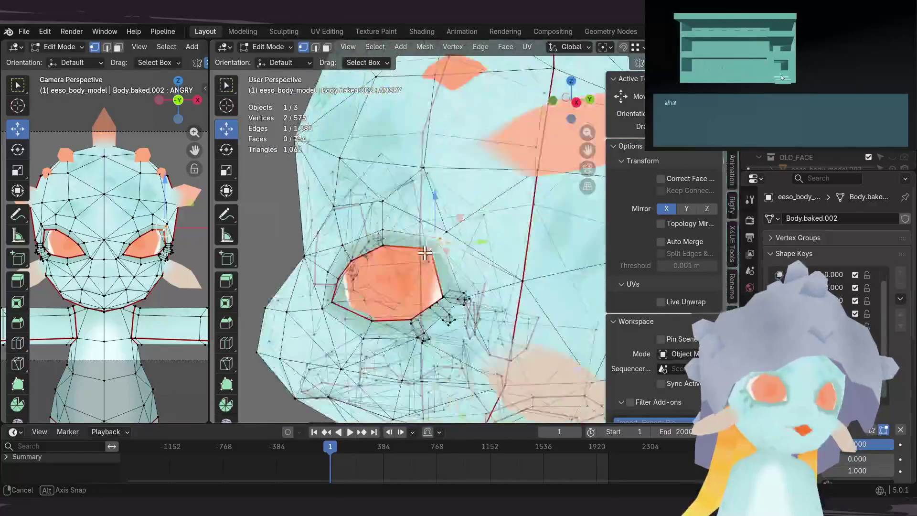
middle_drag(410, 246, 392, 225)
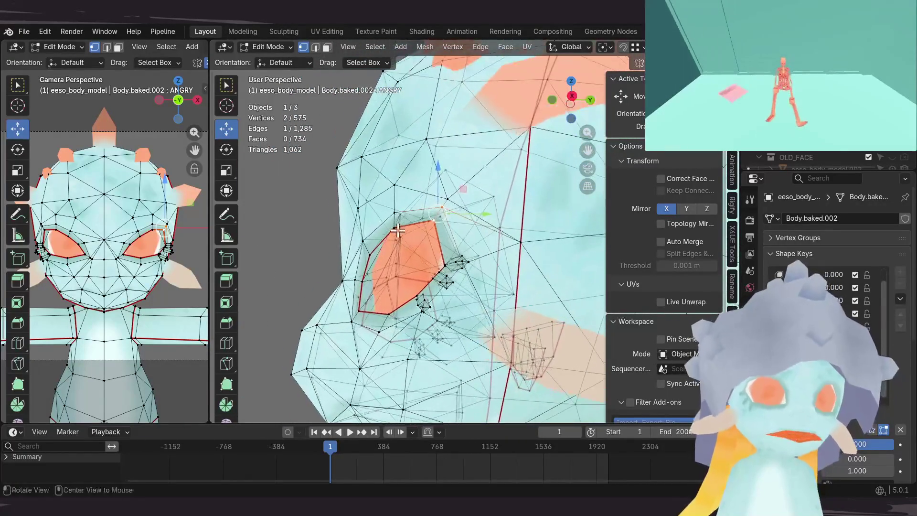
mouse_move(377, 246)
middle_down()
mouse_move(420, 229)
mouse_move(344, 232)
middle_up()
click(340, 231)
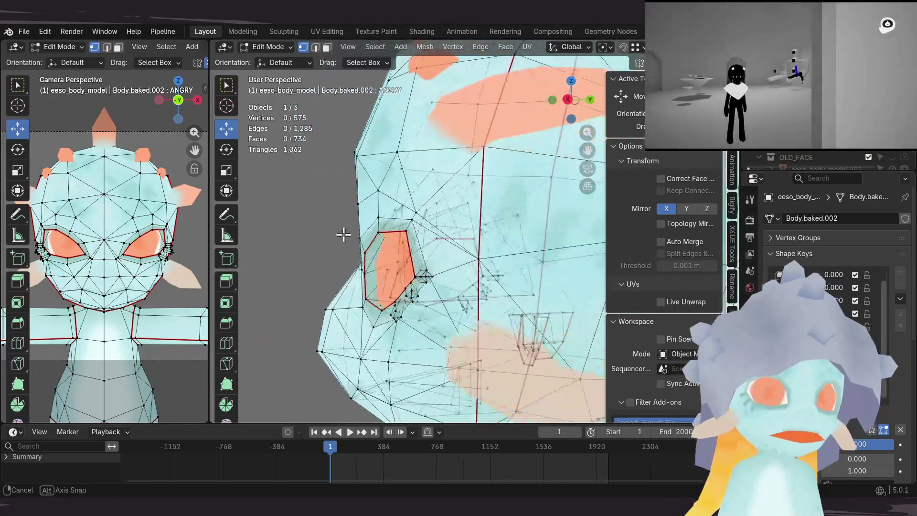
Step: Move an eye-outline edge to a smaller, more angular shape and preview it in Object Mode
click(406, 243)
mouse_move(405, 243)
middle_down()
mouse_move(378, 238)
mouse_move(459, 243)
mouse_move(452, 212)
mouse_move(380, 223)
mouse_move(401, 215)
mouse_move(388, 230)
mouse_move(431, 216)
mouse_move(418, 254)
mouse_move(458, 206)
mouse_move(440, 266)
mouse_move(430, 229)
mouse_move(438, 243)
mouse_move(423, 280)
mouse_move(373, 273)
mouse_move(433, 225)
mouse_move(434, 247)
mouse_move(440, 211)
mouse_move(413, 246)
mouse_move(471, 177)
mouse_move(454, 174)
middle_up()
key(g)
click(467, 194)
click(459, 208)
key(Tab)
key(Tab)
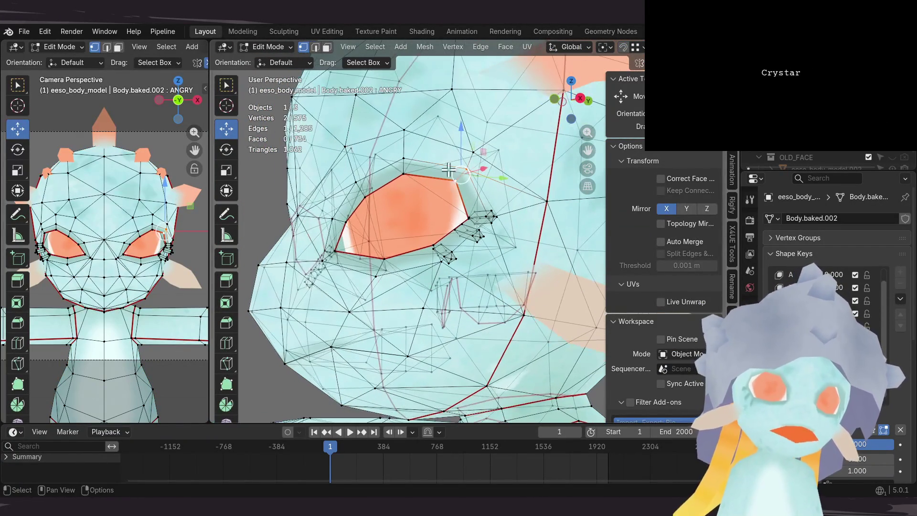
Step: Lower the eye vertex vertically and preview the reshaped eye again
drag(459, 150, 458, 159)
middle_drag(465, 229, 320, 195)
key(Tab)
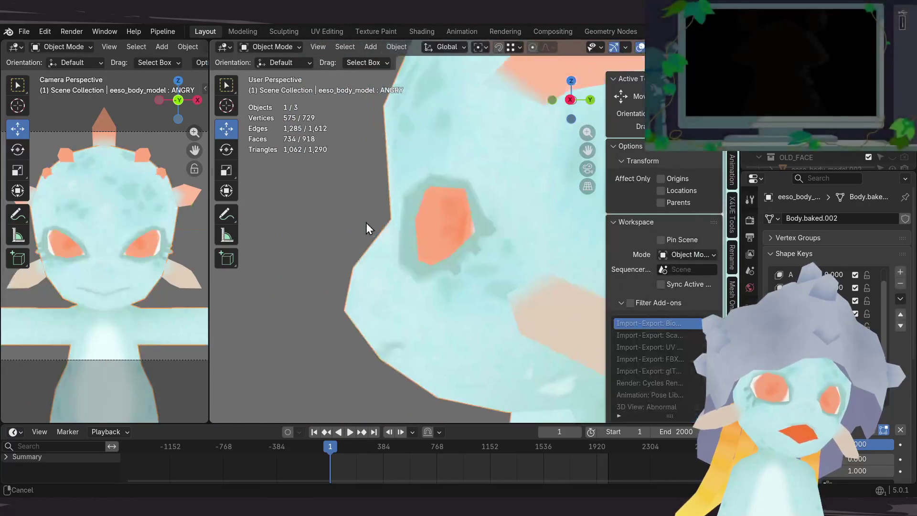
Step: Back in Edit Mode, lower an upper eye vertex along Z and preview the result
middle_drag(362, 222, 453, 197)
key(Tab)
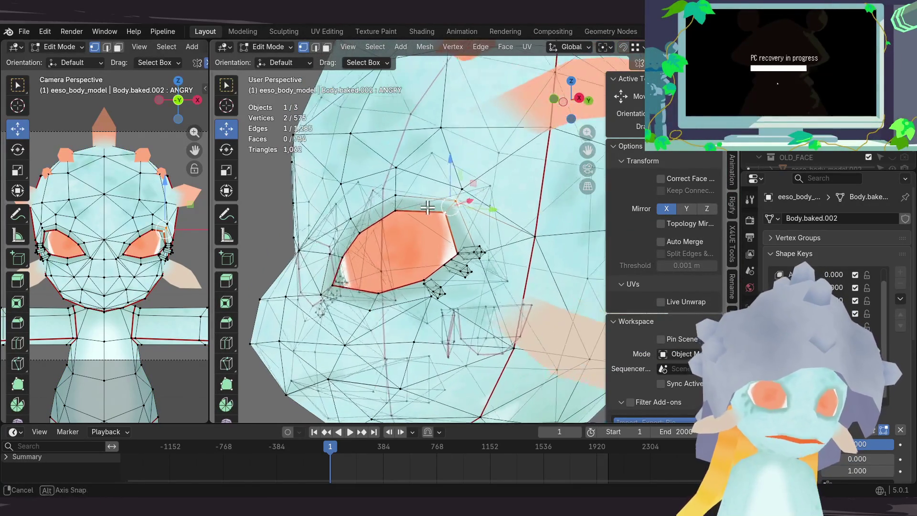
middle_drag(456, 184, 441, 183)
drag(440, 183, 442, 195)
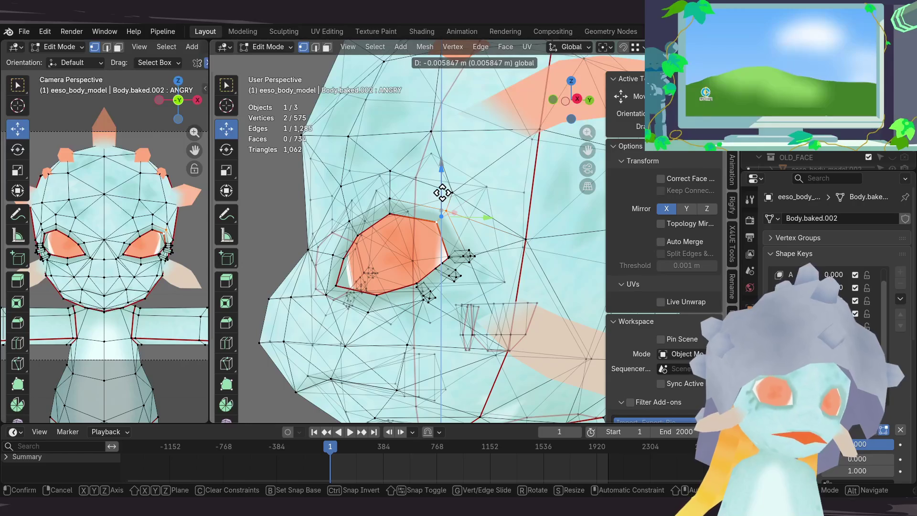
click(443, 192)
mouse_move(442, 192)
middle_down()
mouse_move(448, 224)
mouse_move(437, 236)
mouse_move(461, 214)
mouse_move(419, 236)
middle_up()
key(Tab)
key(Tab)
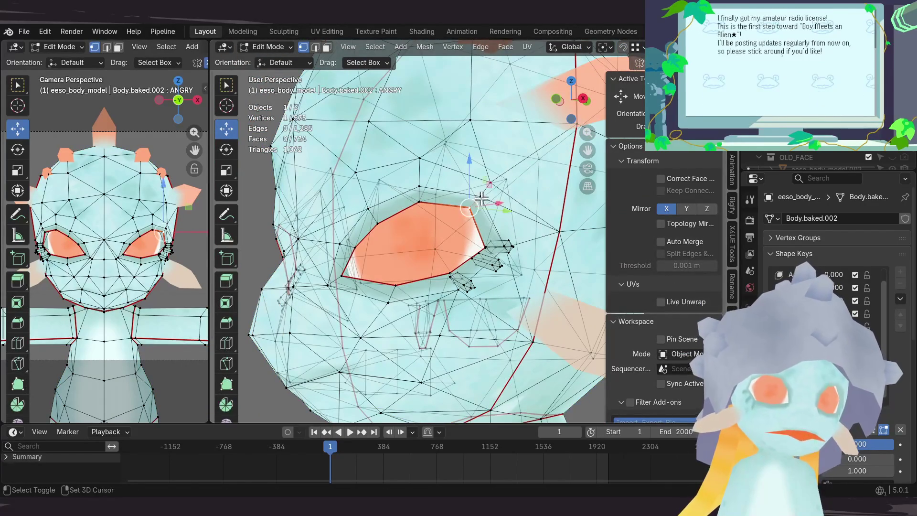
Step: Shift the eye corner vertex slightly, preview it, then return to Edit Mode from a side-on view
middle_drag(479, 202, 469, 215)
key(g)
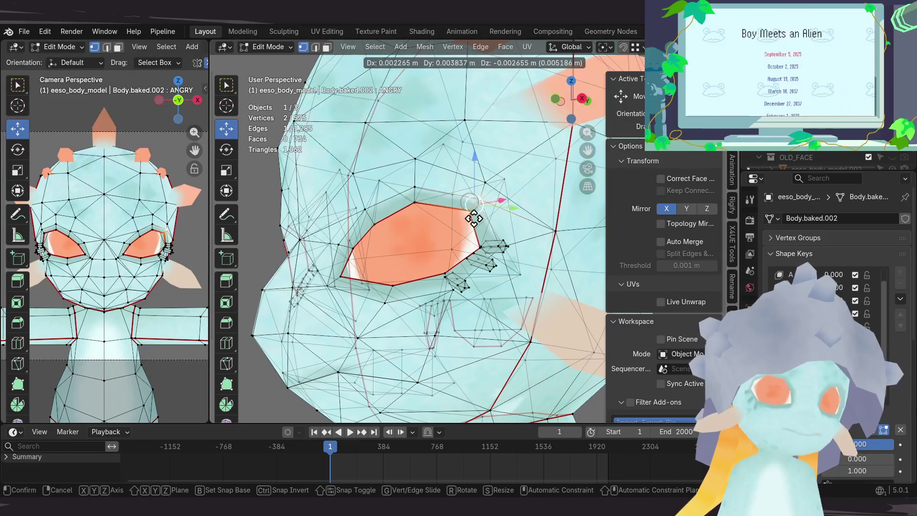
click(468, 219)
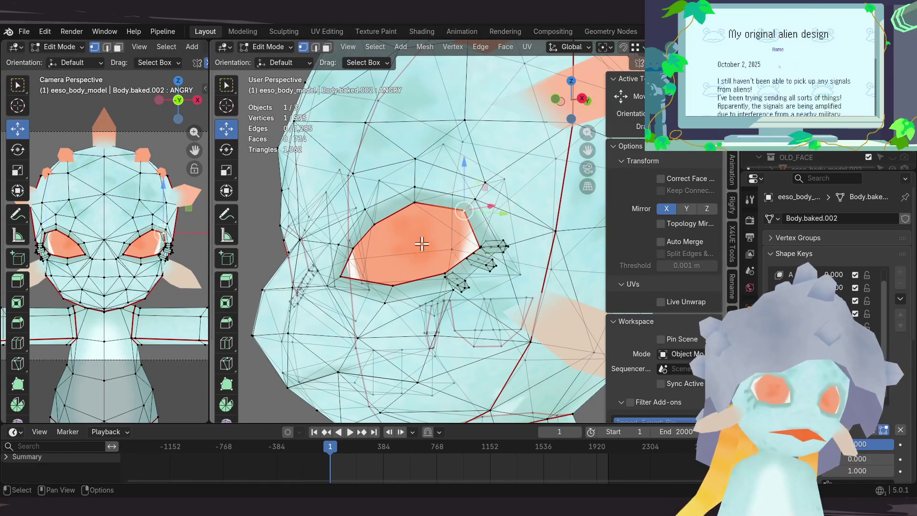
key(Tab)
scroll(445, 228, down, 4)
scroll(511, 237, up, 3)
mouse_move(511, 237)
middle_down()
mouse_move(482, 215)
mouse_move(425, 225)
mouse_move(445, 232)
mouse_move(448, 221)
mouse_move(358, 263)
mouse_move(259, 220)
mouse_move(307, 189)
mouse_move(337, 205)
mouse_move(416, 217)
mouse_move(394, 232)
mouse_move(385, 209)
mouse_move(426, 211)
mouse_move(399, 226)
mouse_move(439, 197)
middle_up()
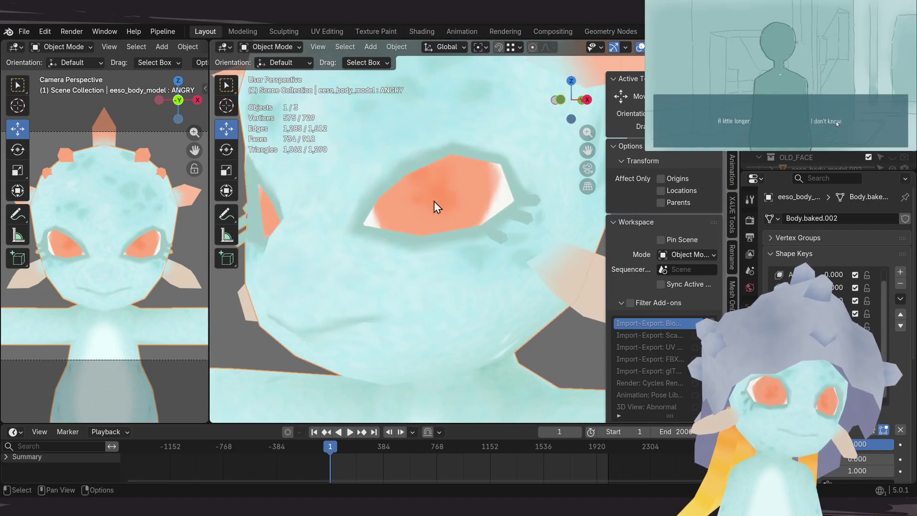
key(Tab)
mouse_move(398, 268)
middle_down()
mouse_move(416, 251)
mouse_move(420, 262)
mouse_move(387, 265)
mouse_move(378, 248)
mouse_move(377, 284)
mouse_move(433, 265)
middle_up()
Step: Move another face vertex near the eye, then shift the mouth corner vertex about a centimetre
click(392, 272)
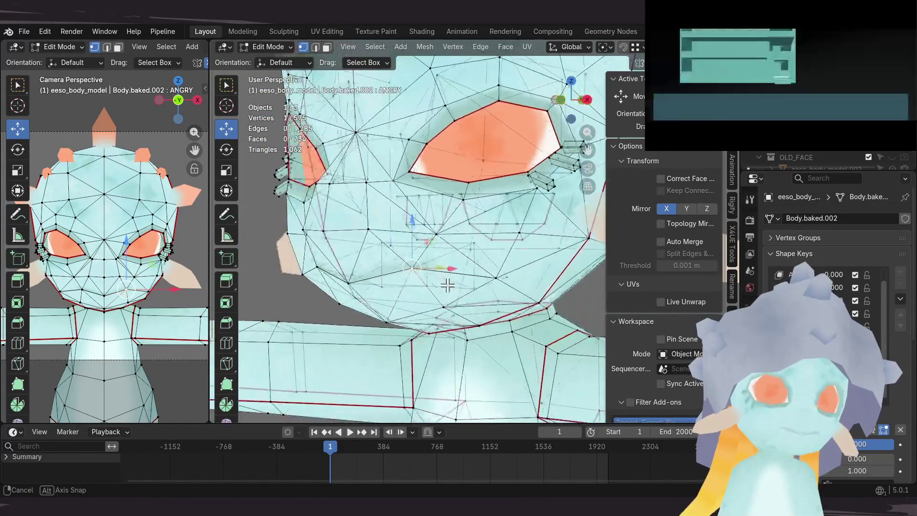
mouse_move(432, 265)
middle_down()
mouse_move(388, 267)
mouse_move(389, 235)
middle_up()
key(g)
click(393, 272)
mouse_move(356, 293)
middle_down()
mouse_move(337, 313)
mouse_move(333, 277)
middle_up()
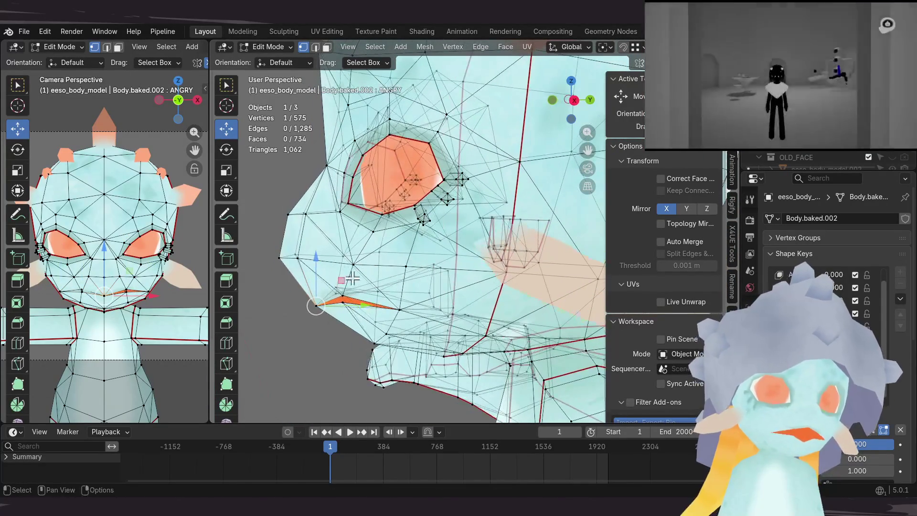
key(g)
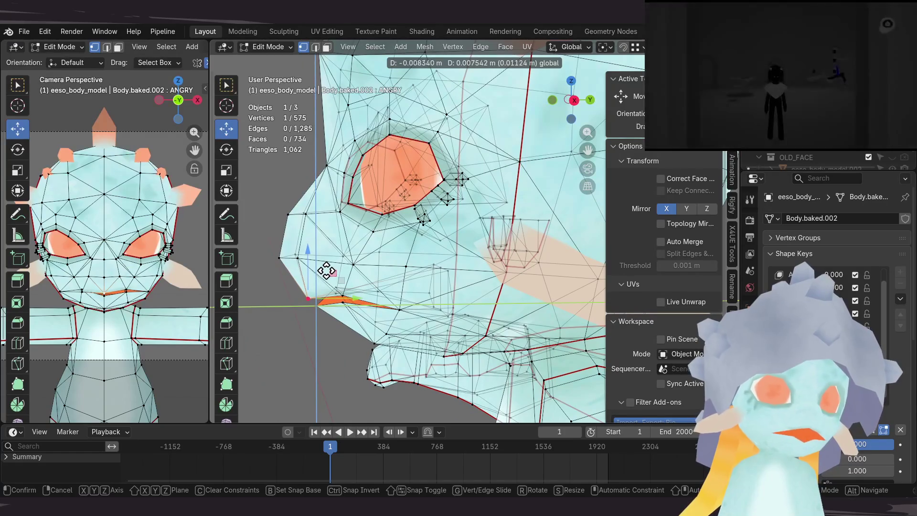
click(324, 269)
Step: Select the mouth vertices and review the face from frontal and tilted views
middle_drag(367, 277, 424, 275)
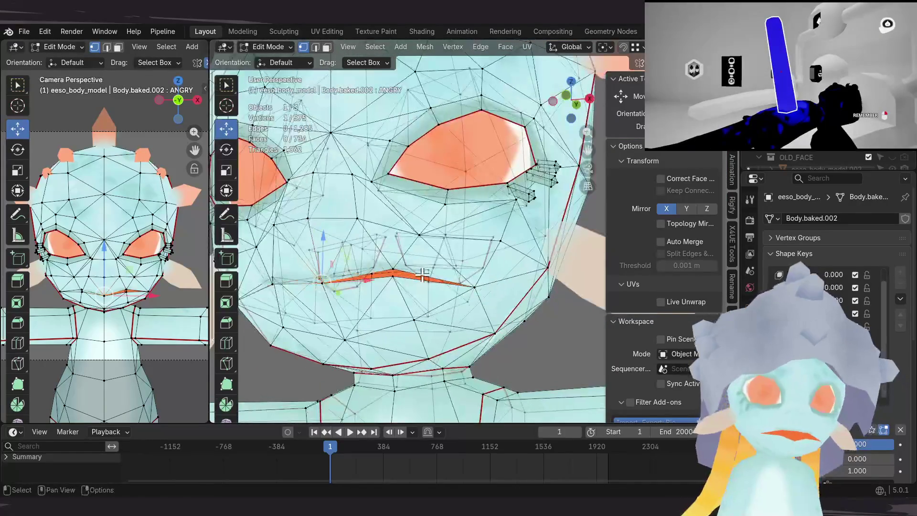
ctrl+click(424, 275)
mouse_move(410, 278)
middle_down()
mouse_move(441, 279)
mouse_move(401, 248)
middle_up()
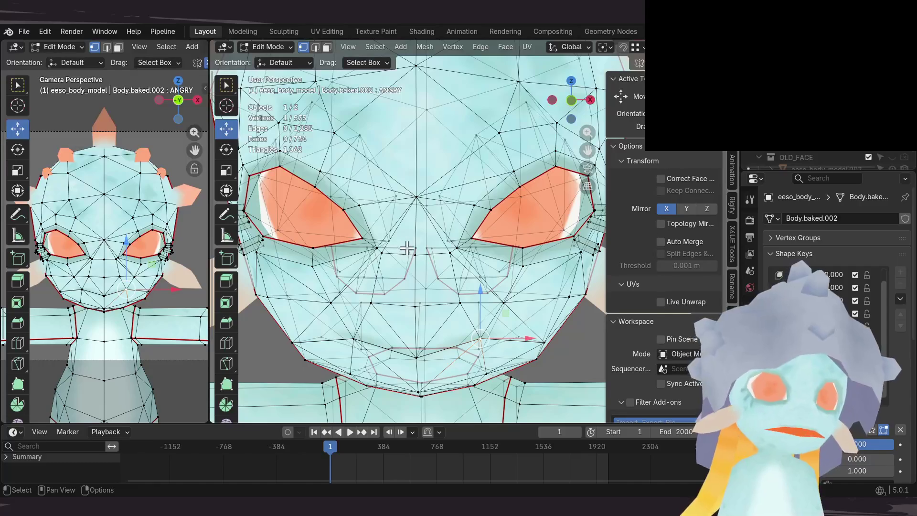
middle_drag(405, 265, 419, 249)
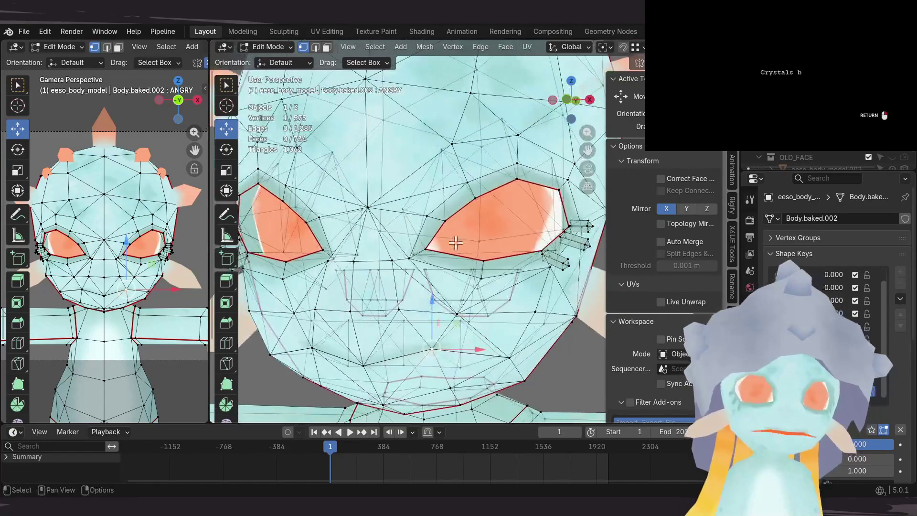
middle_drag(520, 278, 377, 243)
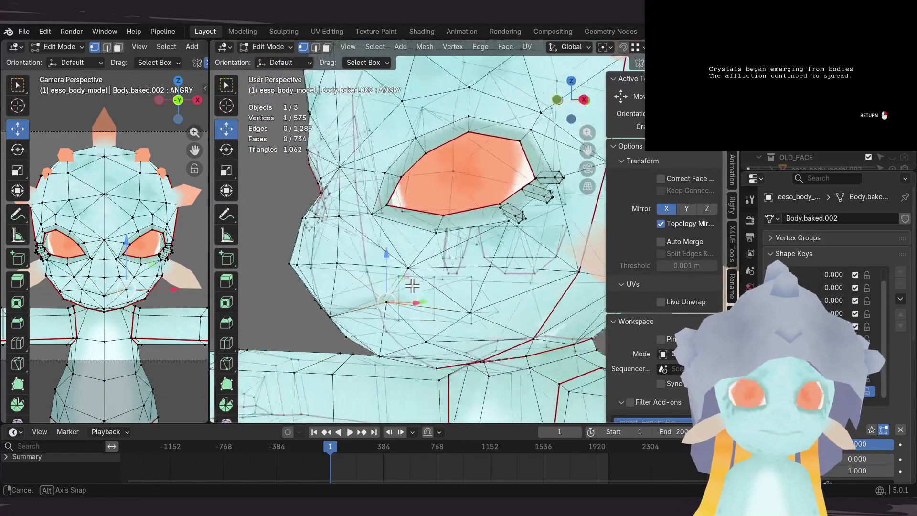
middle_drag(406, 286, 461, 278)
Step: Pull the mouth vertices apart into a wide frown and check it from front and side
key(g)
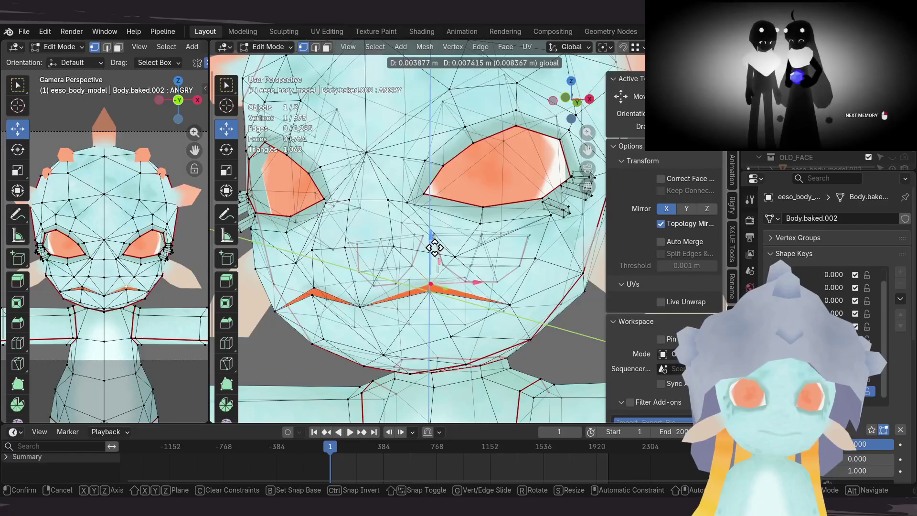
click(434, 247)
mouse_move(434, 246)
middle_down()
mouse_move(384, 261)
mouse_move(350, 297)
mouse_move(370, 315)
middle_up()
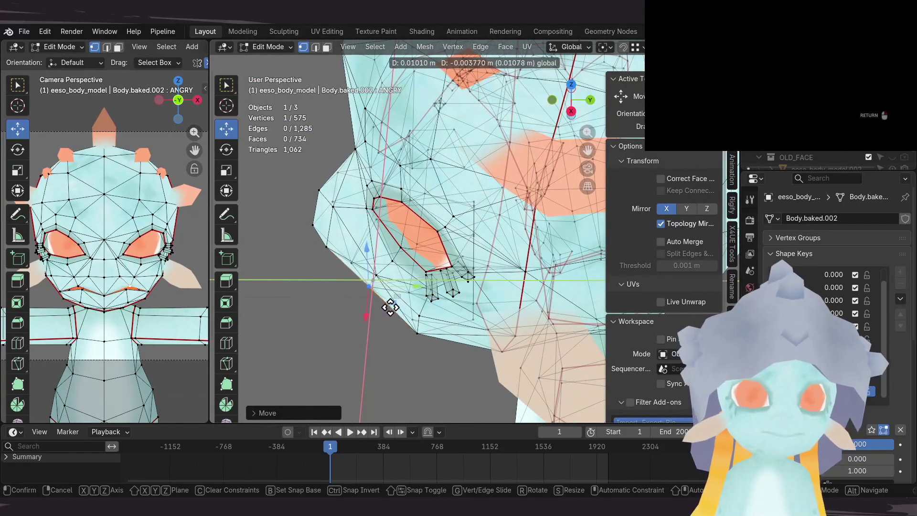
mouse_move(408, 286)
middle_down()
mouse_move(387, 313)
mouse_move(436, 307)
mouse_move(426, 280)
middle_up()
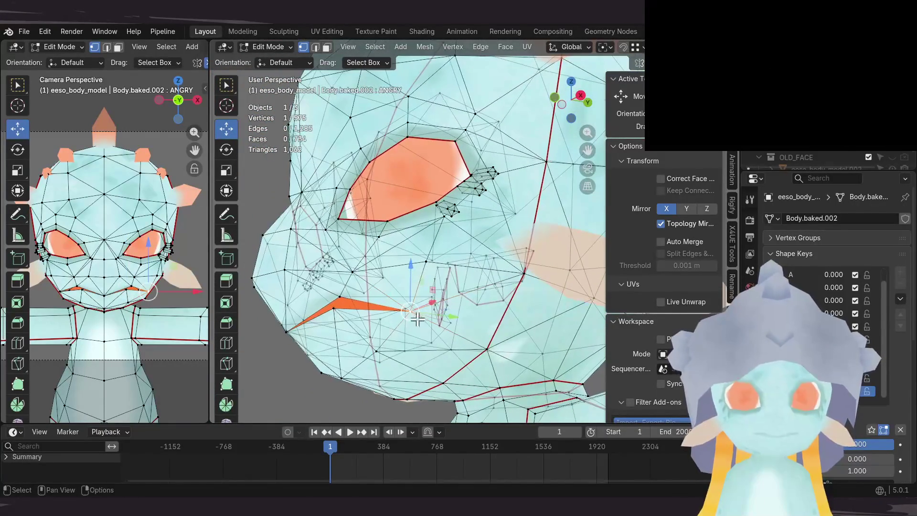
drag(417, 321, 429, 318)
middle_drag(428, 318, 365, 330)
Step: Reposition a mouth vertex into a jagged downturned zigzag and preview the frown in Object Mode
drag(379, 343, 385, 348)
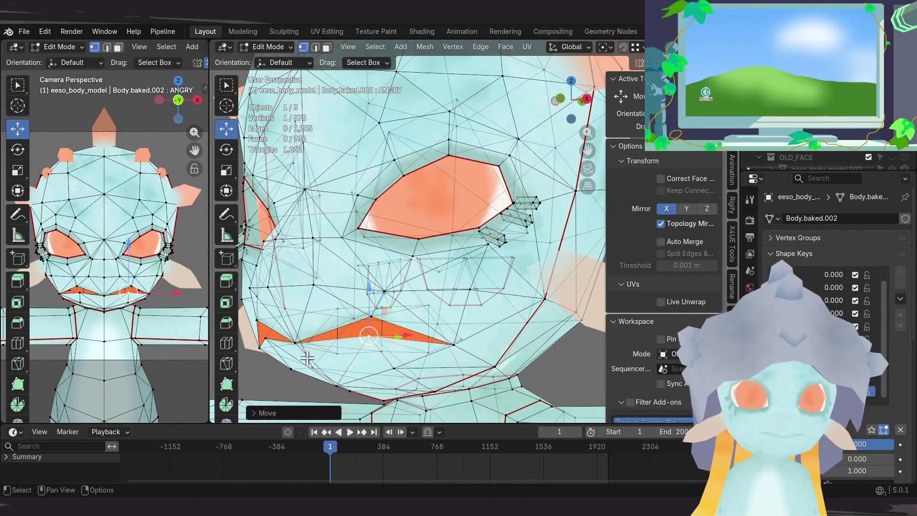
middle_drag(308, 360, 315, 354)
mouse_move(372, 325)
middle_down()
mouse_move(328, 362)
mouse_move(341, 355)
middle_up()
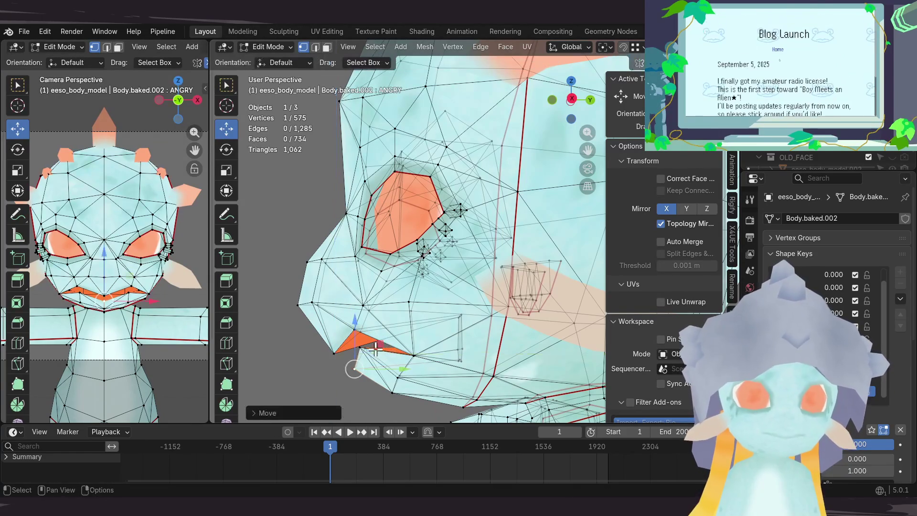
mouse_move(392, 343)
middle_down()
mouse_move(370, 345)
mouse_move(382, 332)
middle_up()
click(393, 332)
mouse_move(469, 203)
middle_down()
mouse_move(424, 329)
mouse_move(440, 322)
mouse_move(418, 310)
mouse_move(379, 316)
mouse_move(440, 303)
mouse_move(531, 308)
middle_up()
key(Tab)
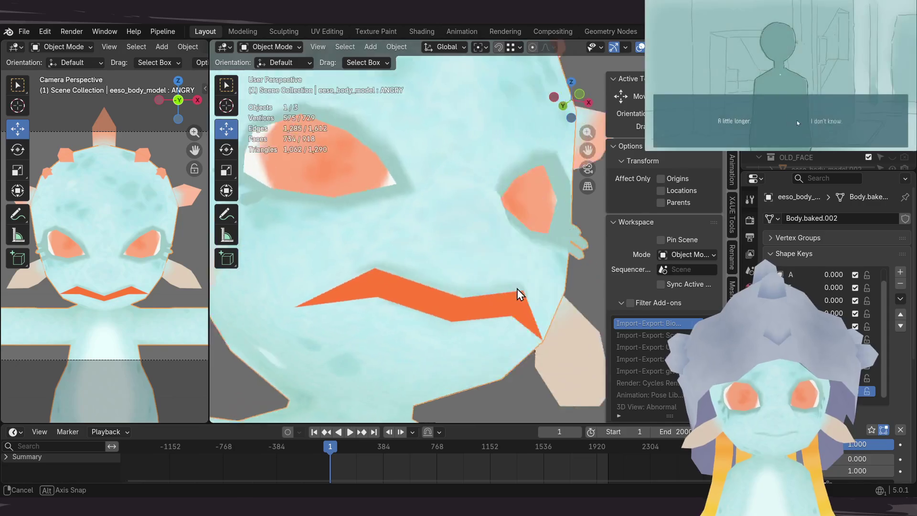
Step: Nudge one mouth vertex into place, then check the face from the side out of Edit Mode
middle_drag(559, 304, 401, 371)
key(Tab)
click(426, 353)
key(g)
click(456, 363)
scroll(456, 363, up, 3)
key(Tab)
scroll(437, 311, up, 2)
mouse_move(436, 311)
middle_down()
mouse_move(456, 256)
mouse_move(516, 236)
middle_up()
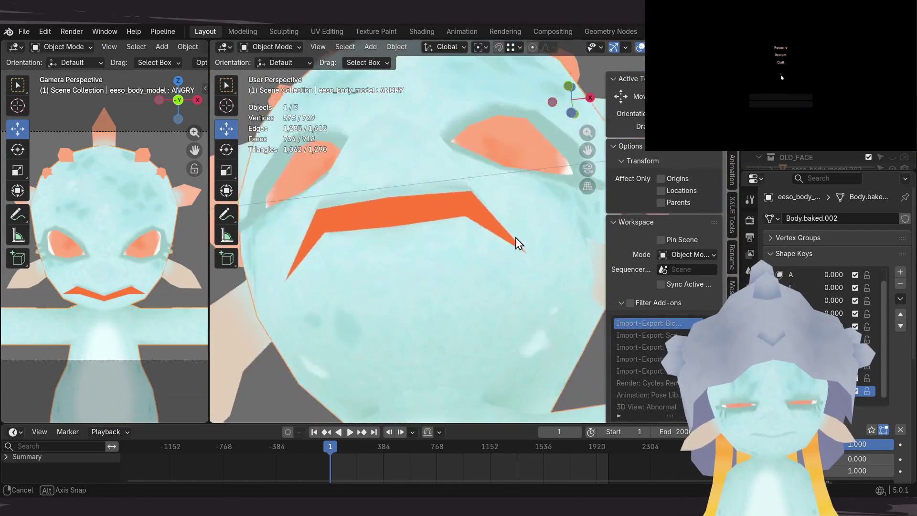
scroll(518, 287, down, 2)
scroll(492, 287, up, 1)
scroll(456, 310, up, 2)
middle_drag(456, 315, 404, 321)
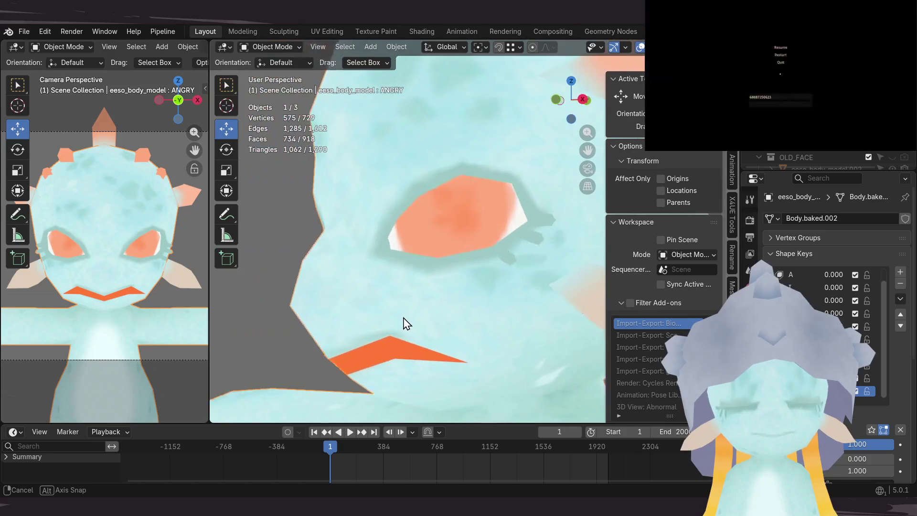
scroll(503, 322, down, 3)
mouse_move(501, 322)
middle_down()
mouse_move(452, 272)
mouse_move(402, 273)
mouse_move(498, 268)
mouse_move(389, 272)
mouse_move(492, 266)
mouse_move(438, 275)
middle_up()
scroll(443, 280, up, 3)
scroll(442, 280, down, 2)
Step: Save the avatar blend file with Ctrl+S
key(ctrl+s)
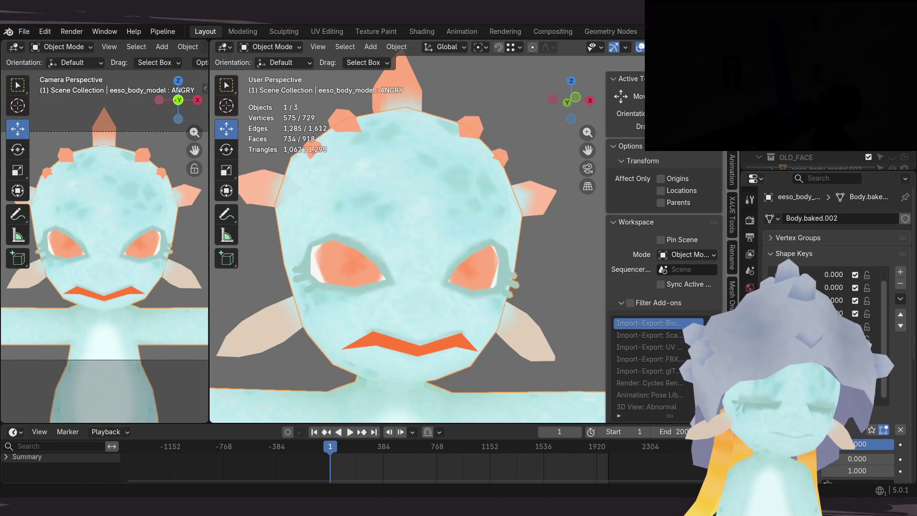
mouse_move(425, 348)
ctrl+middle_down()
mouse_move(439, 298)
mouse_move(440, 317)
mouse_move(459, 308)
ctrl+middle_up()
key(ctrl+s)
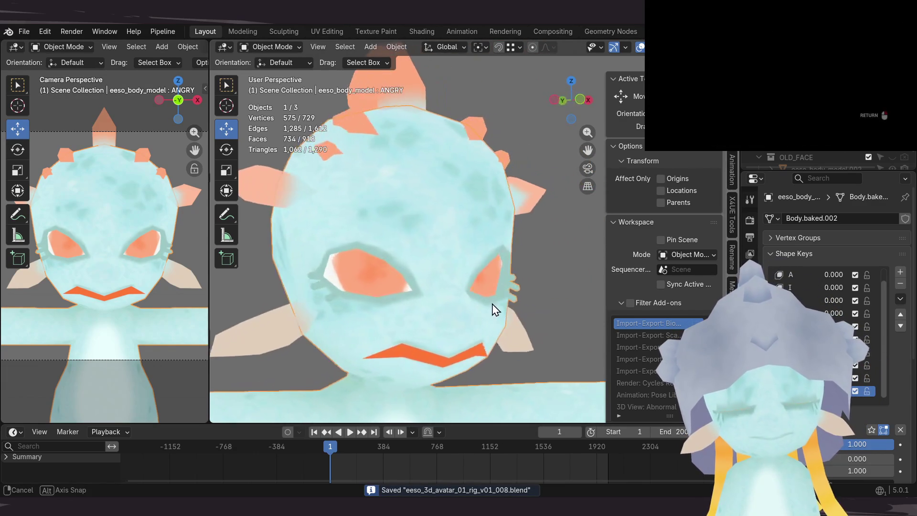
mouse_move(460, 308)
middle_down()
mouse_move(453, 326)
mouse_move(457, 277)
mouse_move(453, 295)
middle_up()
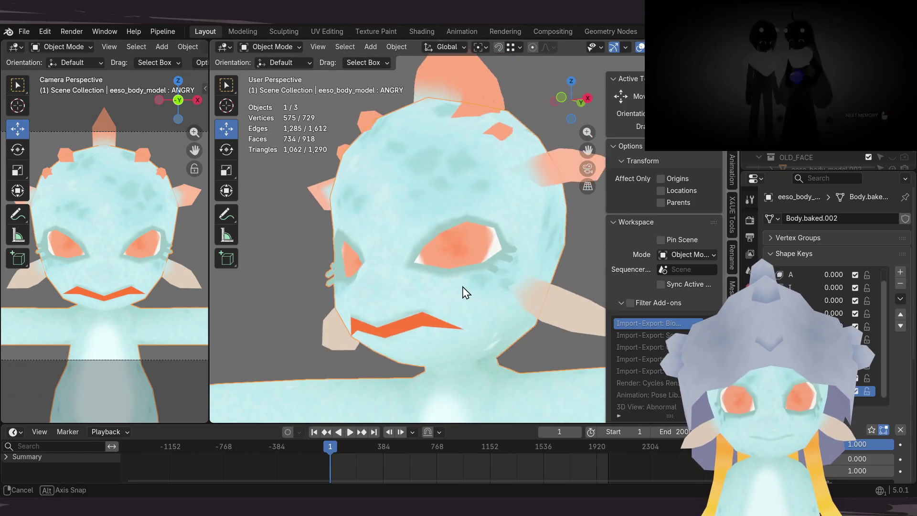
middle_drag(452, 296, 436, 302)
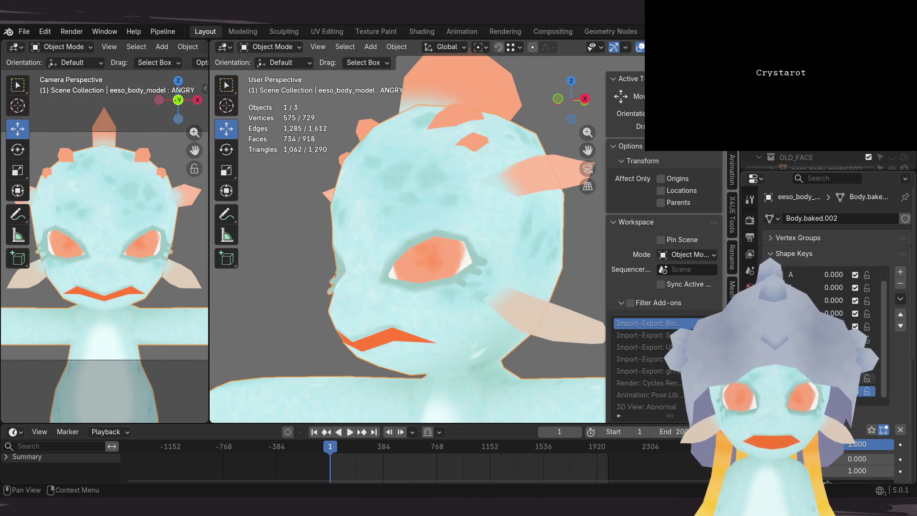
Step: Solo-preview the active expression and ANGRY on the model, then turn Solo off
click(868, 432)
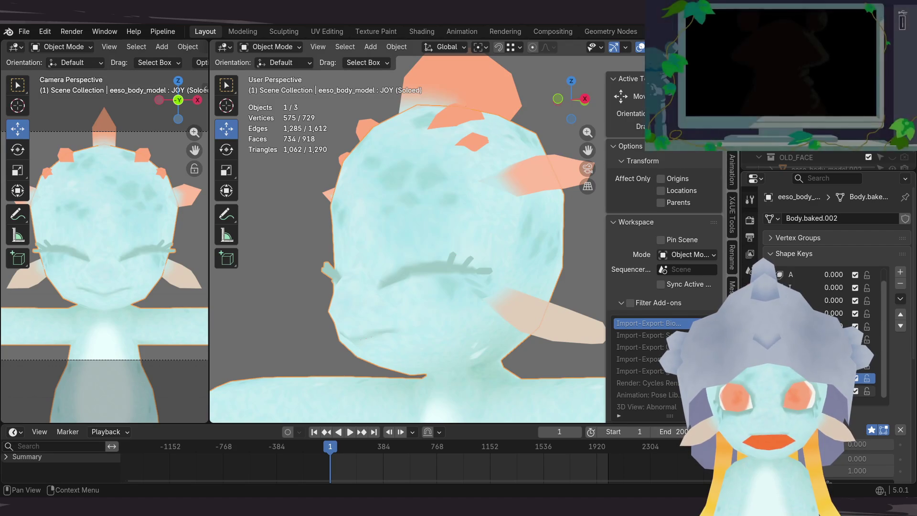
key(Down)
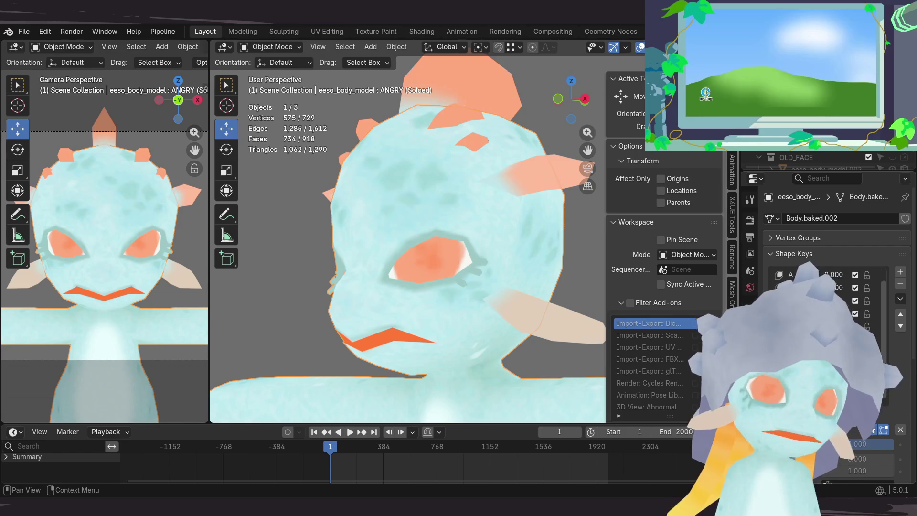
click(869, 429)
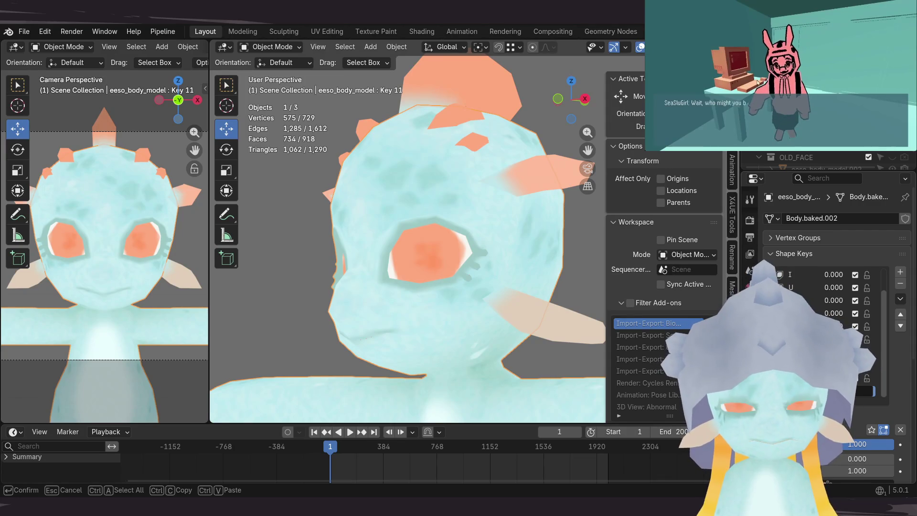
scroll(502, 288, down, 4)
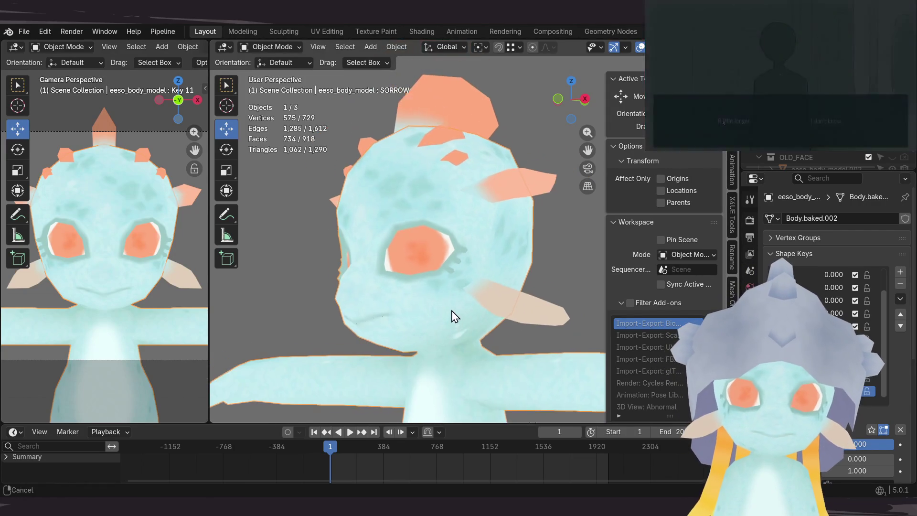
Step: Turn the view to face the head and enter Edit Mode on the body mesh for SORROW
middle_drag(463, 290, 481, 296)
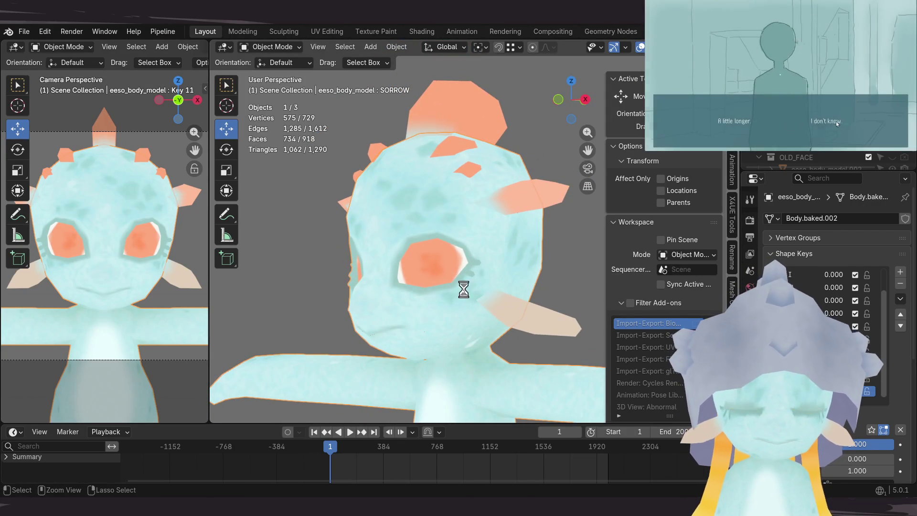
scroll(437, 316, up, 2)
scroll(443, 290, up, 2)
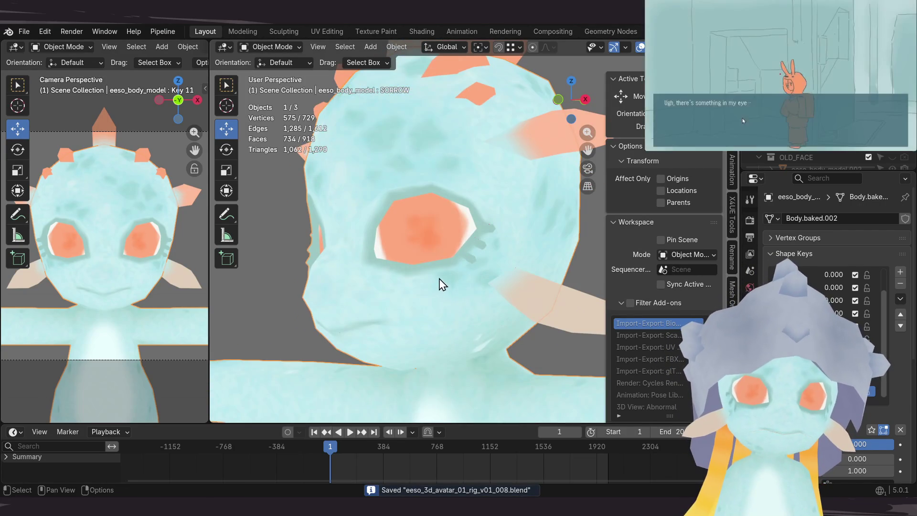
scroll(439, 284, down, 2)
scroll(434, 286, down, 2)
mouse_move(455, 272)
middle_down()
mouse_move(518, 262)
mouse_move(473, 293)
middle_up()
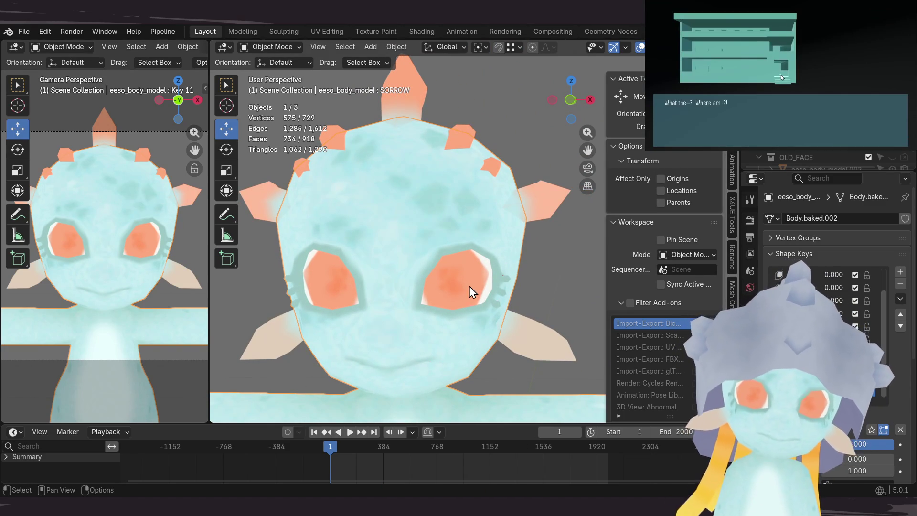
middle_drag(469, 286, 473, 282)
key(Tab)
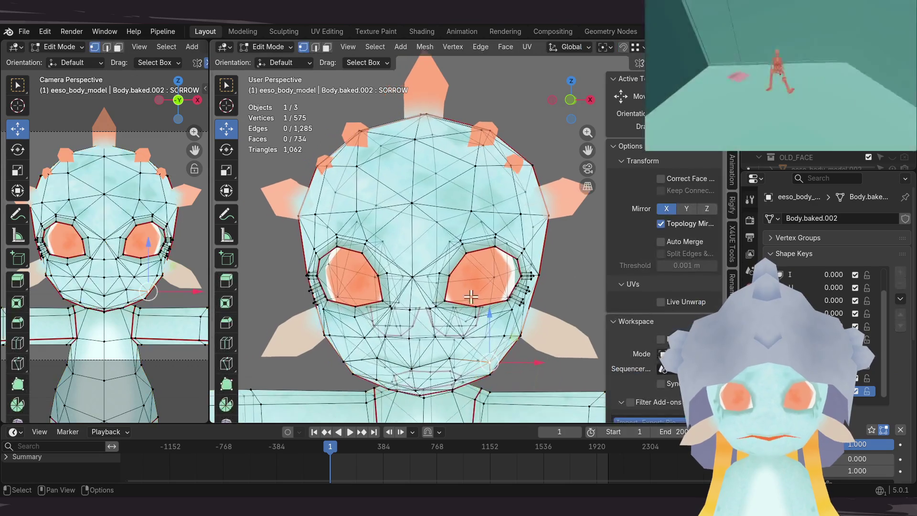
scroll(501, 271, up, 4)
Step: Select the eye's upper-edge vertices and lower them along Z so the eye droops
middle_drag(506, 270, 481, 259)
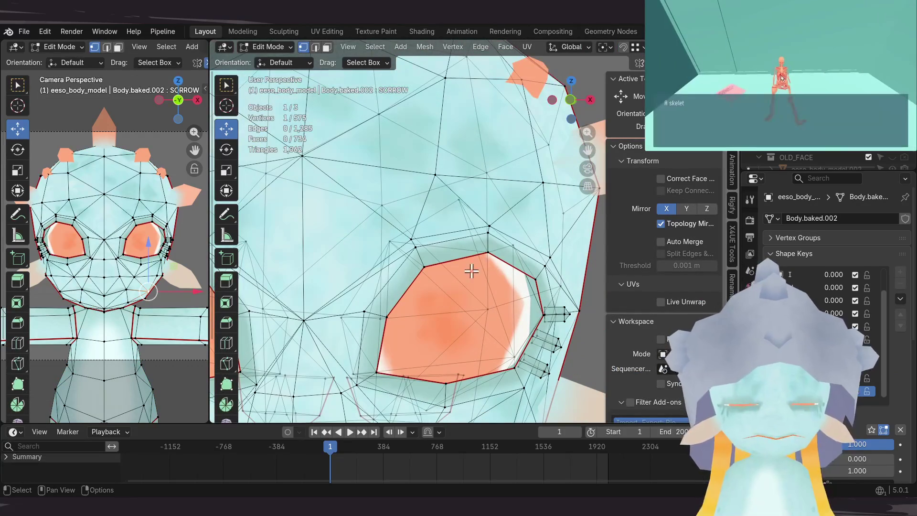
mouse_move(459, 269)
middle_down()
mouse_move(488, 263)
mouse_move(463, 266)
middle_up()
shift+click(463, 266)
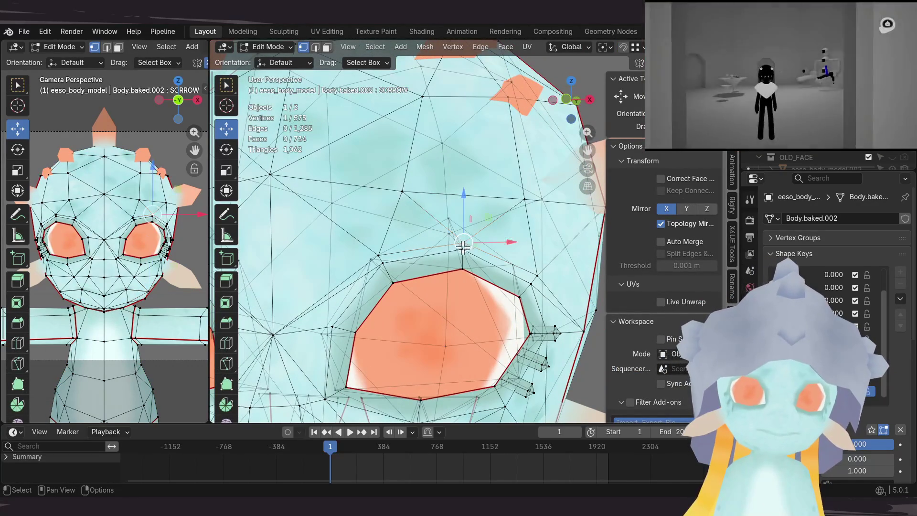
shift+click(463, 267)
mouse_move(463, 267)
middle_down()
mouse_move(450, 229)
mouse_move(437, 302)
mouse_move(452, 293)
mouse_move(441, 290)
mouse_move(444, 278)
middle_up()
click(436, 301)
drag(445, 278, 444, 269)
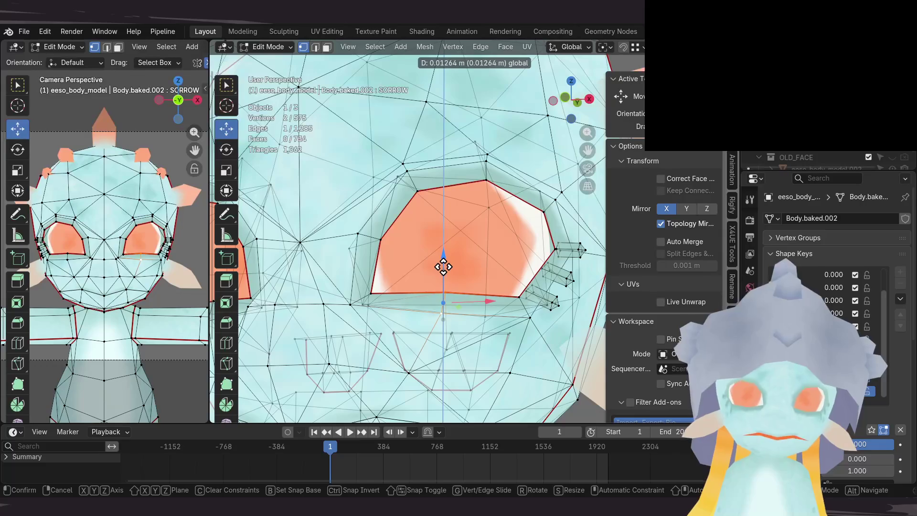
click(444, 275)
middle_drag(443, 275, 407, 309)
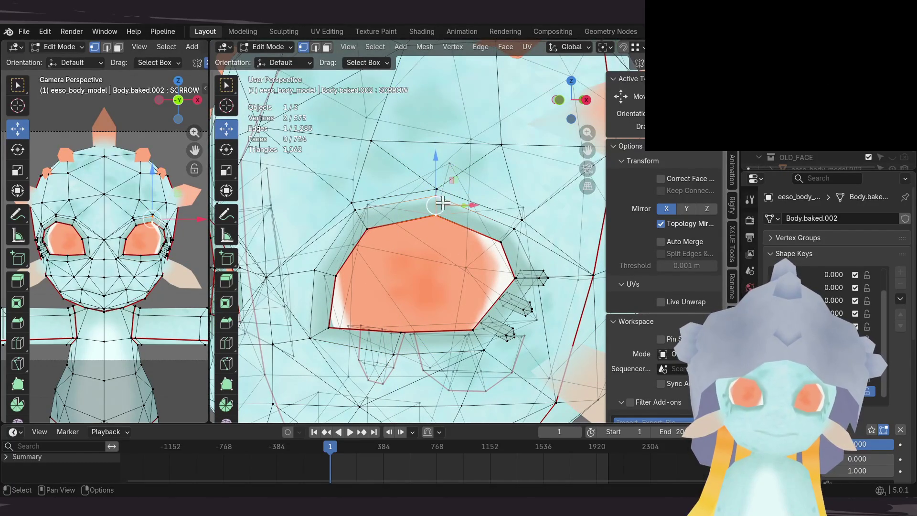
drag(437, 189, 437, 249)
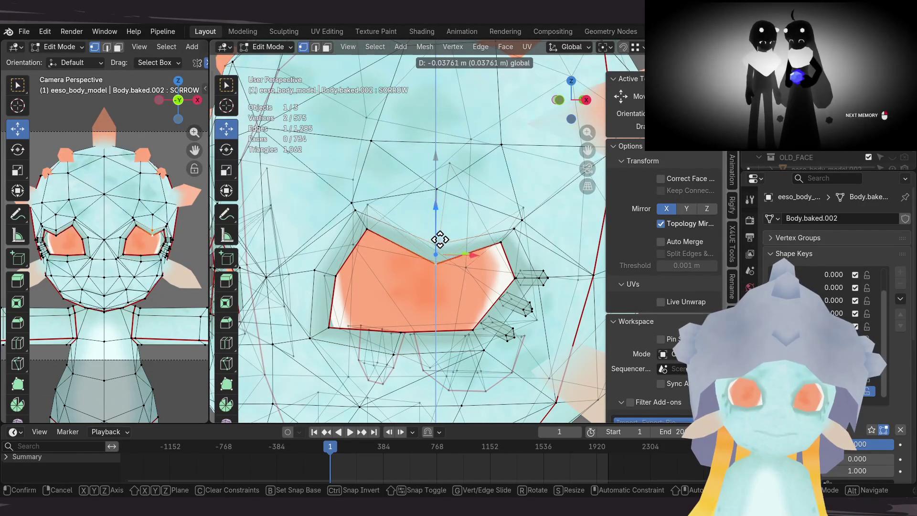
click(444, 225)
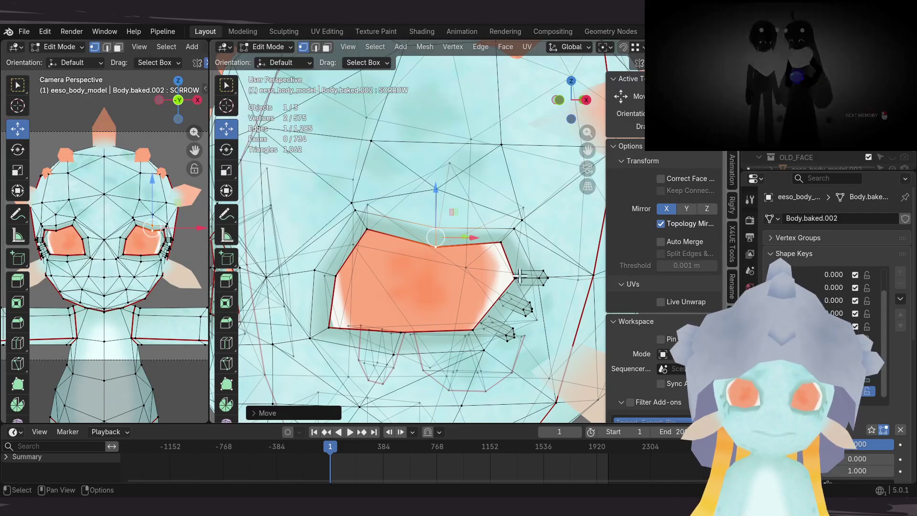
Step: Select the eye's outer-corner vertex and all vertices linked to it (the lash piece)
middle_drag(539, 284, 505, 284)
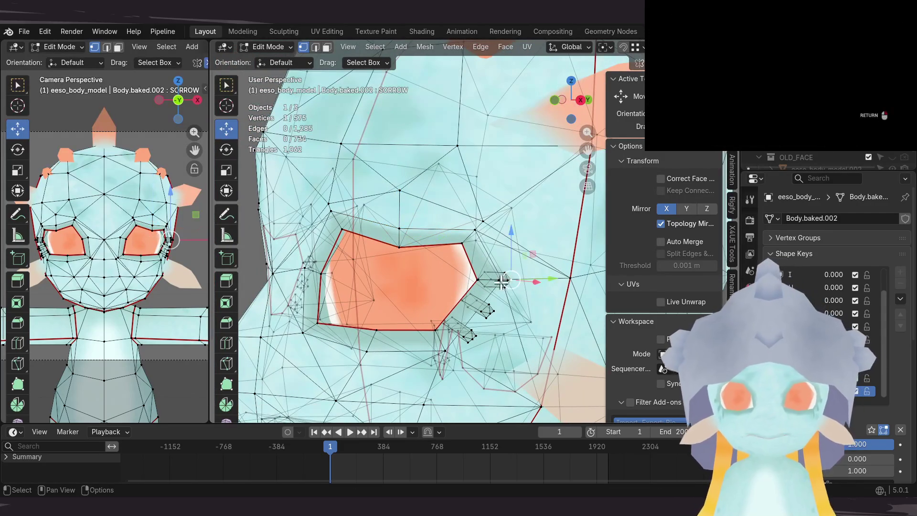
mouse_move(500, 280)
middle_down()
mouse_move(487, 267)
mouse_move(538, 313)
mouse_move(510, 319)
middle_up()
click(509, 318)
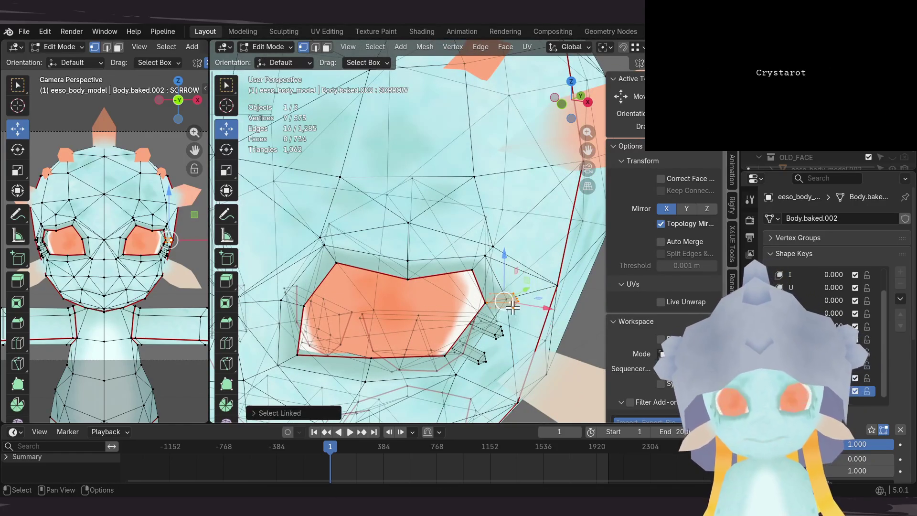
mouse_move(558, 310)
middle_down()
mouse_move(523, 236)
mouse_move(491, 250)
mouse_move(476, 282)
mouse_move(494, 281)
middle_up()
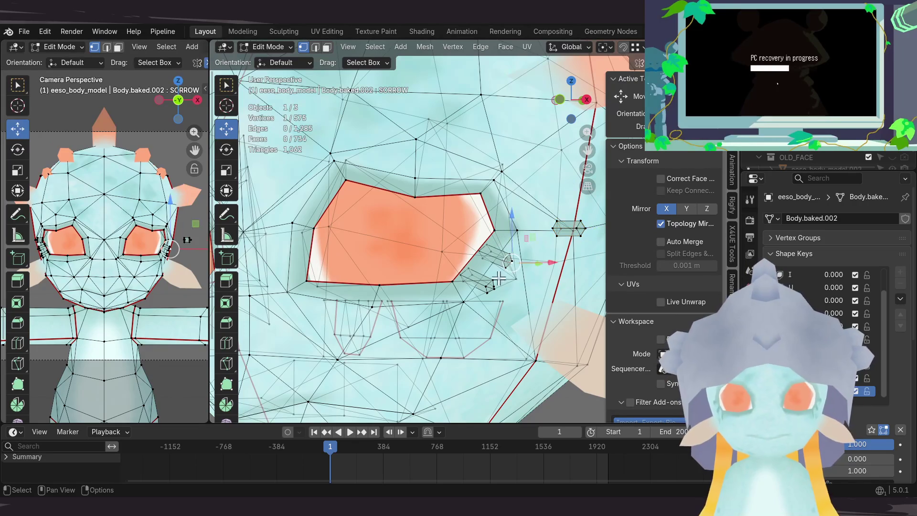
key(ctrl+l)
Step: Move the linked lash piece and lower the selected outer eye vertices
mouse_move(505, 263)
middle_down()
mouse_move(480, 306)
mouse_move(473, 275)
mouse_move(417, 312)
mouse_move(517, 342)
mouse_move(493, 331)
mouse_move(481, 233)
mouse_move(506, 245)
middle_up()
key(g)
click(530, 315)
key(g)
click(492, 329)
drag(489, 215, 495, 254)
middle_drag(494, 254, 470, 231)
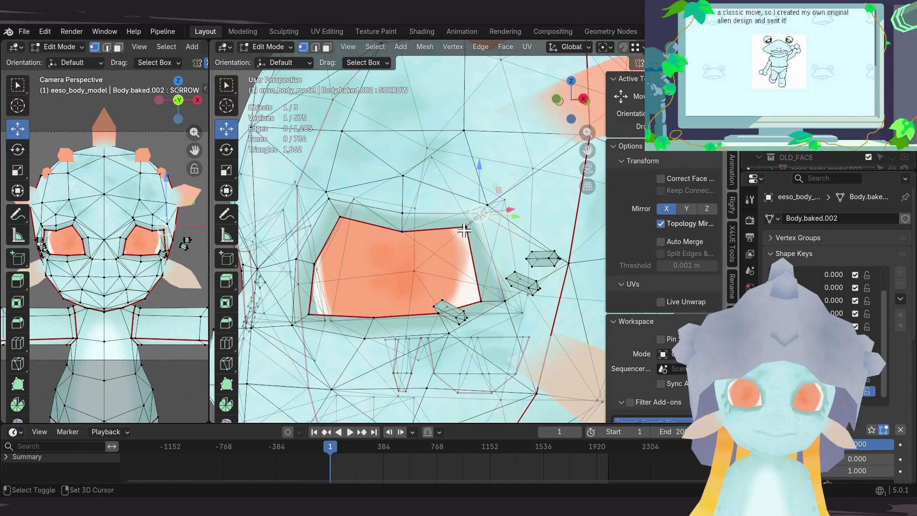
shift+click(485, 208)
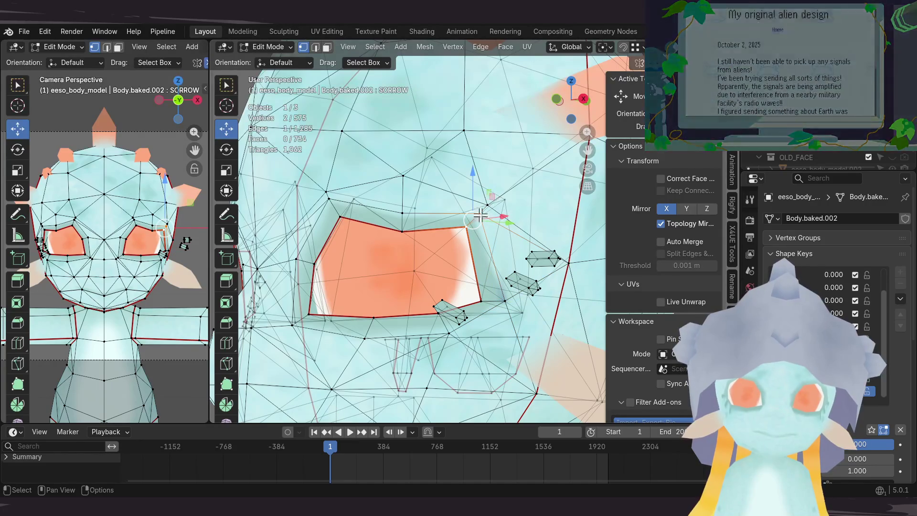
drag(475, 230, 473, 274)
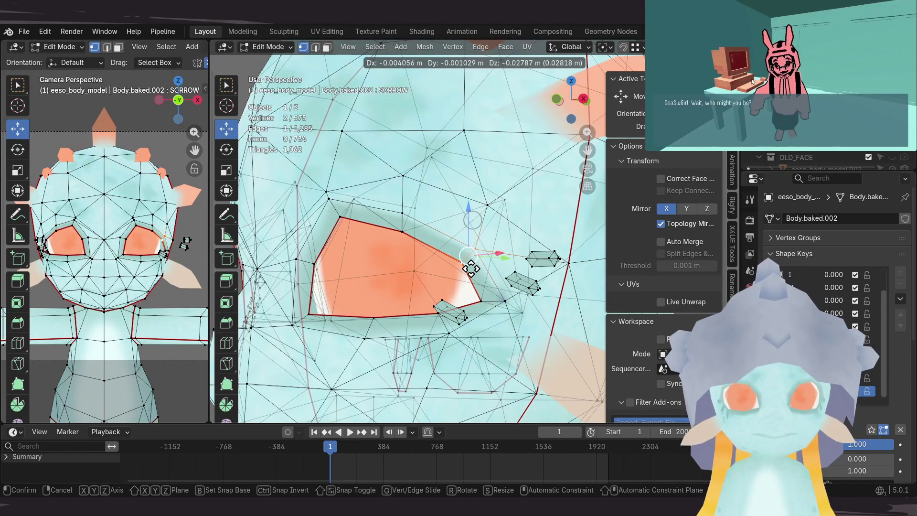
click(467, 262)
Step: Reposition two more eye vertices, lowering them slightly to shape the droop
middle_drag(466, 262, 399, 240)
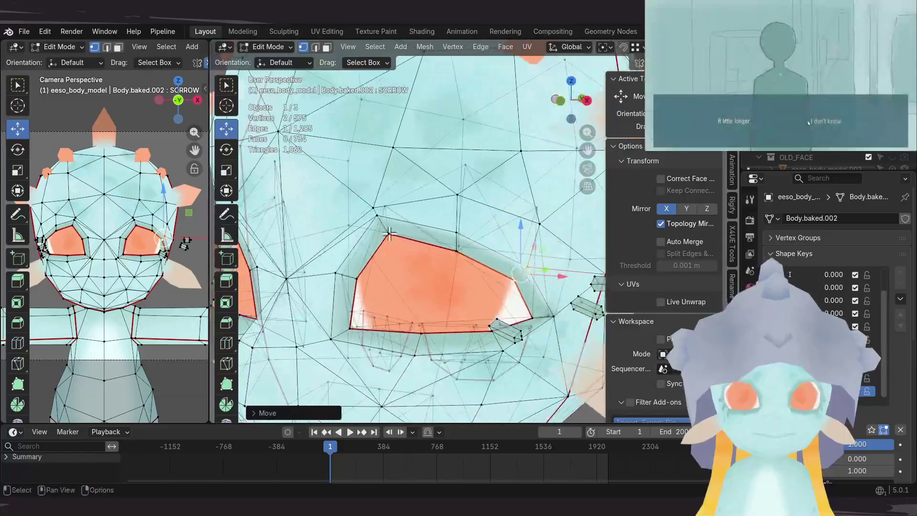
shift+click(384, 236)
drag(385, 235, 400, 258)
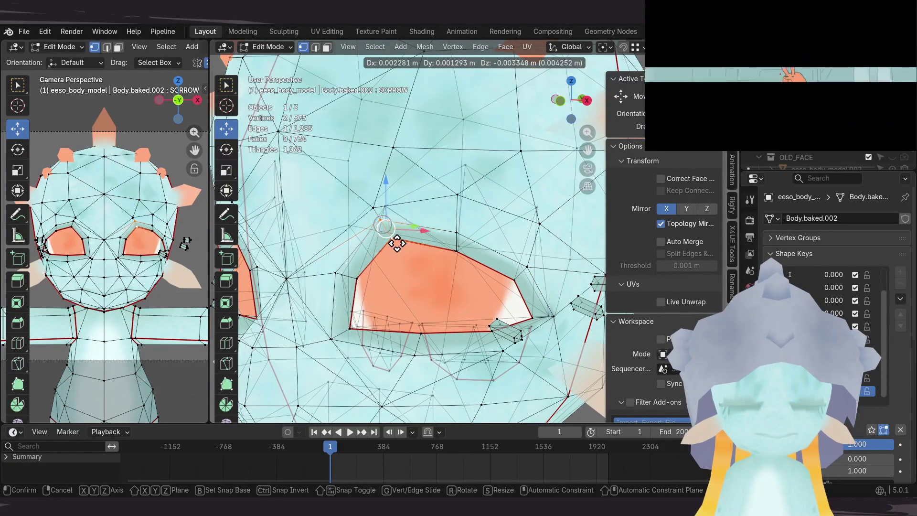
drag(397, 249, 391, 238)
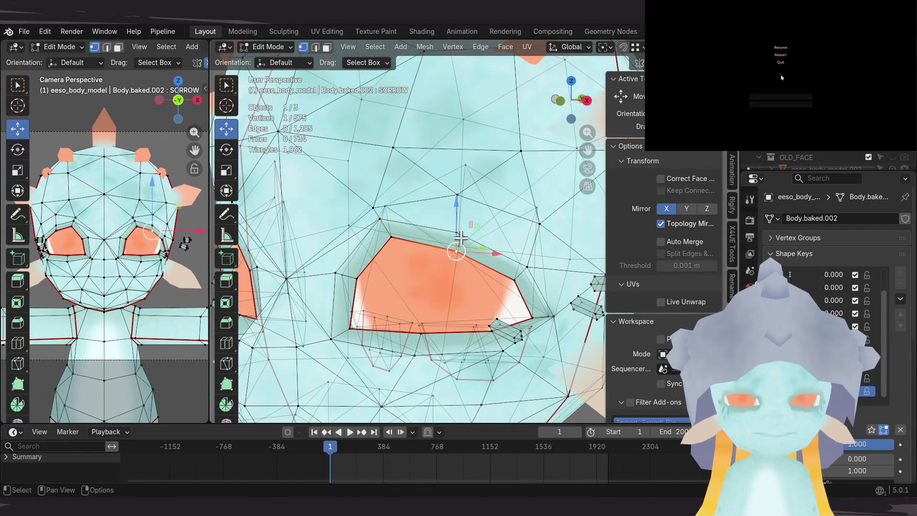
middle_drag(496, 247, 464, 234)
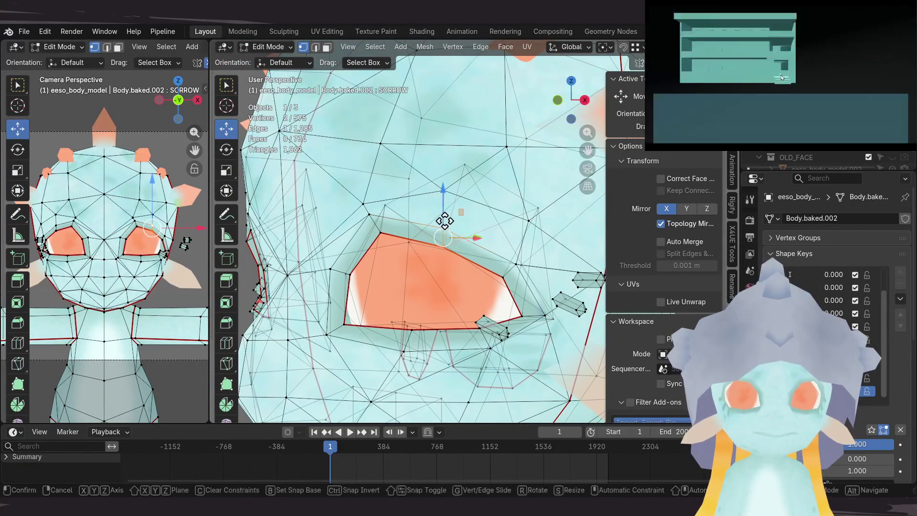
drag(446, 230, 446, 222)
mouse_move(459, 233)
middle_down()
mouse_move(504, 239)
mouse_move(476, 243)
mouse_move(435, 225)
middle_up()
key(g)
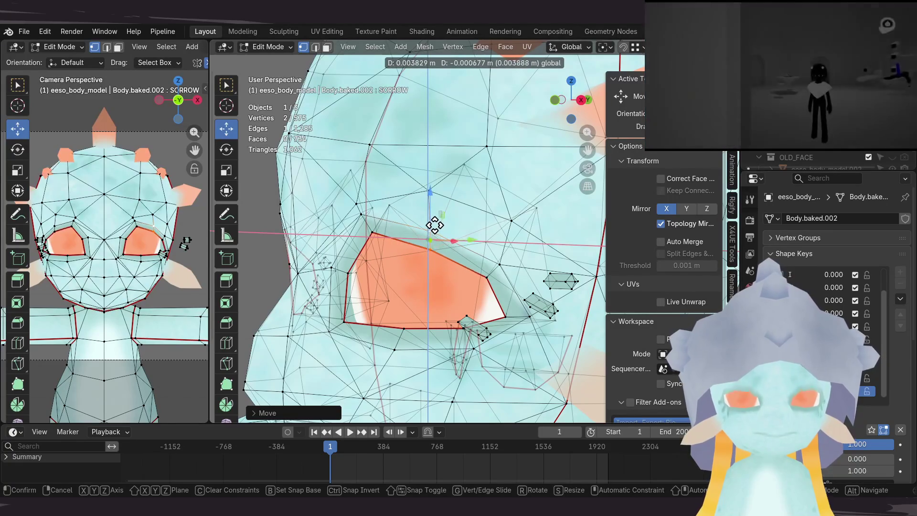
click(435, 226)
Step: Place the eye-corner piece beside the eye and select the whole small corner piece with L
middle_drag(435, 227, 535, 232)
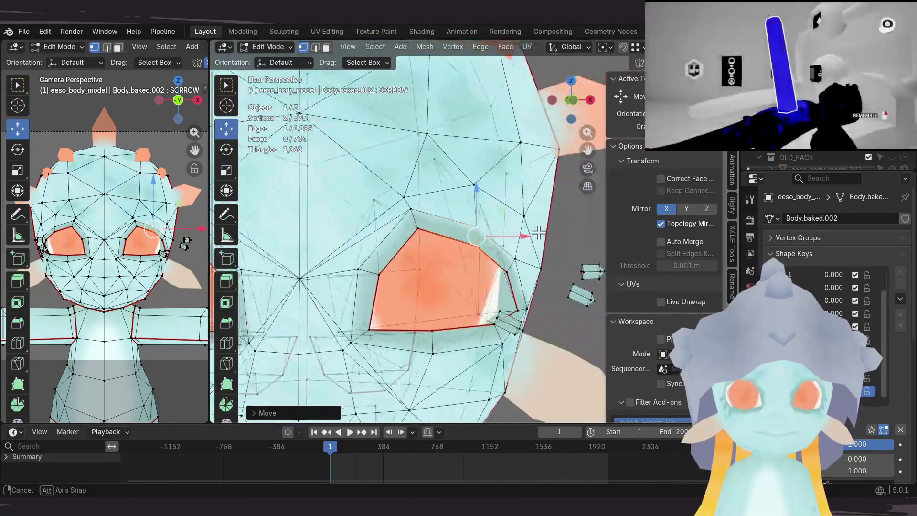
mouse_move(536, 231)
middle_down()
mouse_move(500, 248)
mouse_move(502, 260)
middle_up()
click(469, 295)
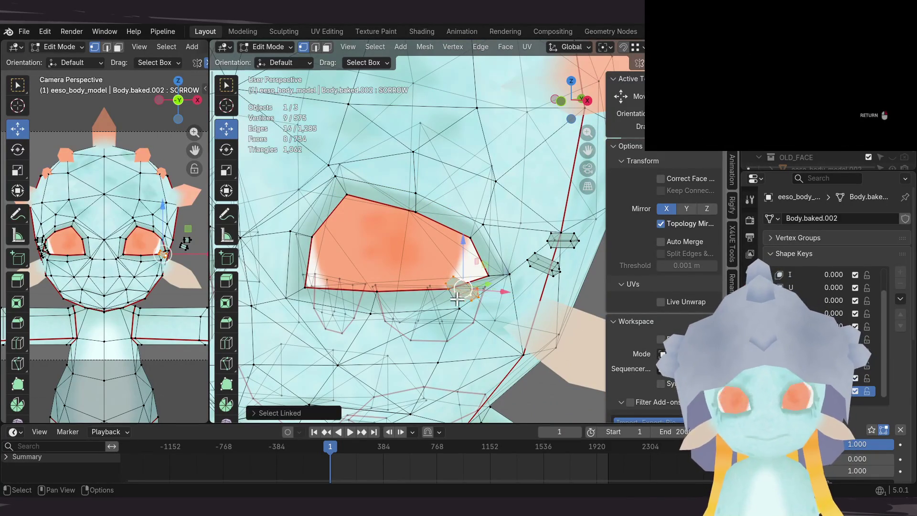
middle_drag(459, 299, 496, 302)
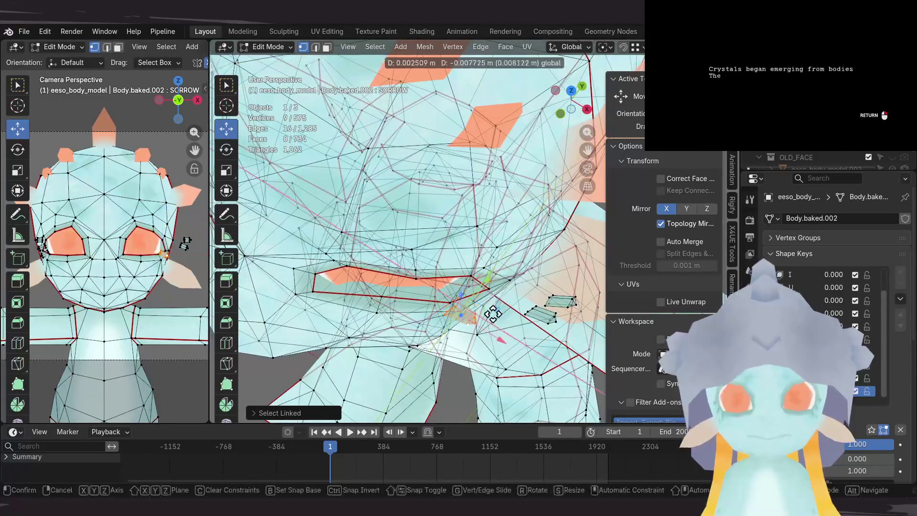
middle_drag(511, 298, 462, 216)
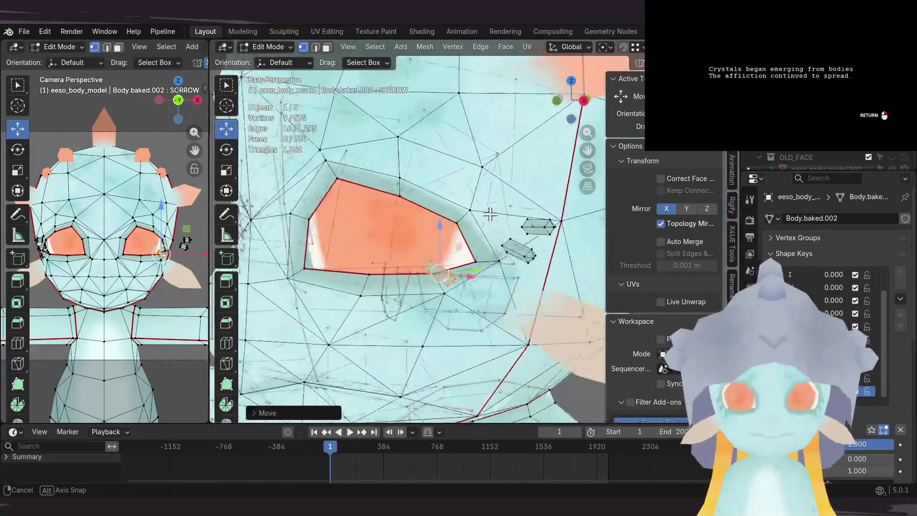
click(450, 250)
mouse_move(451, 251)
middle_down()
mouse_move(530, 342)
mouse_move(548, 256)
mouse_move(514, 269)
middle_up()
key(l)
middle_drag(428, 302, 556, 262)
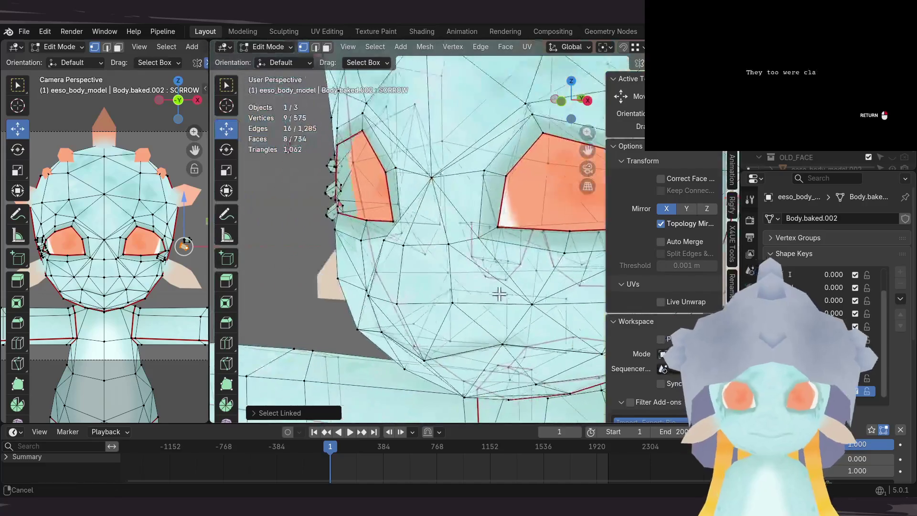
scroll(555, 263, down, 3)
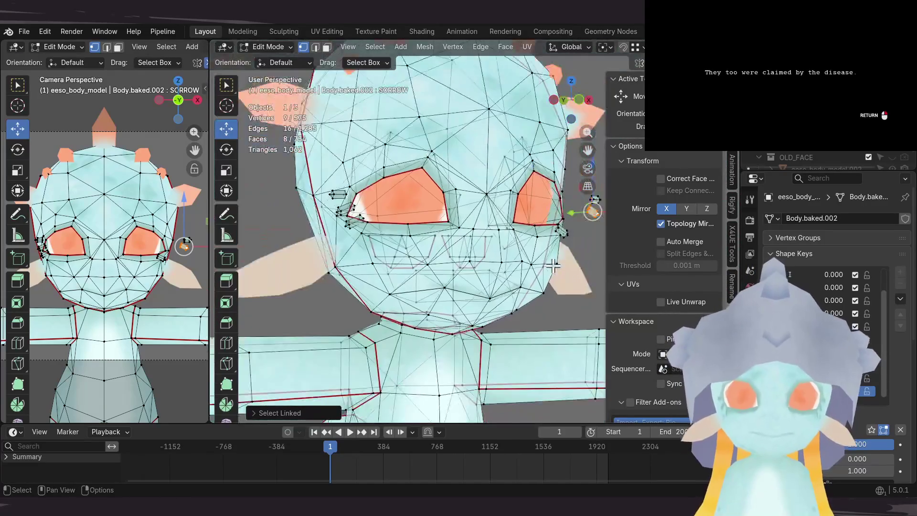
scroll(554, 262, down, 2)
Step: With the whole head in view, uncheck Topology Mirror in the sidebar Options panel
middle_drag(501, 265, 473, 269)
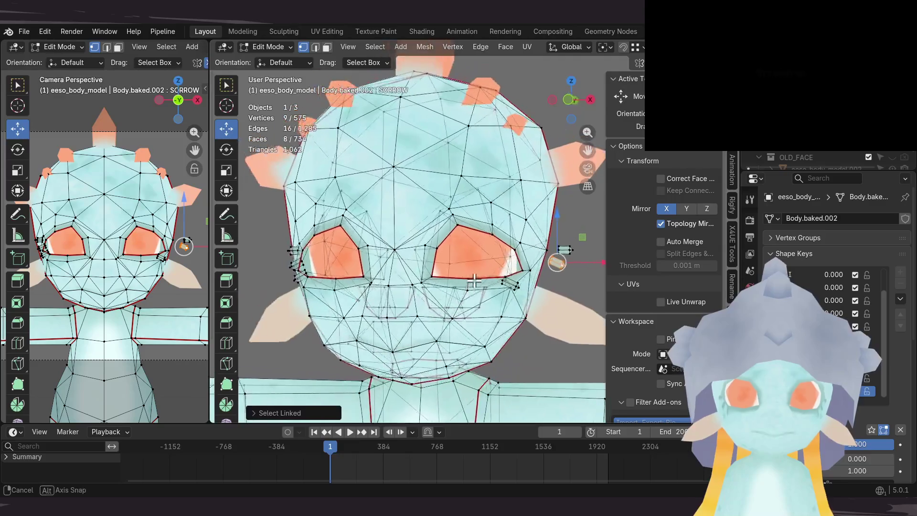
middle_drag(489, 281, 667, 225)
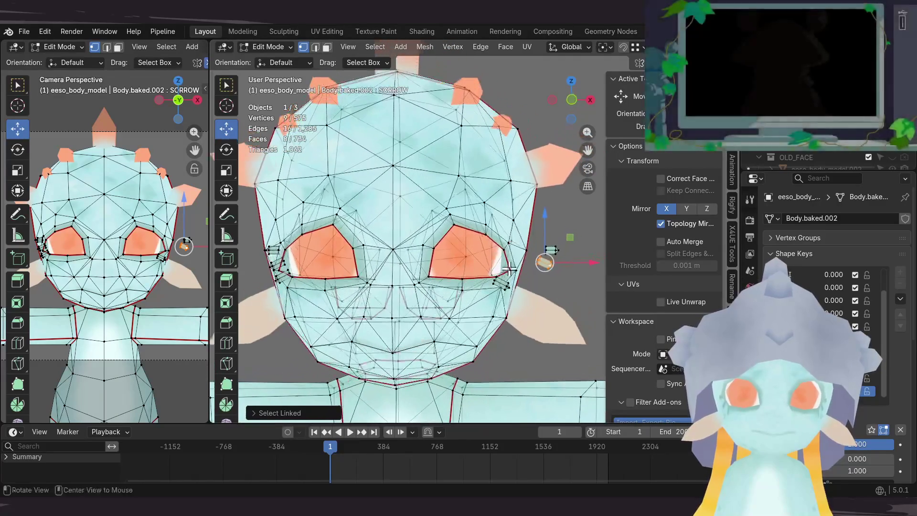
click(661, 225)
mouse_move(549, 198)
middle_down()
mouse_move(493, 268)
mouse_move(478, 270)
mouse_move(530, 256)
middle_up()
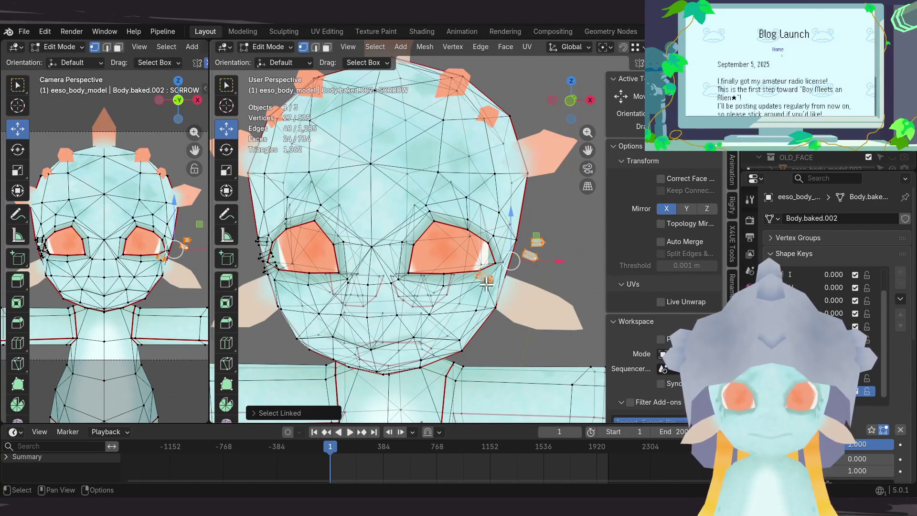
middle_drag(488, 282, 469, 274)
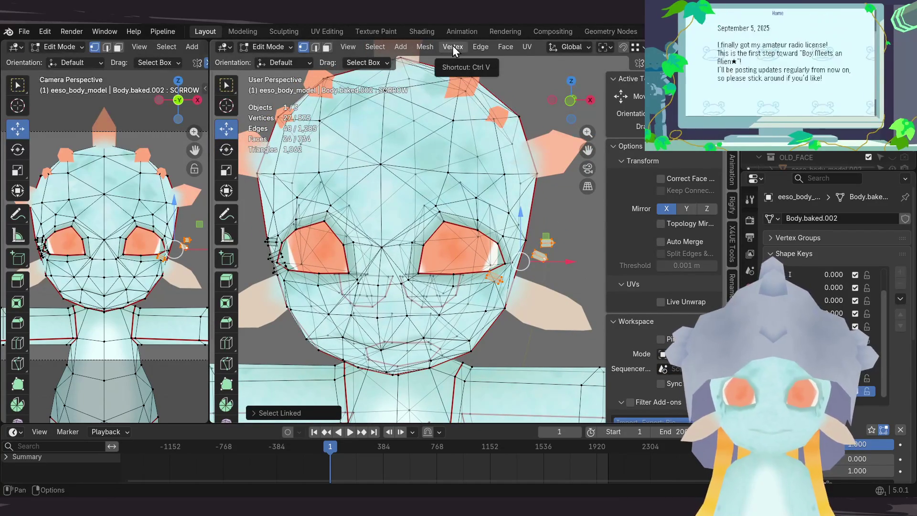
Step: Apply Vertex > Blend from Shape to the eye-corner vertices and move them against the eye corner
click(453, 46)
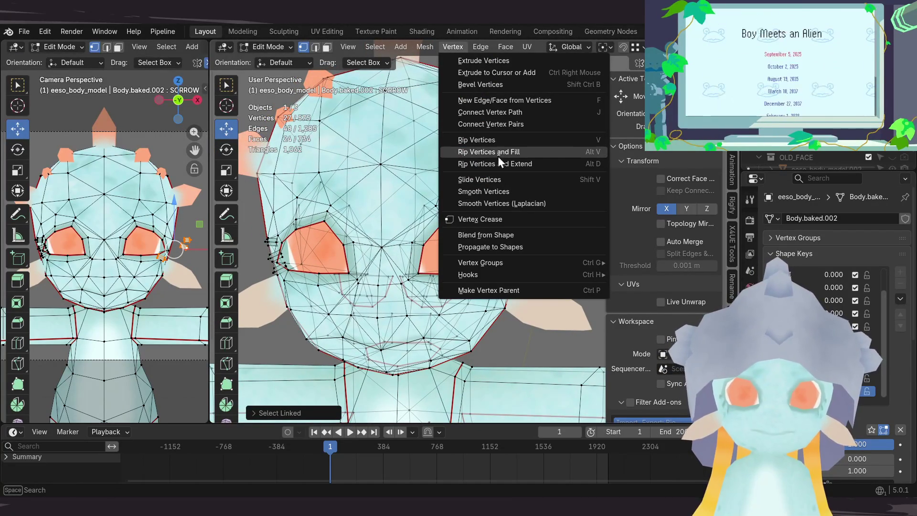
click(512, 234)
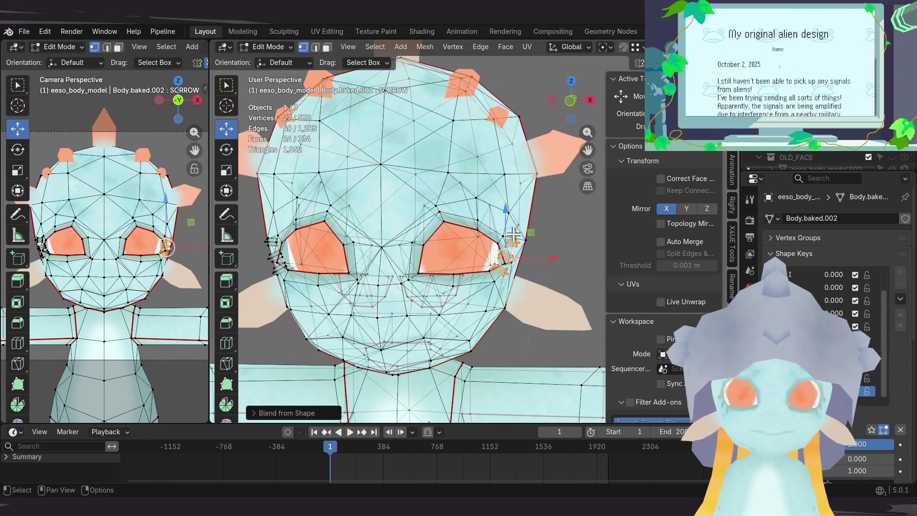
middle_drag(513, 235, 499, 241)
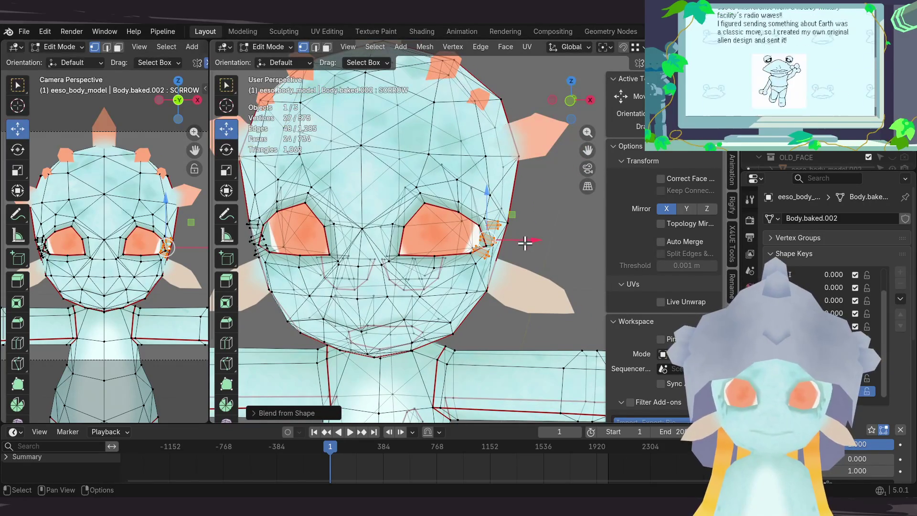
key(g)
click(538, 251)
mouse_move(538, 250)
middle_down()
mouse_move(549, 236)
mouse_move(502, 254)
middle_up()
click(529, 252)
key(l)
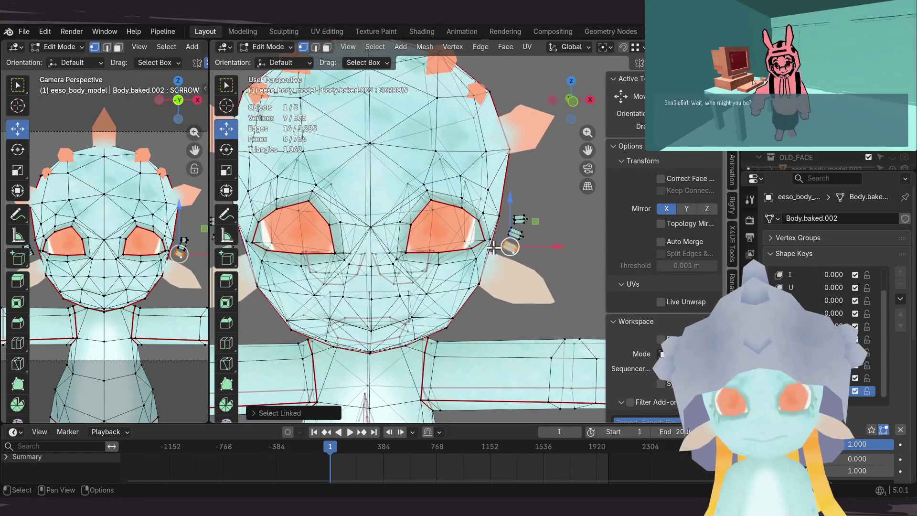
scroll(496, 252, up, 2)
scroll(487, 257, up, 2)
scroll(460, 267, up, 2)
Step: Move the lash piece beside the eye and rotate it to follow the drooping corner
mouse_move(460, 266)
middle_down()
mouse_move(487, 263)
mouse_move(479, 293)
mouse_move(469, 248)
mouse_move(528, 243)
mouse_move(529, 208)
mouse_move(542, 215)
mouse_move(502, 248)
mouse_move(530, 238)
middle_up()
key(g)
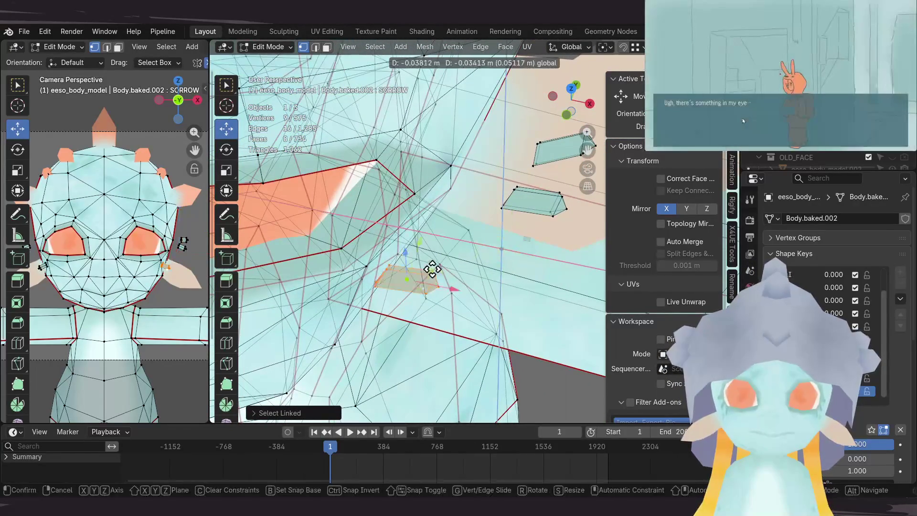
click(383, 242)
mouse_move(383, 241)
middle_down()
mouse_move(502, 262)
mouse_move(439, 180)
mouse_move(431, 275)
mouse_move(469, 268)
mouse_move(429, 215)
middle_up()
key(g)
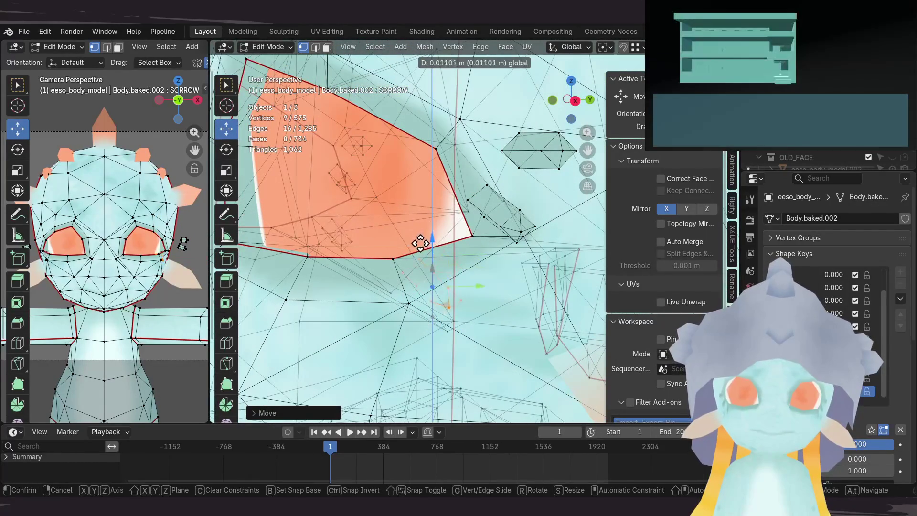
mouse_move(477, 234)
middle_down()
mouse_move(502, 237)
mouse_move(495, 209)
middle_up()
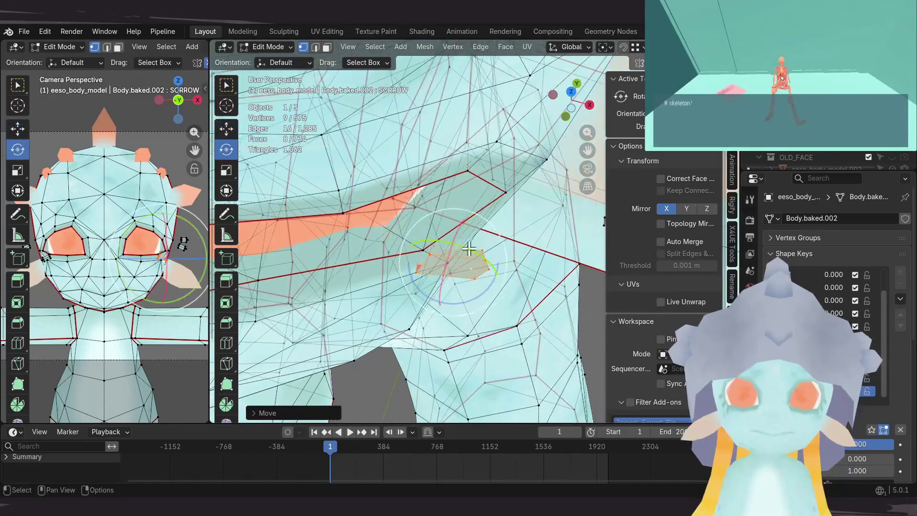
middle_drag(475, 268, 498, 268)
key(r)
click(446, 302)
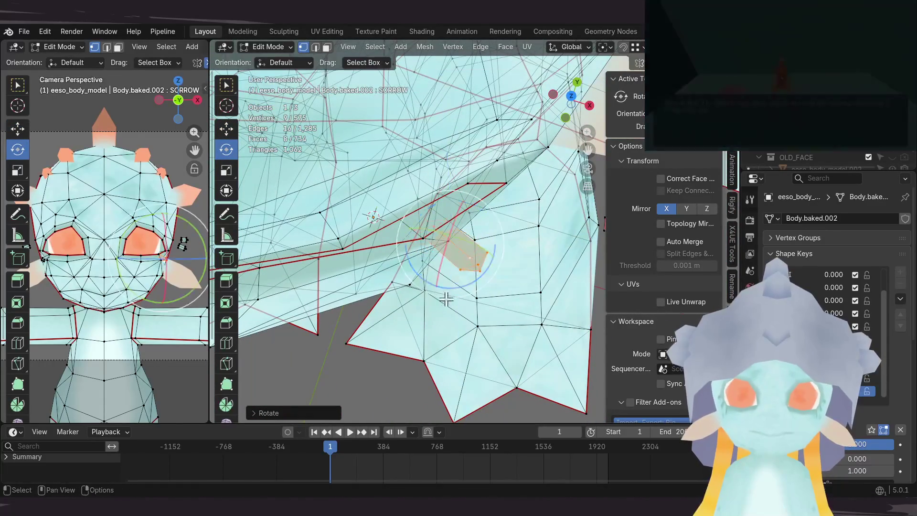
Step: Move the lash piece once more, then select the whole lower lash block with Ctrl+L
click(227, 128)
middle_drag(445, 244, 460, 227)
key(g)
click(451, 247)
scroll(450, 246, up, 3)
mouse_move(451, 198)
middle_down()
mouse_move(435, 206)
mouse_move(523, 212)
mouse_move(440, 235)
middle_up()
mouse_move(546, 237)
middle_down()
mouse_move(516, 232)
mouse_move(465, 268)
mouse_move(477, 273)
middle_up()
key(ctrl+l)
click(397, 281)
Step: Nudge the lower lash block into position with several small confirmed moves
middle_drag(396, 281, 385, 224)
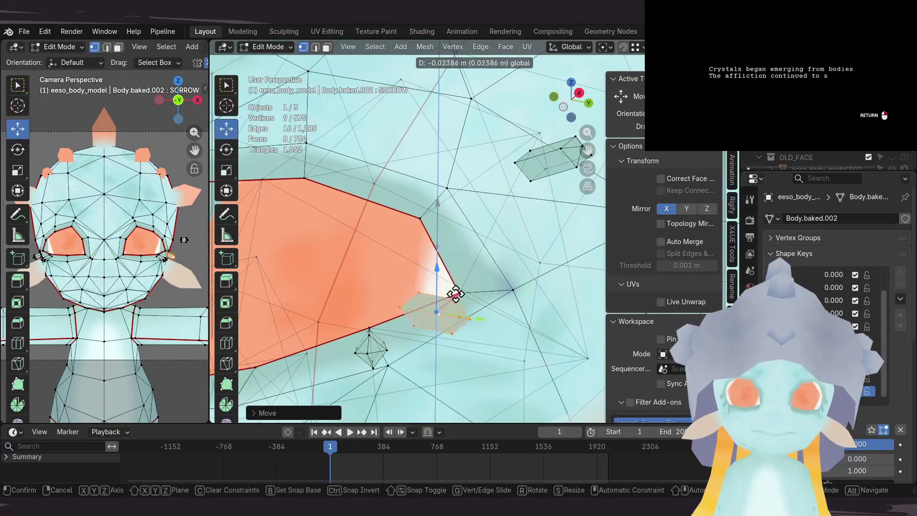
middle_drag(447, 242, 465, 276)
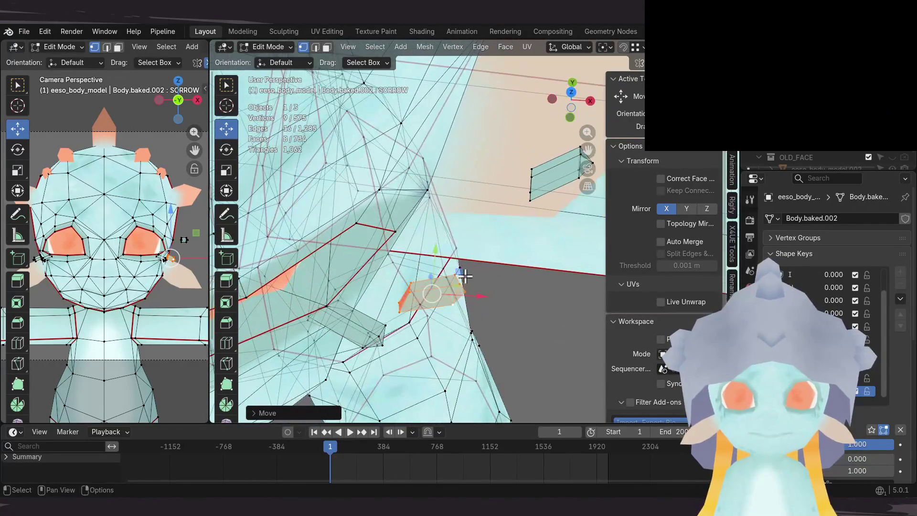
click(417, 251)
middle_drag(417, 251, 389, 166)
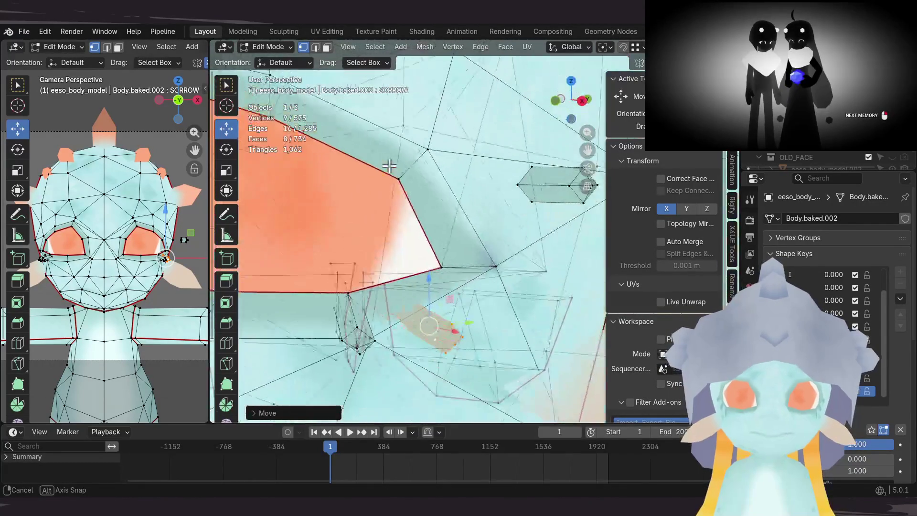
click(425, 261)
middle_drag(436, 240, 559, 226)
click(445, 233)
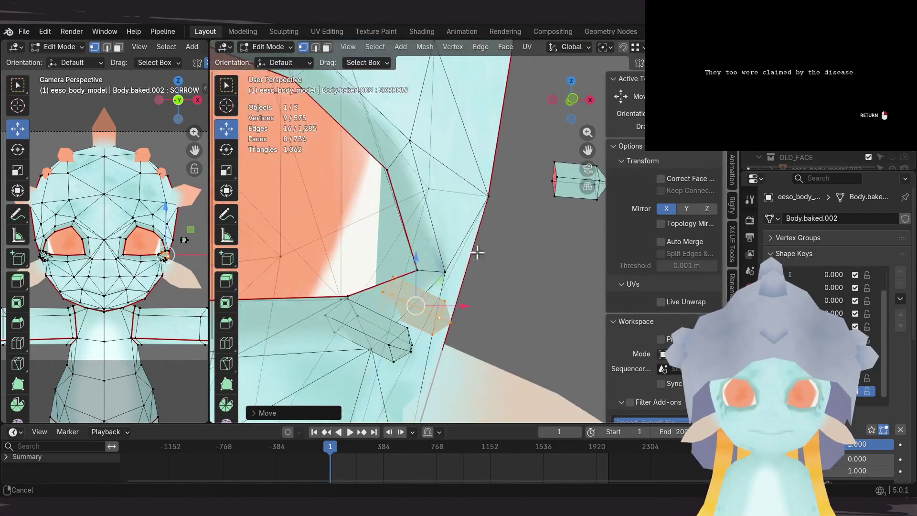
scroll(477, 253, down, 5)
Step: Shift the lash piece along the eye corner and rotate it with the Rotate tool
mouse_move(477, 254)
middle_down()
mouse_move(502, 255)
mouse_move(521, 236)
middle_up()
scroll(506, 255, up, 2)
scroll(511, 256, up, 2)
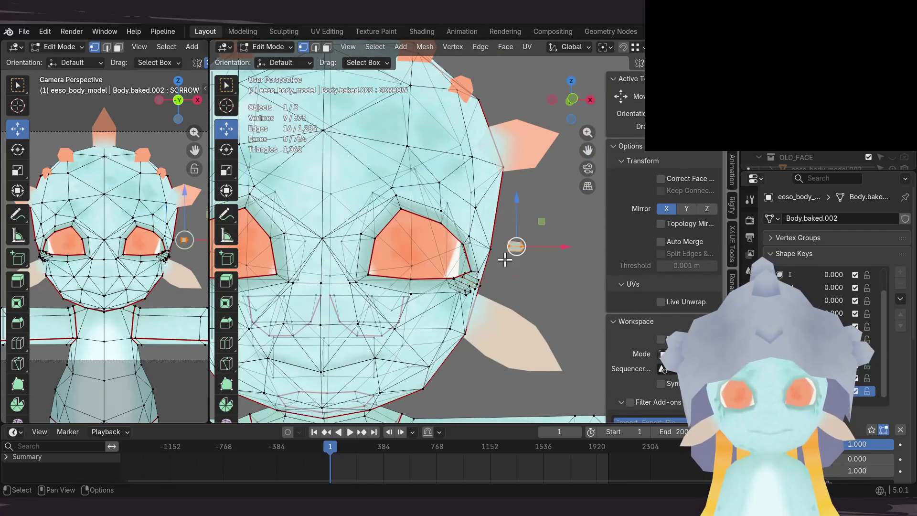
scroll(505, 253, up, 3)
scroll(424, 256, up, 1)
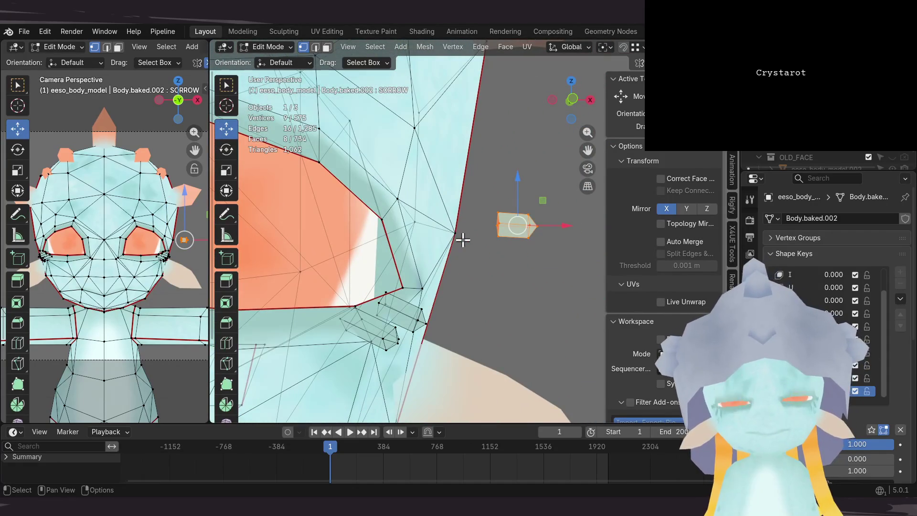
middle_drag(457, 245, 532, 295)
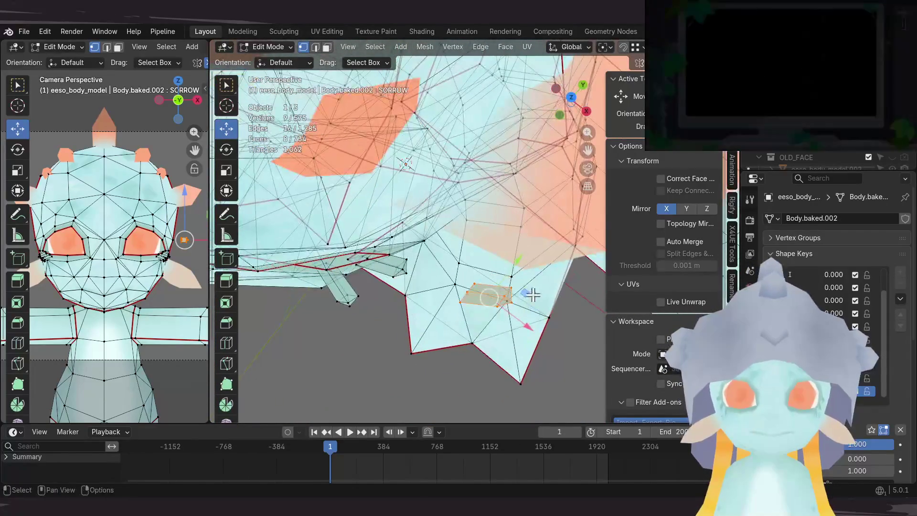
drag(532, 296, 465, 246)
middle_drag(466, 246, 470, 191)
mouse_move(479, 228)
middle_down()
mouse_move(519, 237)
mouse_move(275, 192)
middle_up()
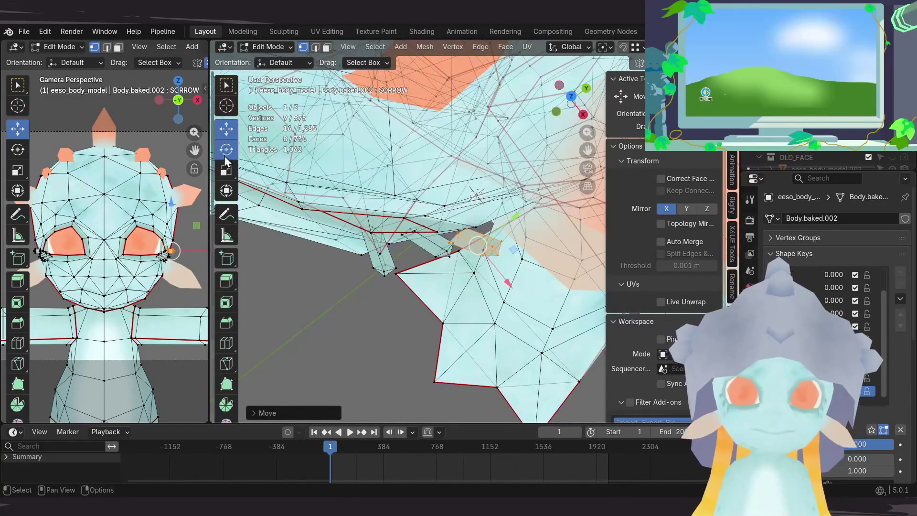
click(227, 149)
middle_drag(301, 222, 377, 294)
drag(466, 334, 430, 321)
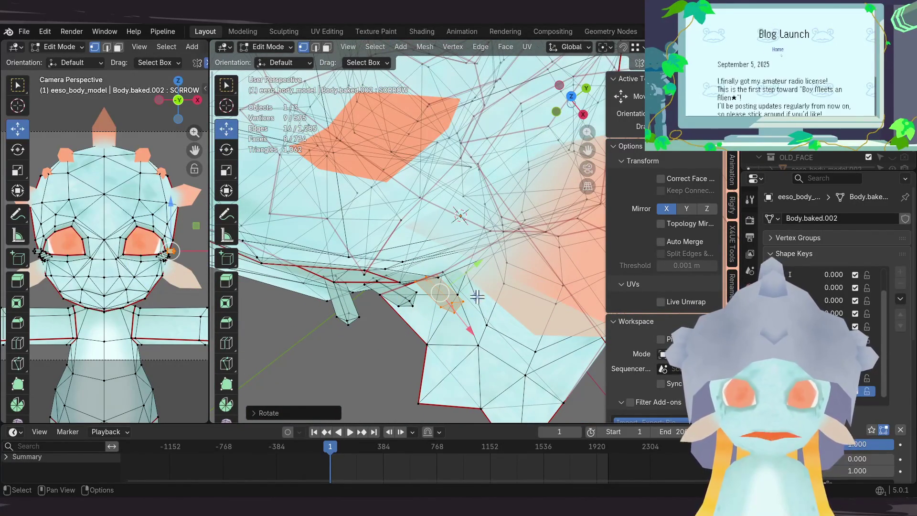
Step: Make two final small vertex nudges at the eye corner and return to Object Mode
key(g)
mouse_move(471, 280)
middle_down()
mouse_move(429, 252)
mouse_move(459, 329)
middle_up()
click(422, 244)
key(g)
click(469, 277)
mouse_move(467, 260)
middle_down()
mouse_move(496, 200)
mouse_move(313, 284)
middle_up()
scroll(103, 288, down, 2)
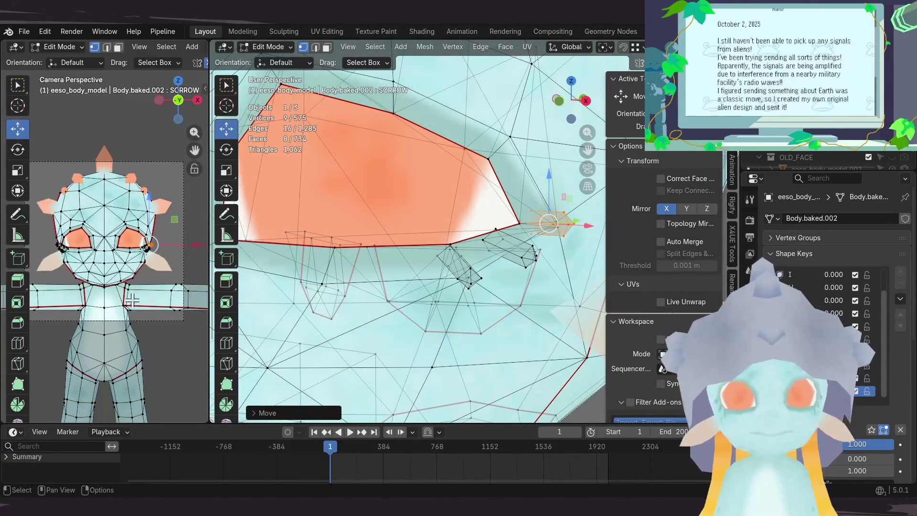
middle_drag(445, 284, 459, 266)
scroll(460, 266, down, 1)
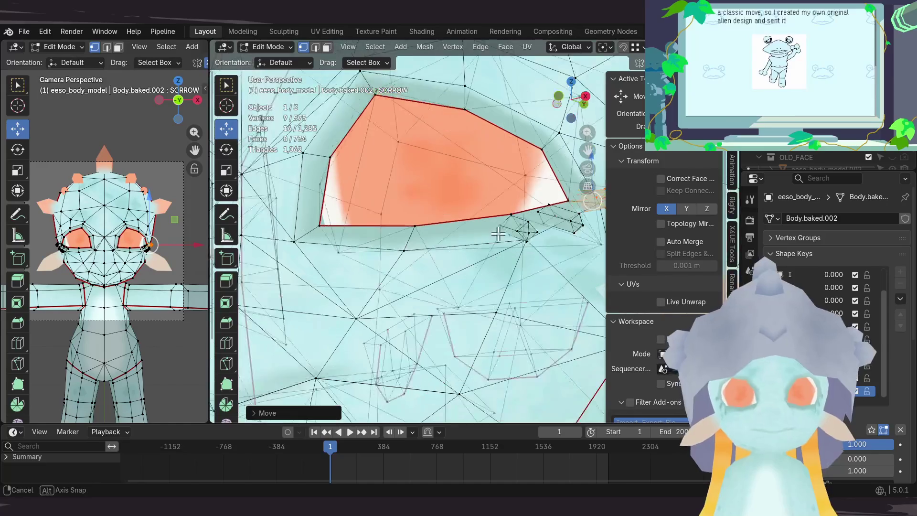
scroll(459, 265, down, 1)
scroll(452, 272, down, 1)
scroll(442, 278, down, 2)
scroll(442, 279, up, 1)
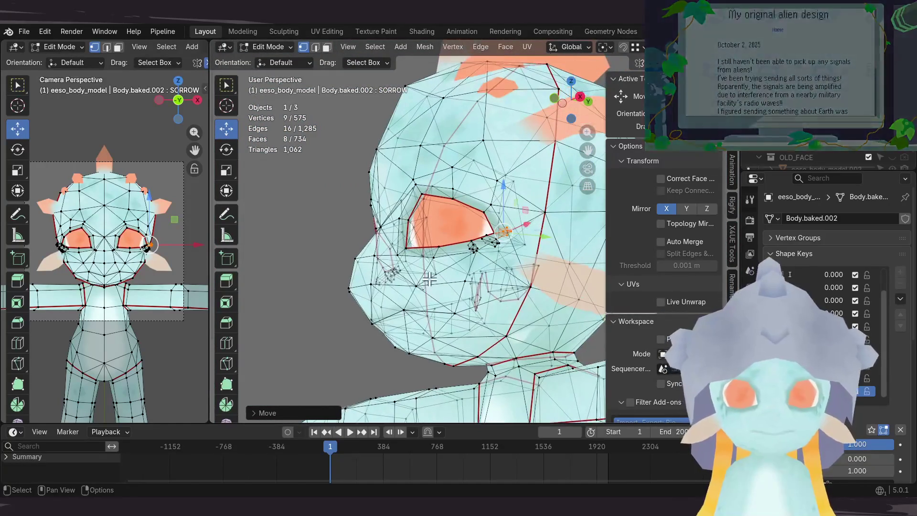
key(Tab)
mouse_move(419, 287)
middle_down()
mouse_move(480, 302)
mouse_move(471, 273)
middle_up()
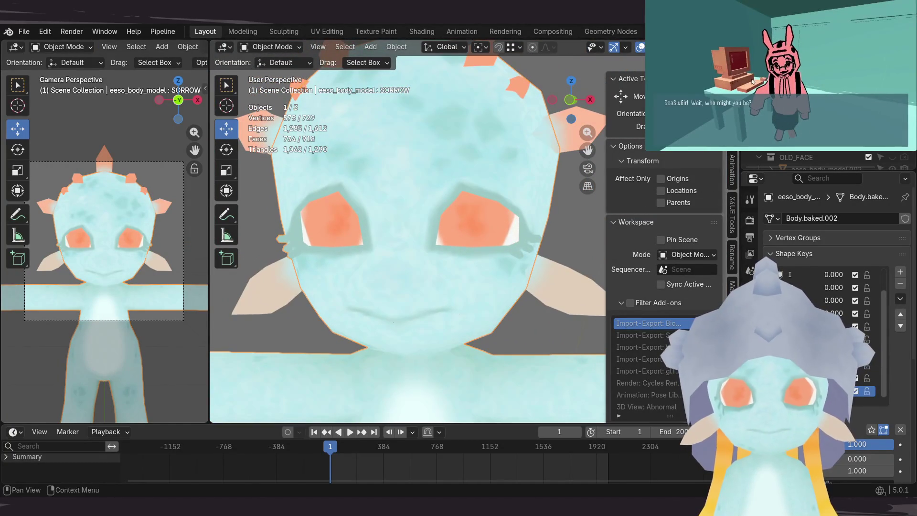
Step: Save, solo-preview SORROW against the neutral face at value 1.000, and enter Edit Mode
key(ctrl+s)
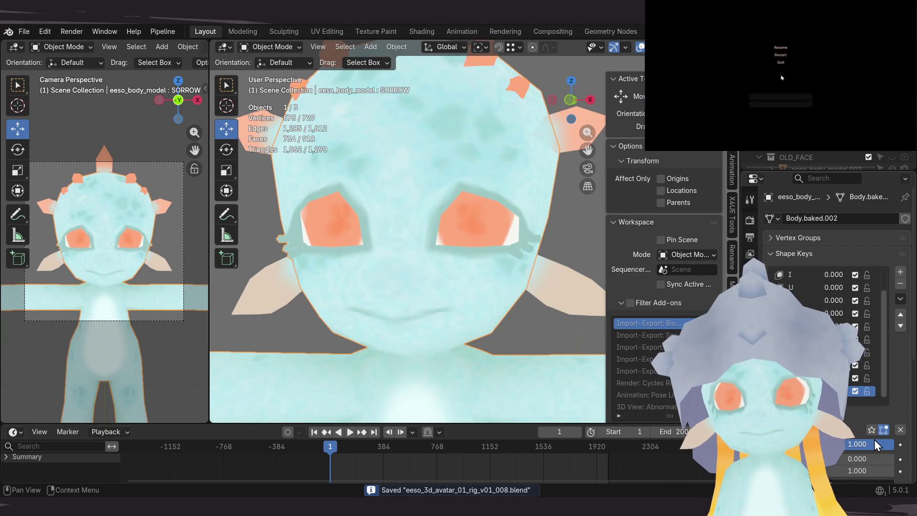
drag(871, 432, 874, 439)
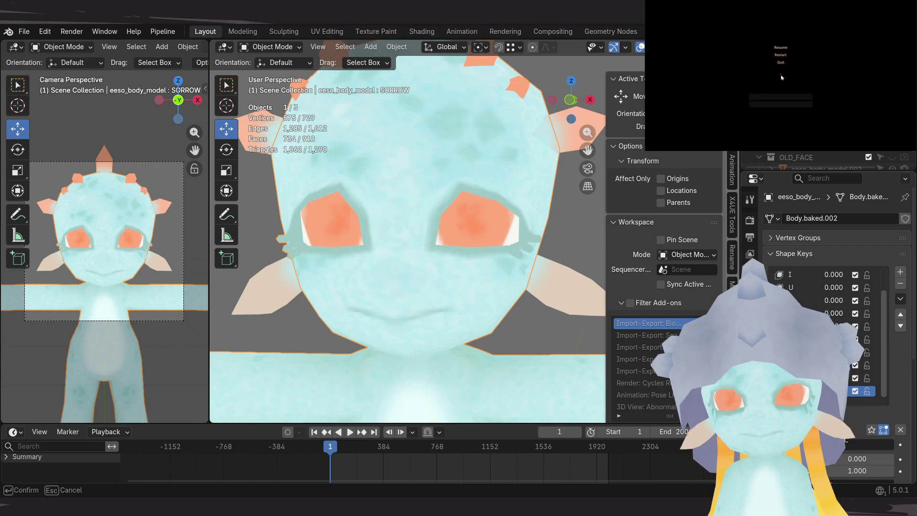
click(870, 430)
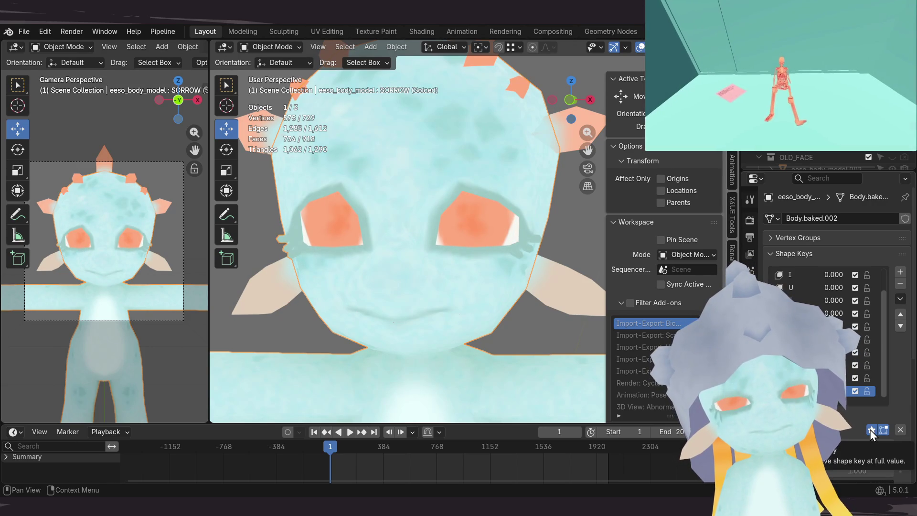
click(871, 430)
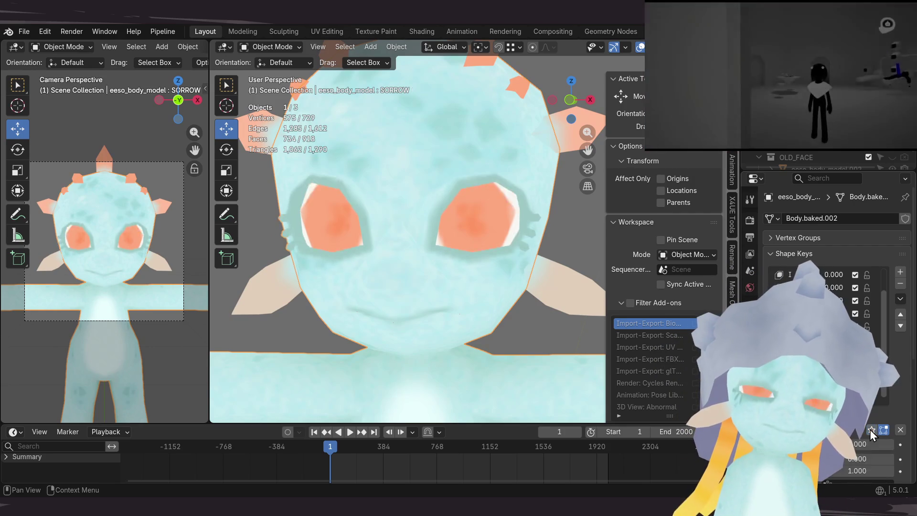
click(871, 430)
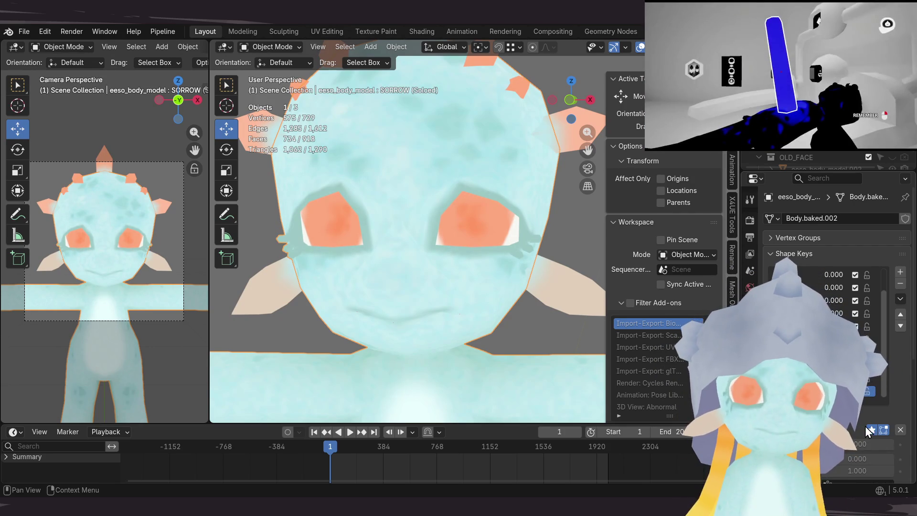
drag(860, 445, 882, 445)
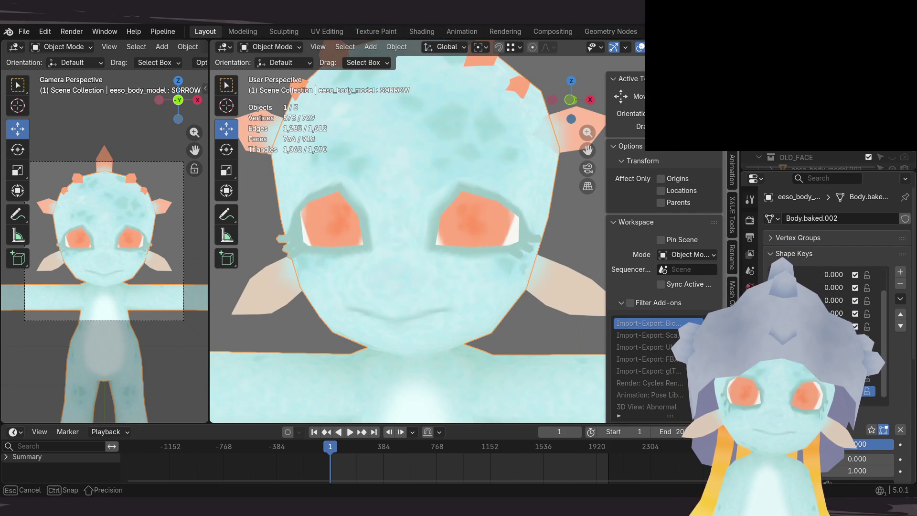
key(Tab)
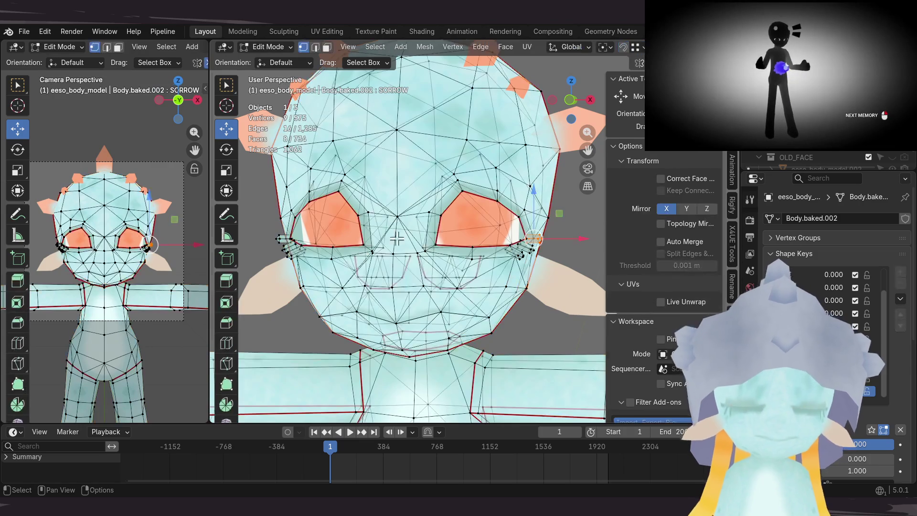
scroll(480, 235, up, 4)
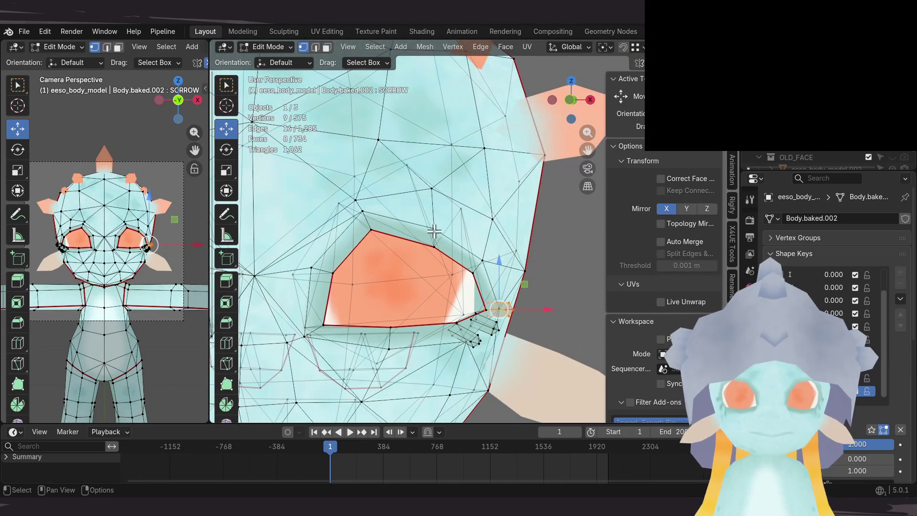
Step: Select the upper eyelid vertices and lower them so the eye starts to droop
middle_drag(437, 249, 426, 262)
shift+click(498, 231)
shift+middle_drag(497, 232, 474, 252)
drag(559, 199, 563, 215)
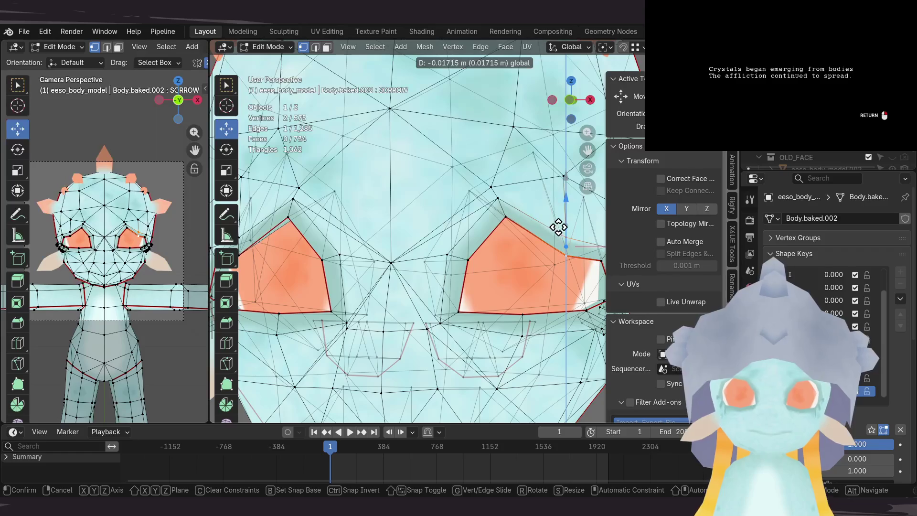
drag(558, 227, 559, 227)
middle_drag(558, 227, 451, 264)
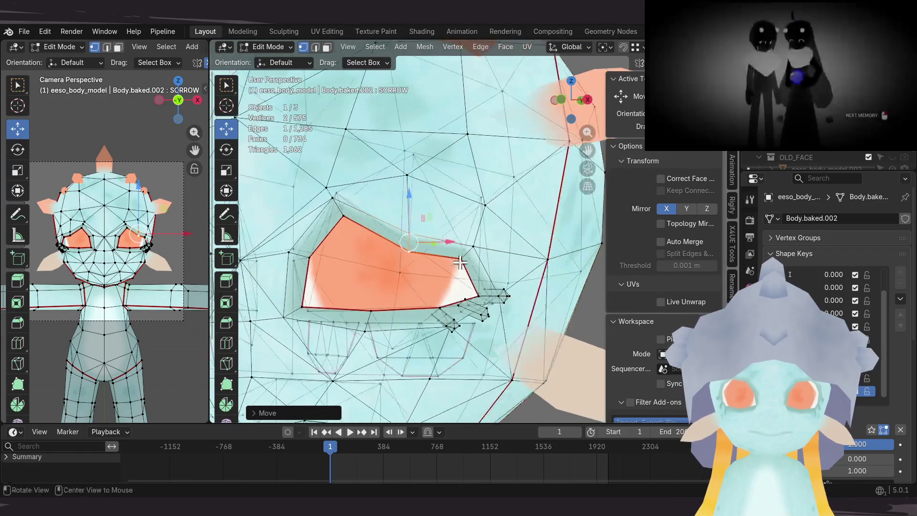
click(475, 249)
drag(466, 231, 465, 247)
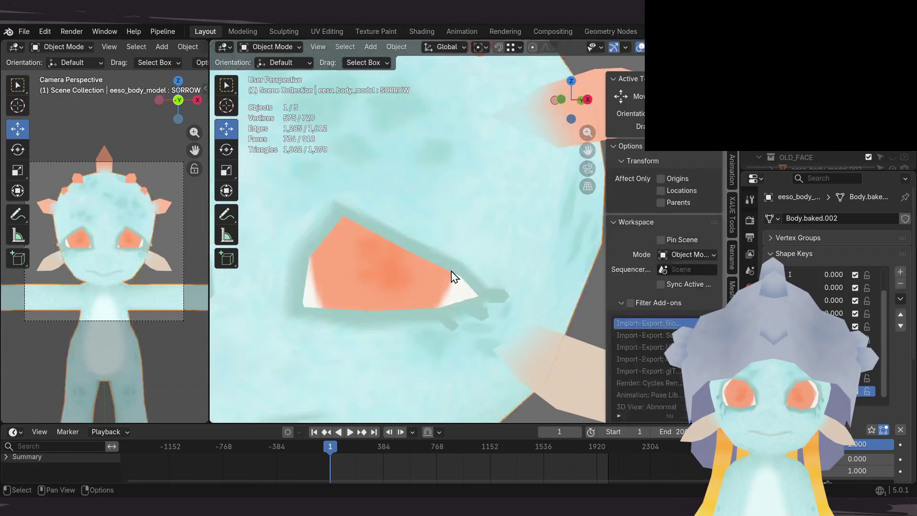
Step: Lower the eyelid vertex further, preview it, then reposition and nudge it back up slightly
shift+middle_drag(412, 243, 442, 263)
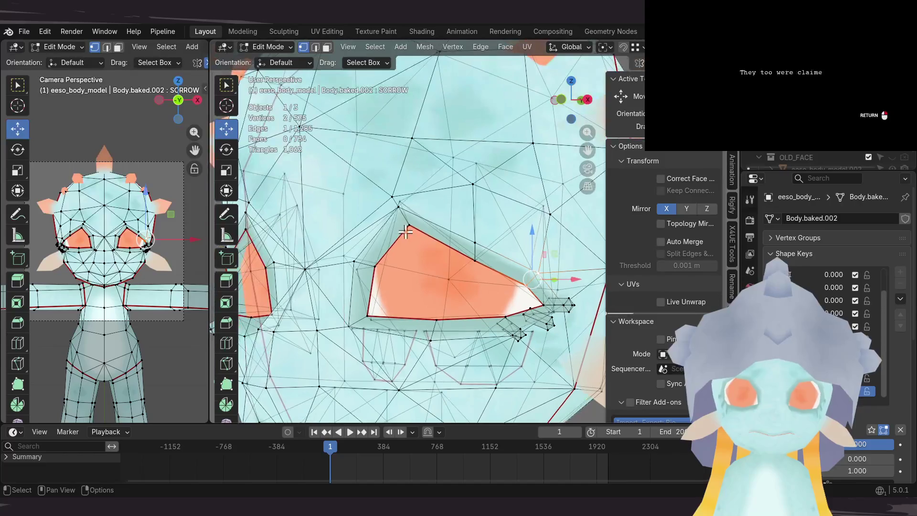
drag(402, 197, 405, 218)
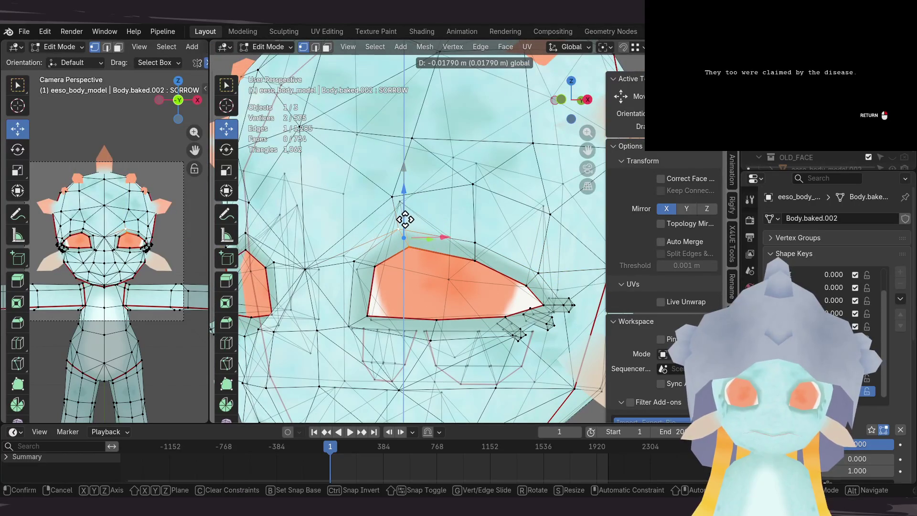
click(407, 206)
key(Tab)
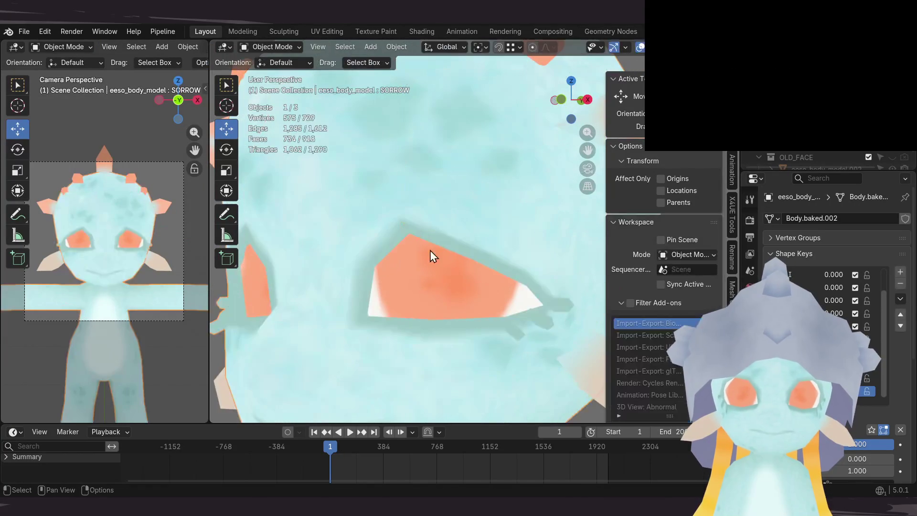
key(Tab)
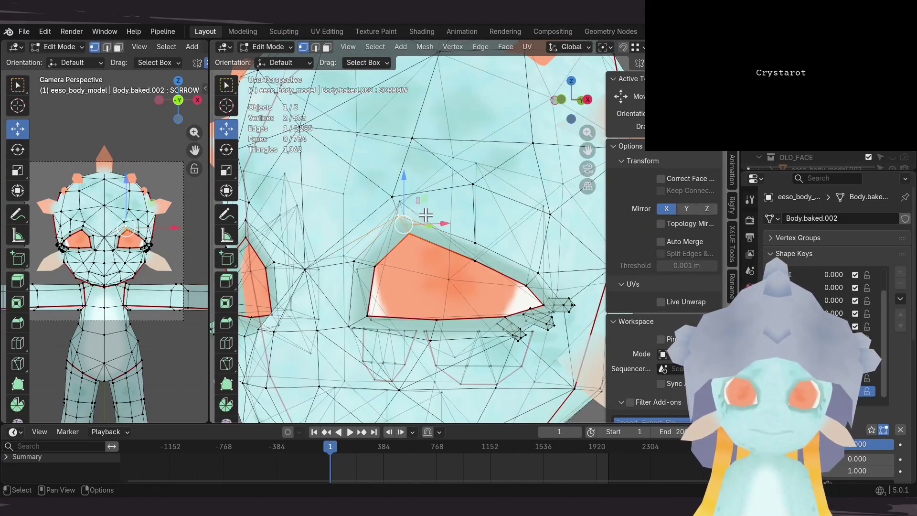
mouse_move(411, 227)
mouse_down()
mouse_move(419, 243)
mouse_move(435, 236)
mouse_up()
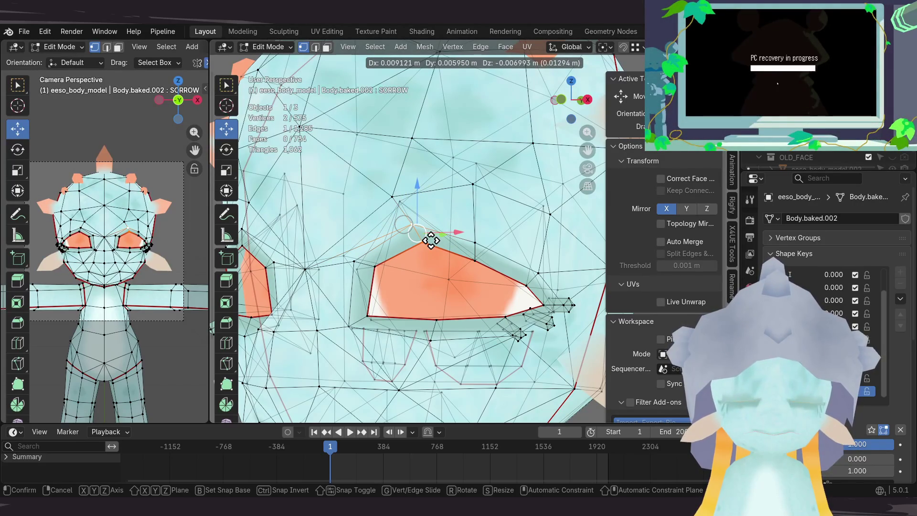
drag(430, 240, 423, 241)
drag(434, 304, 439, 296)
Step: Preview the drooping eye in object mode a few times, then select a vertex near the mouth
key(Tab)
middle_drag(475, 270, 500, 275)
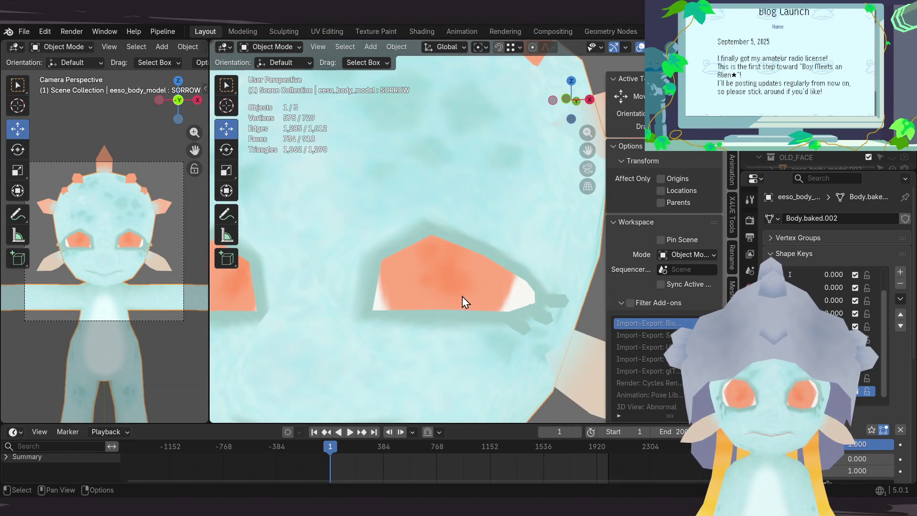
key(Tab)
key(ctrl+z)
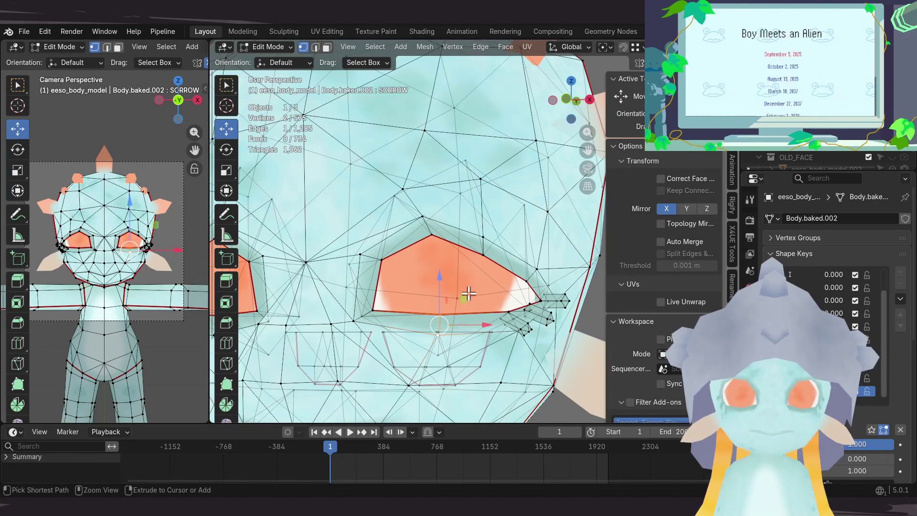
key(Tab)
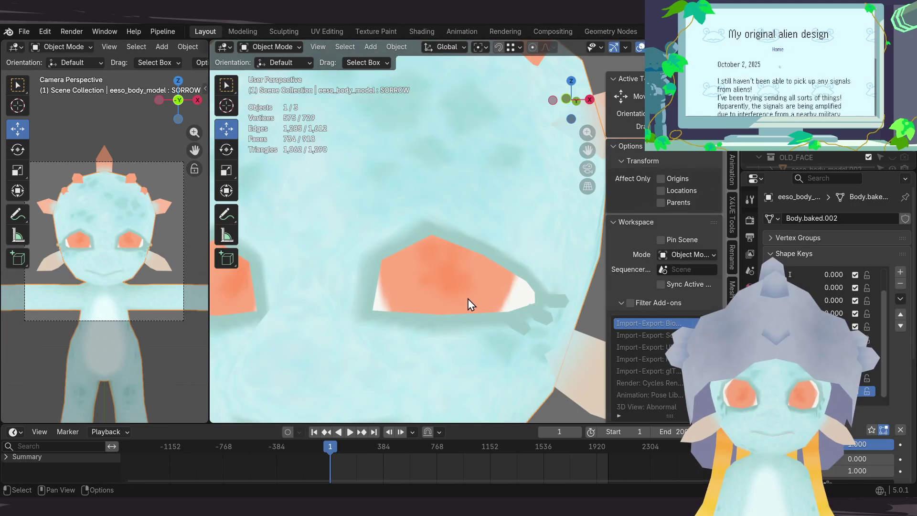
shift+middle_drag(466, 304, 484, 270)
key(Tab)
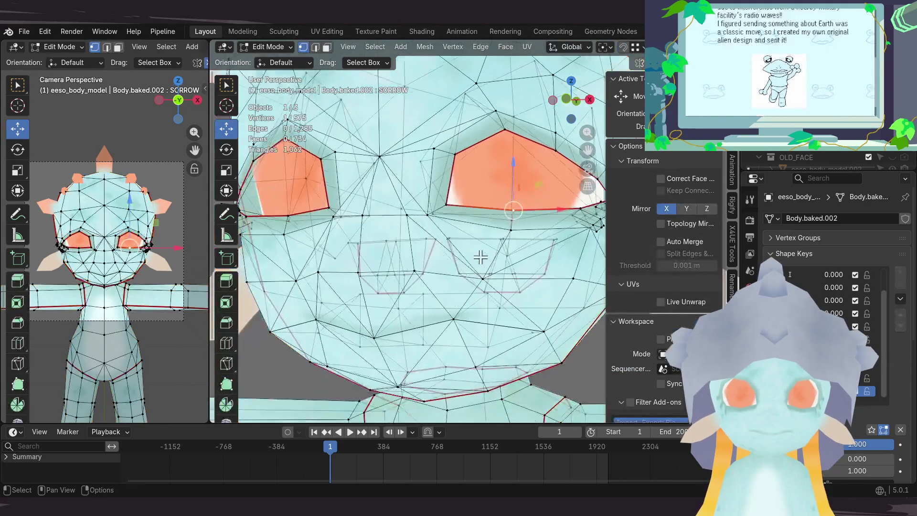
mouse_move(465, 300)
middle_down()
mouse_move(449, 308)
mouse_move(434, 301)
mouse_move(495, 325)
middle_up()
click(434, 302)
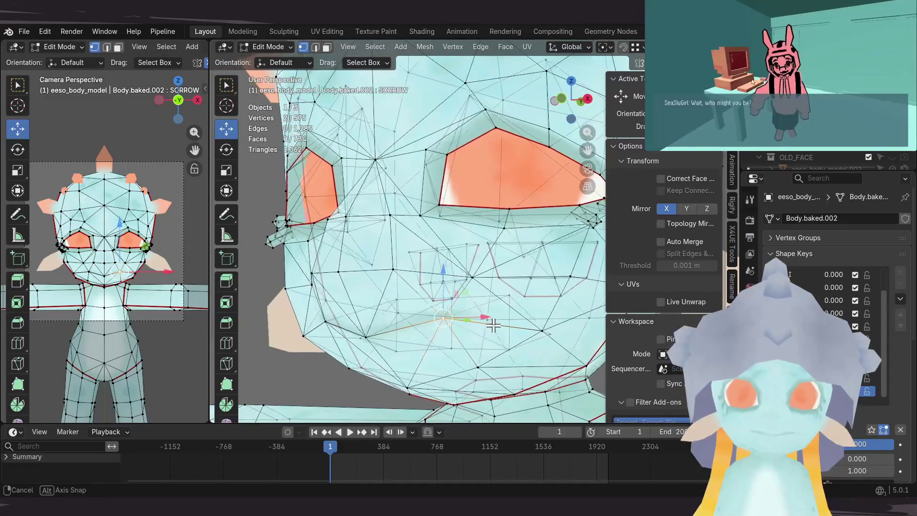
Step: Move the selected vertex and pull the mouth corner down into a frown
middle_drag(494, 325, 417, 311)
mouse_move(326, 326)
middle_down()
mouse_move(358, 305)
mouse_move(388, 302)
mouse_move(415, 320)
middle_up()
key(g)
click(387, 291)
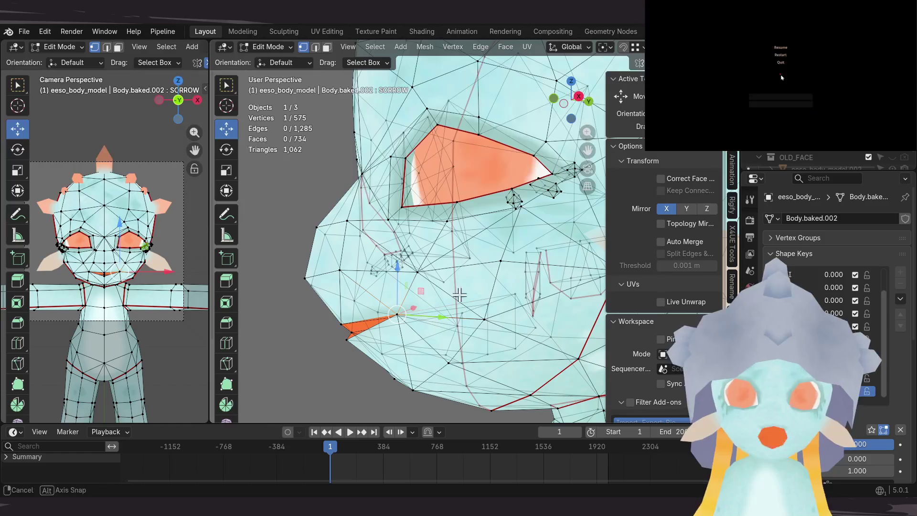
middle_drag(459, 294, 440, 297)
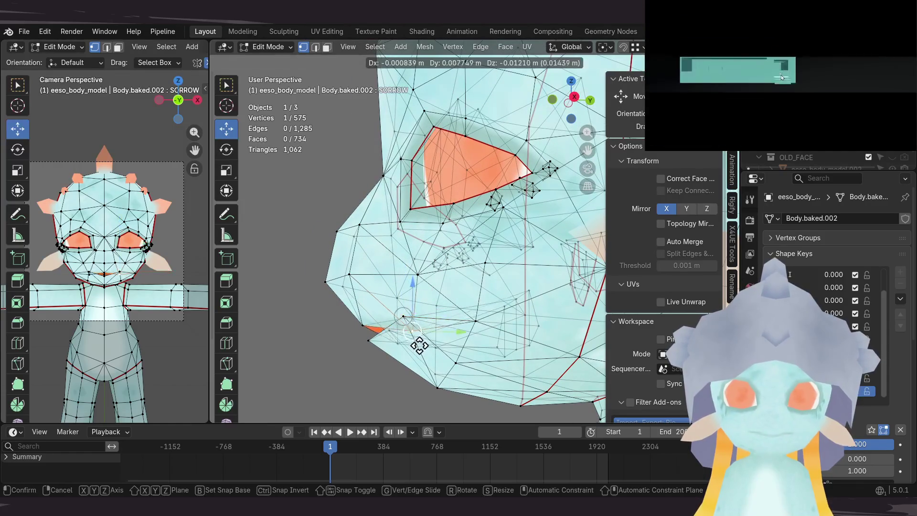
drag(414, 324, 422, 338)
middle_drag(421, 337, 491, 299)
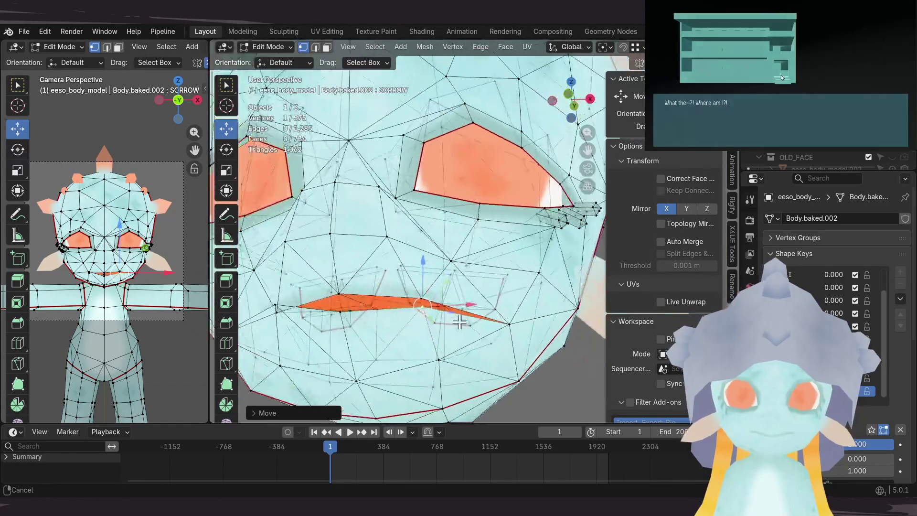
Step: Grab and reposition several mouth vertices one by one to thin the sagging mouth line
key(alt+a)
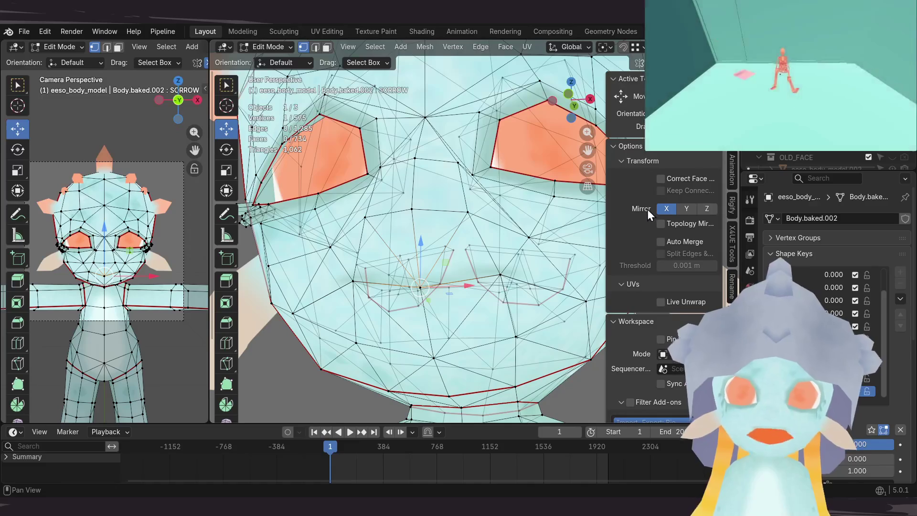
middle_drag(459, 287, 389, 318)
key(g)
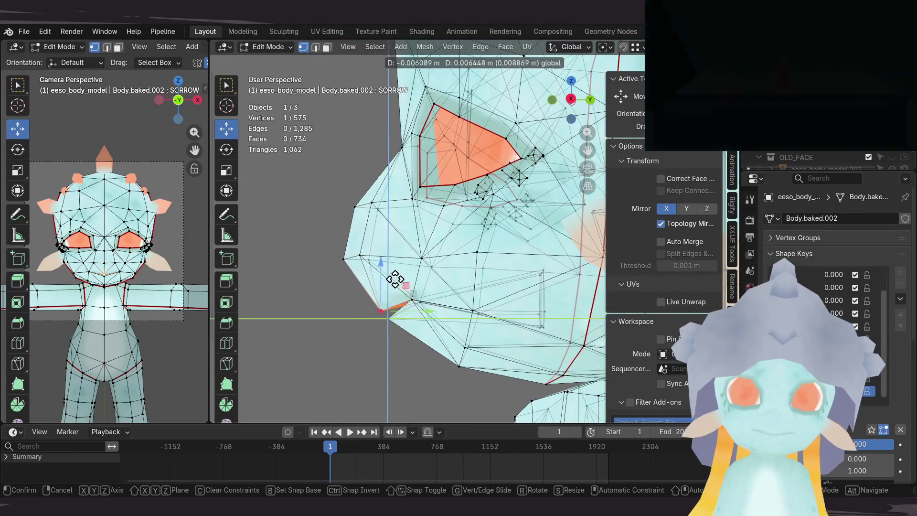
click(416, 305)
middle_drag(417, 305, 450, 279)
key(g)
click(430, 268)
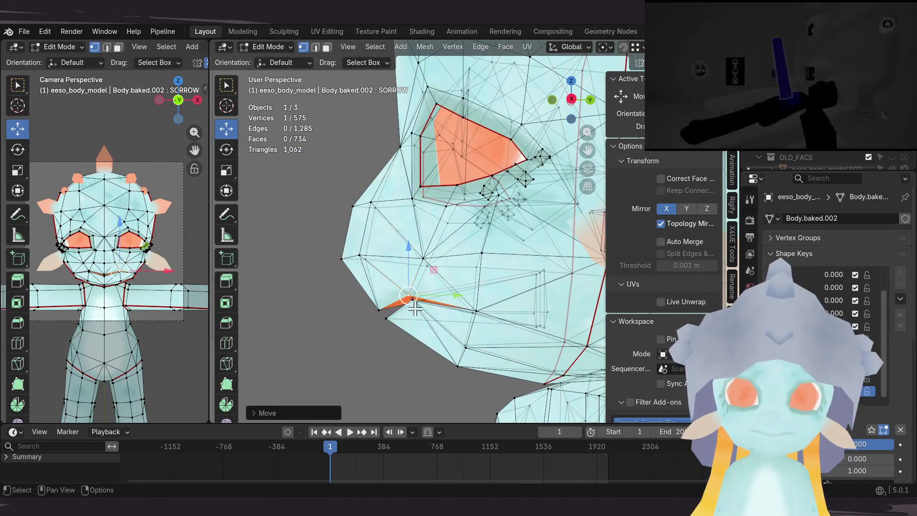
key(g)
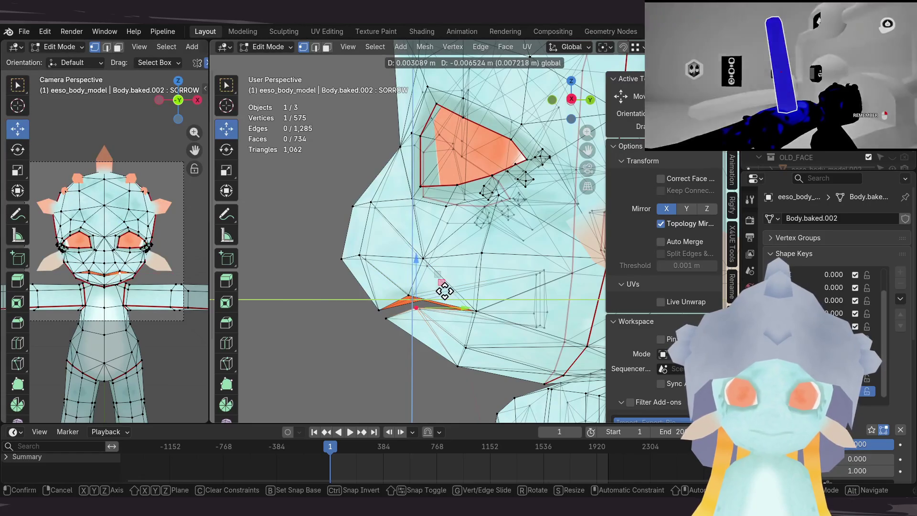
click(440, 307)
click(384, 320)
key(g)
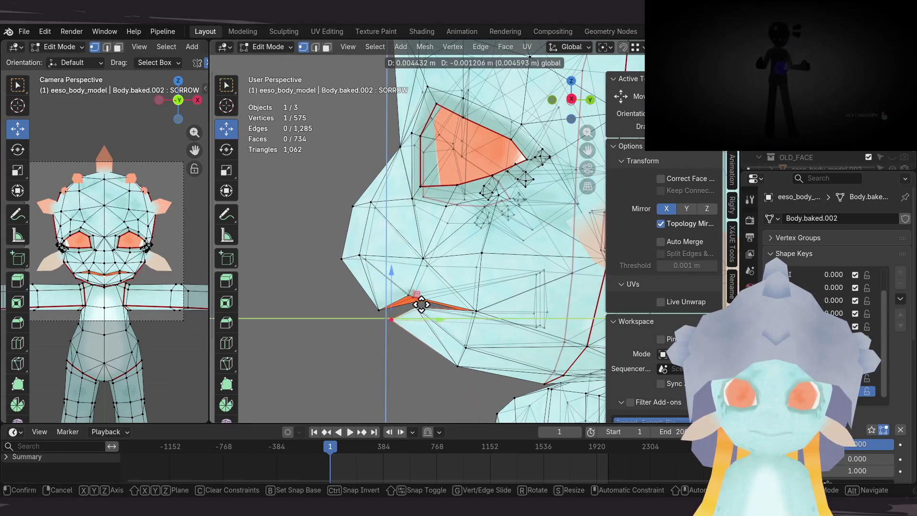
click(424, 304)
Step: Lower the mouth corner and adjust an eye vertex, then return to object mode
mouse_move(424, 304)
middle_down()
mouse_move(530, 304)
mouse_move(475, 285)
mouse_move(476, 293)
middle_up()
key(g)
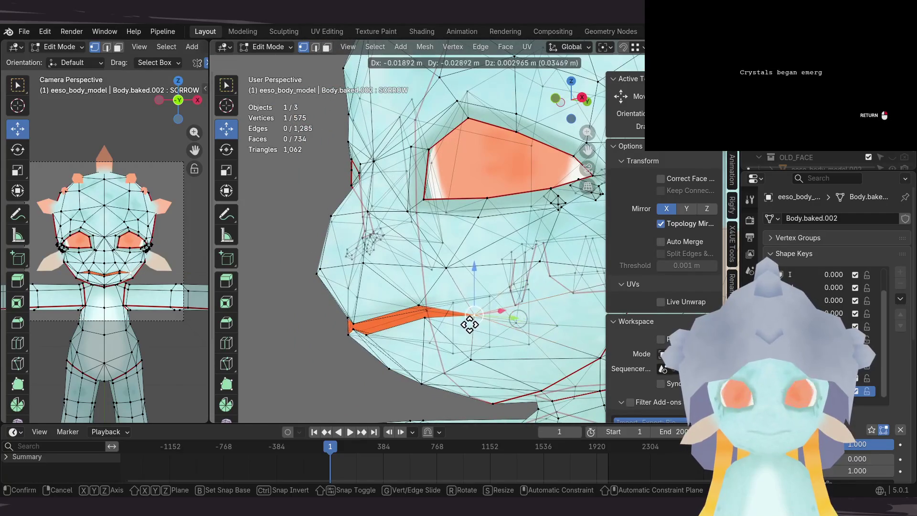
click(471, 325)
middle_drag(471, 325, 537, 316)
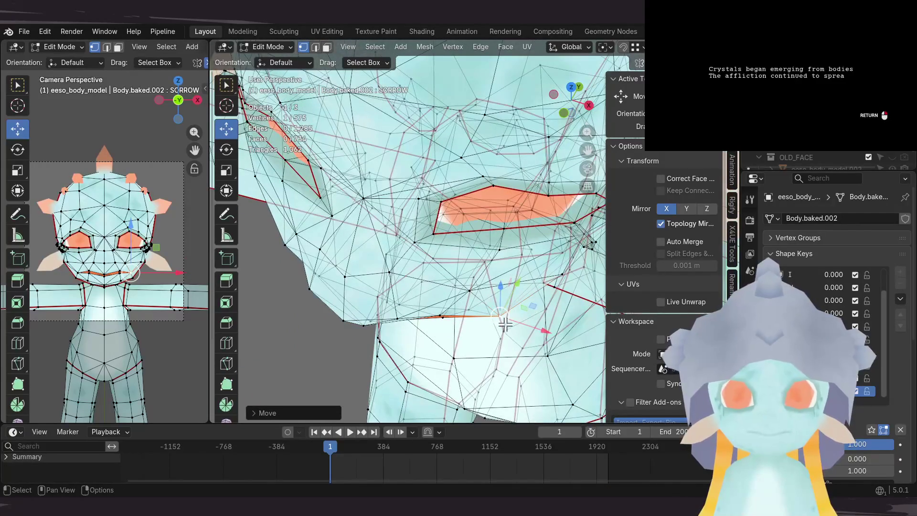
key(g)
click(518, 302)
mouse_move(518, 303)
middle_down()
mouse_move(536, 266)
mouse_move(488, 247)
mouse_move(452, 326)
mouse_move(515, 274)
middle_up()
key(g)
click(455, 326)
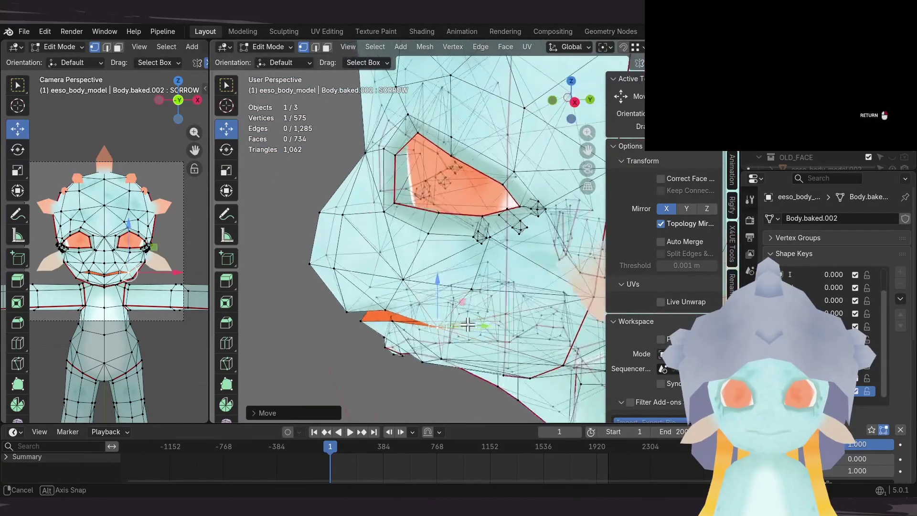
key(Tab)
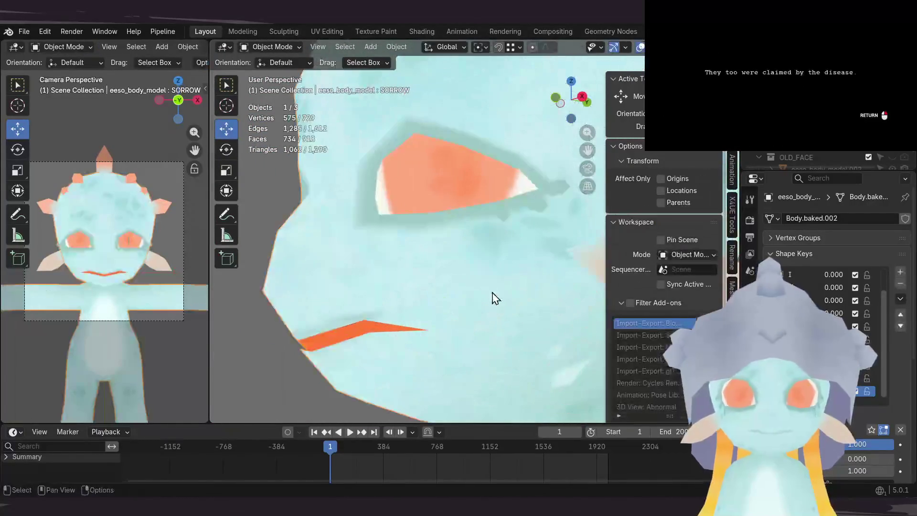
Step: Save the file, set SORROW to 0 and enable Solo to show only the SORROW key
middle_drag(515, 275, 543, 316)
scroll(477, 245, down, 2)
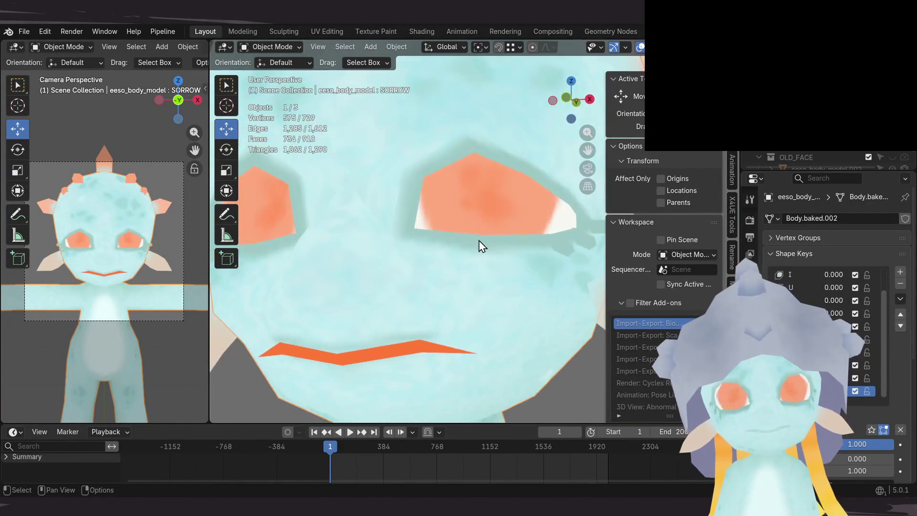
scroll(475, 302, down, 3)
scroll(486, 300, down, 1)
key(ctrl+s)
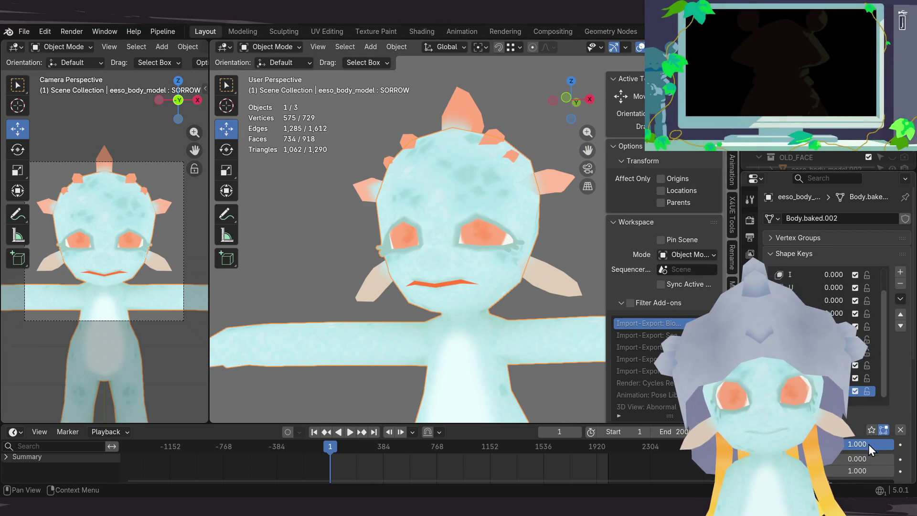
drag(869, 444, 824, 444)
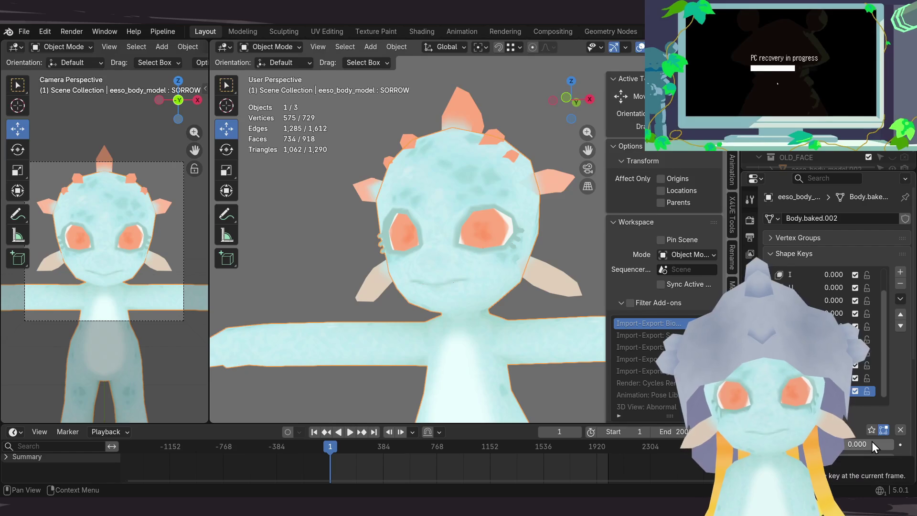
scroll(476, 235, up, 3)
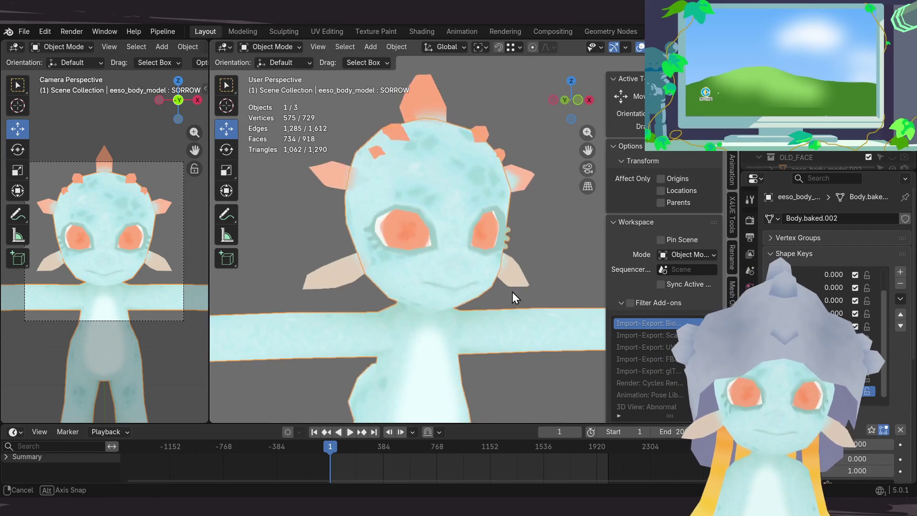
middle_drag(512, 291, 489, 297)
scroll(489, 297, down, 1)
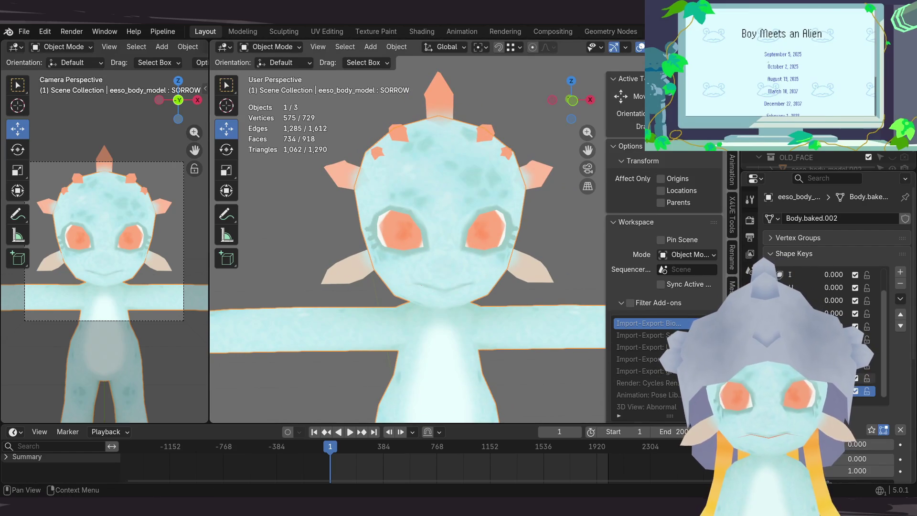
click(868, 426)
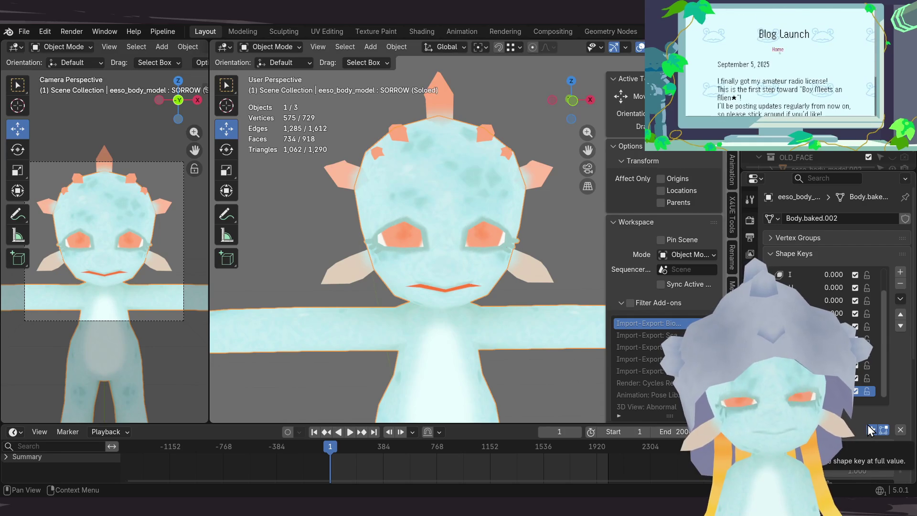
scroll(438, 294, up, 3)
Step: Enter edit mode on SORROW, adjust a vertex and preview the face in object mode
middle_drag(438, 294, 416, 276)
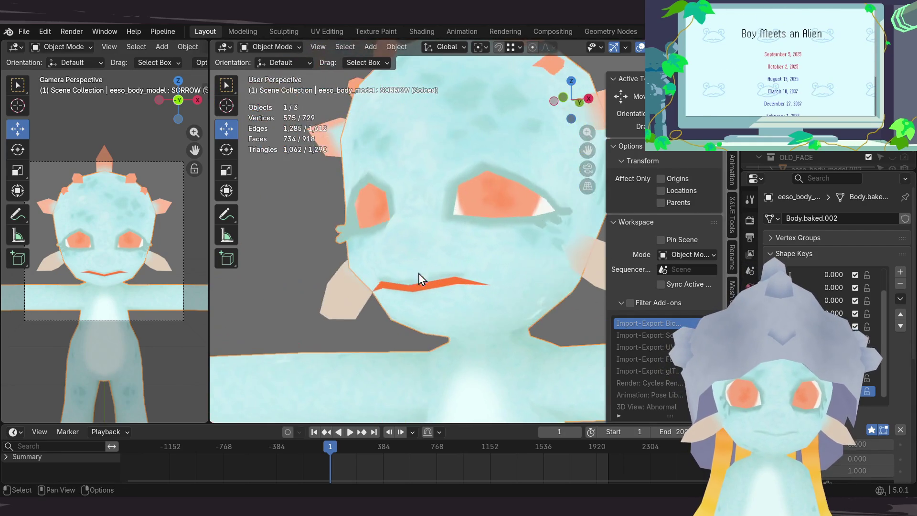
key(Tab)
mouse_move(459, 298)
middle_down()
mouse_move(495, 255)
mouse_move(646, 251)
middle_up()
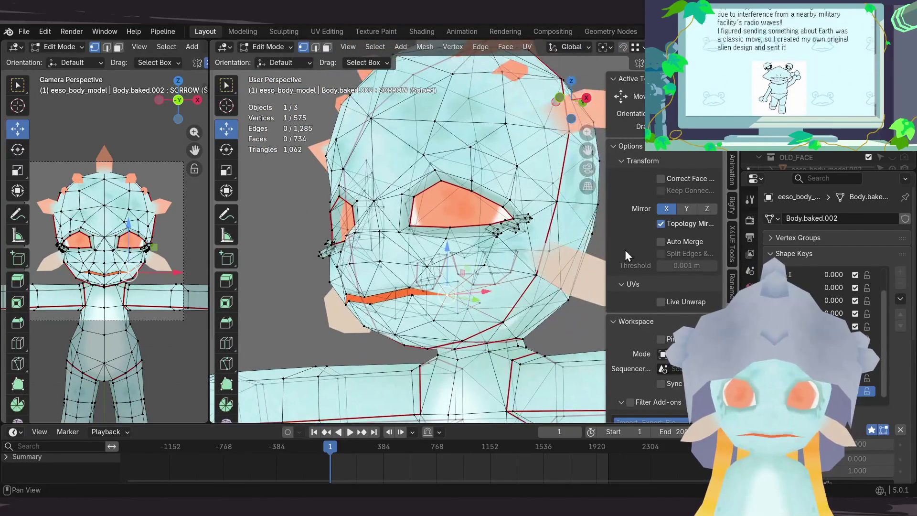
drag(870, 444, 852, 446)
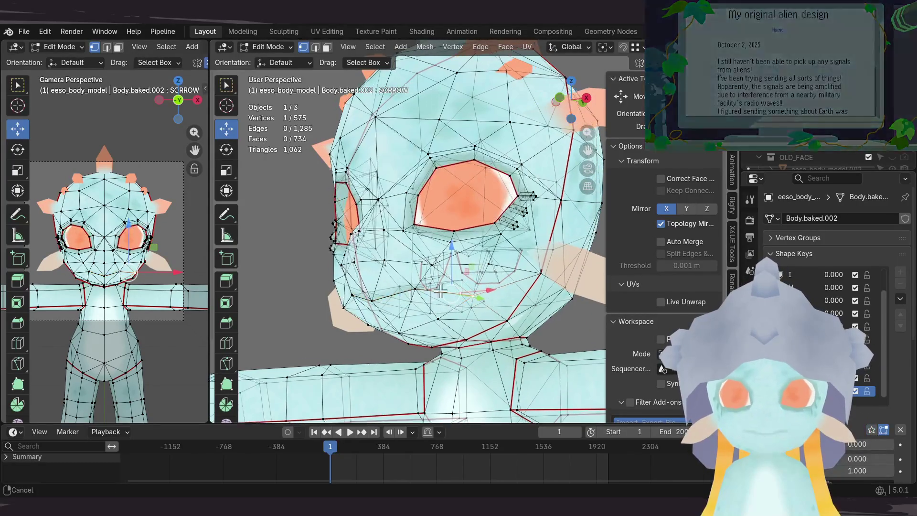
mouse_move(430, 272)
middle_down()
mouse_move(469, 269)
mouse_move(461, 277)
middle_up()
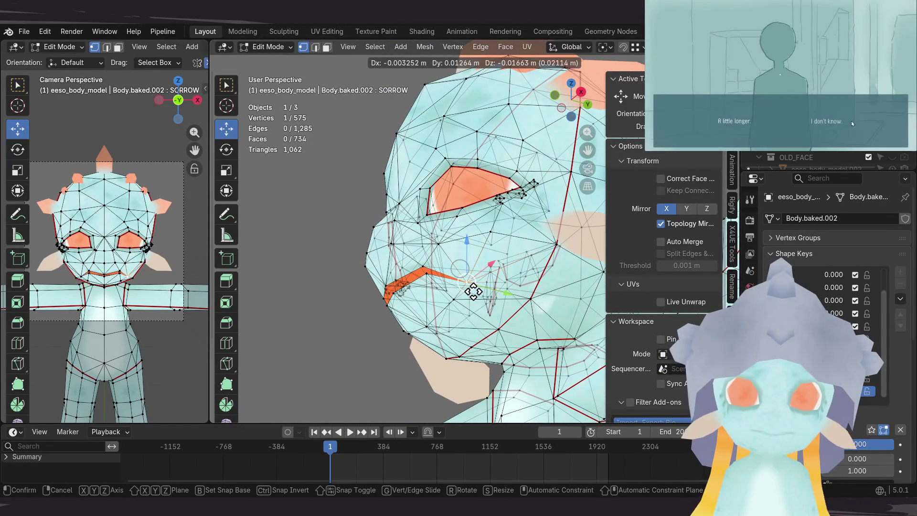
click(473, 290)
mouse_move(473, 290)
middle_down()
mouse_move(573, 306)
mouse_move(527, 290)
middle_up()
key(Tab)
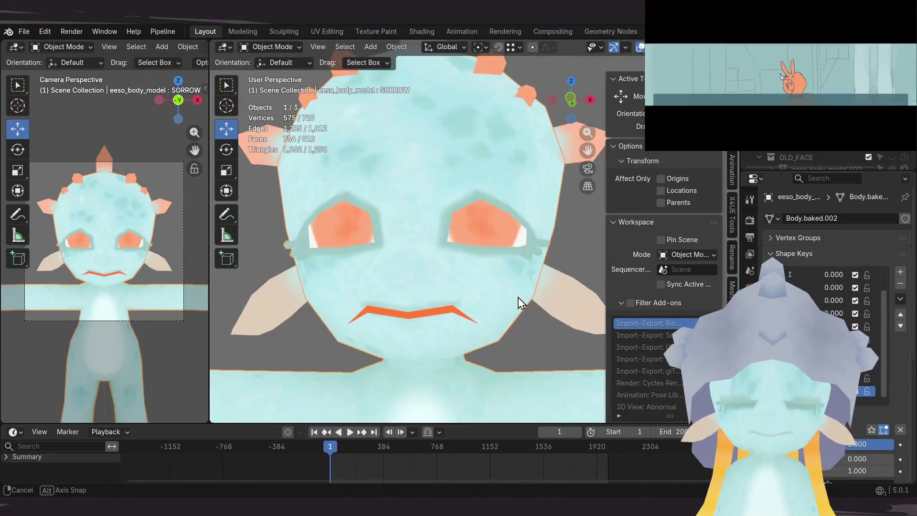
key(Tab)
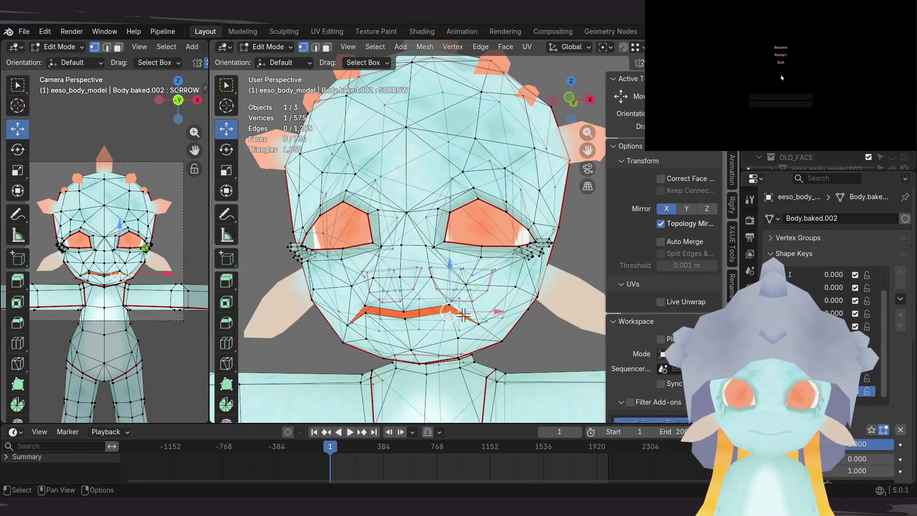
Step: Lower the mouth vertices along Z with G Z to deepen the frown
key(g)
key(z)
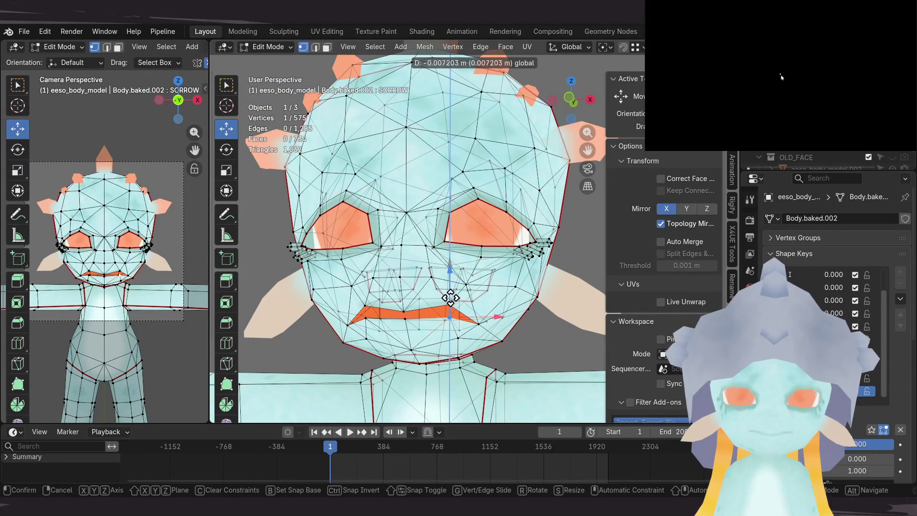
click(433, 304)
key(g)
key(z)
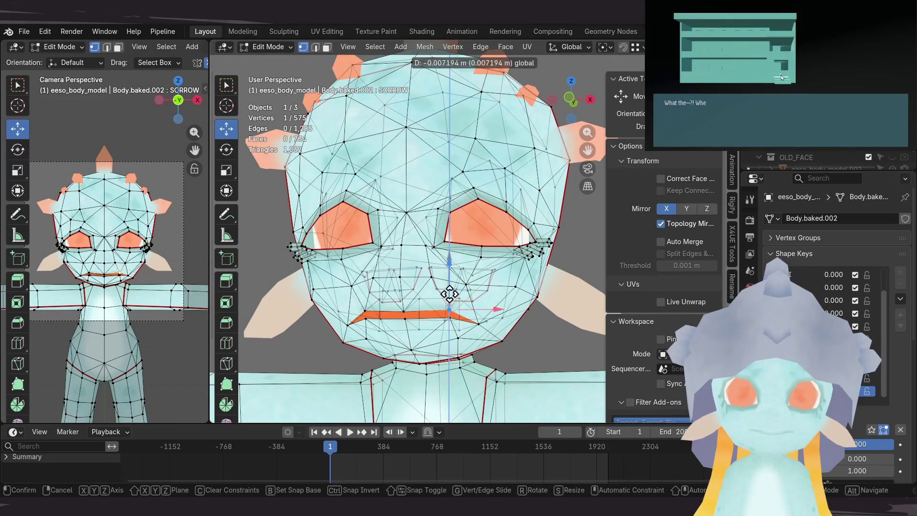
click(449, 294)
middle_drag(449, 294, 434, 300)
key(ctrl+z)
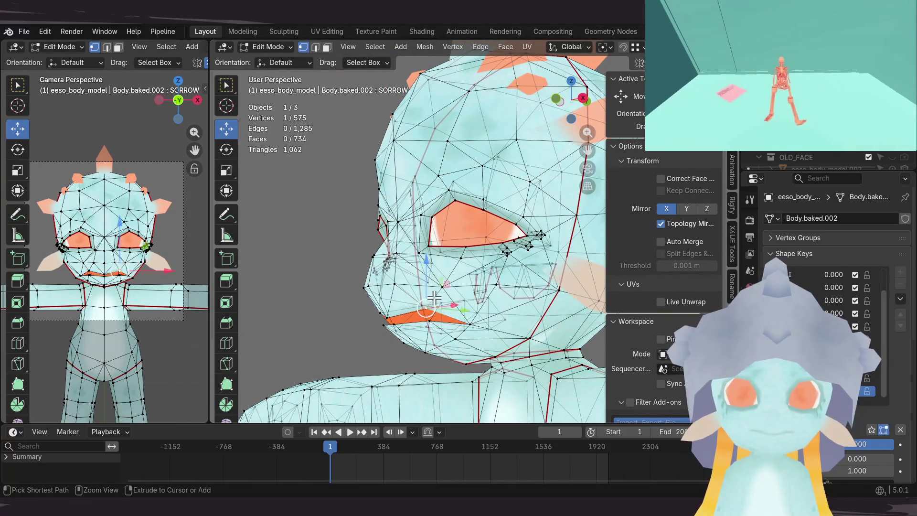
Step: Toggle to object mode and orbit the head to check the deepened frown
mouse_move(446, 294)
middle_down()
mouse_move(588, 299)
mouse_move(464, 303)
middle_up()
key(Tab)
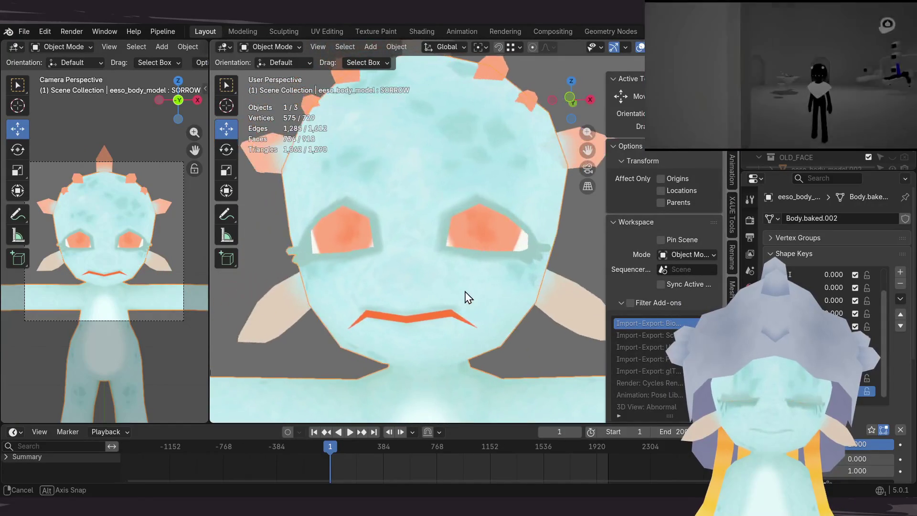
key(Tab)
key(Tab)
key(Tab)
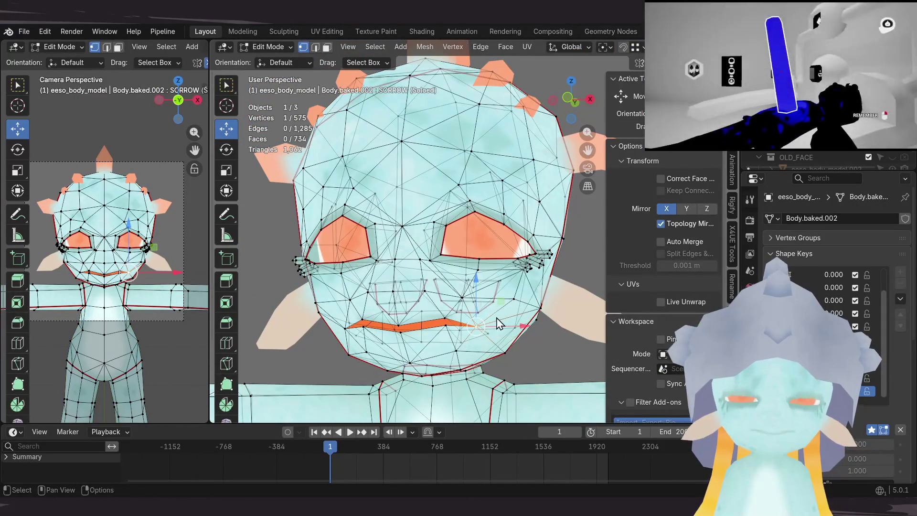
key(Tab)
mouse_move(498, 322)
middle_down()
mouse_move(526, 321)
mouse_move(445, 317)
middle_up()
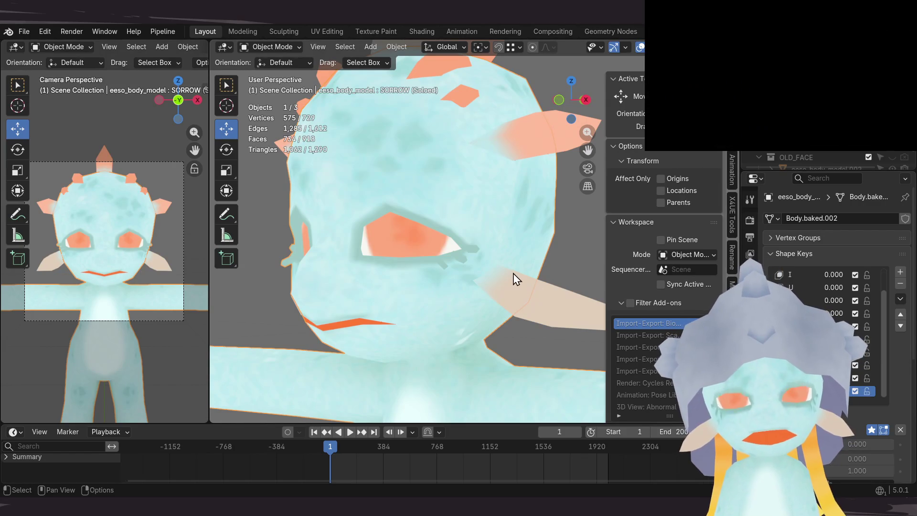
scroll(516, 279, down, 2)
scroll(513, 278, down, 2)
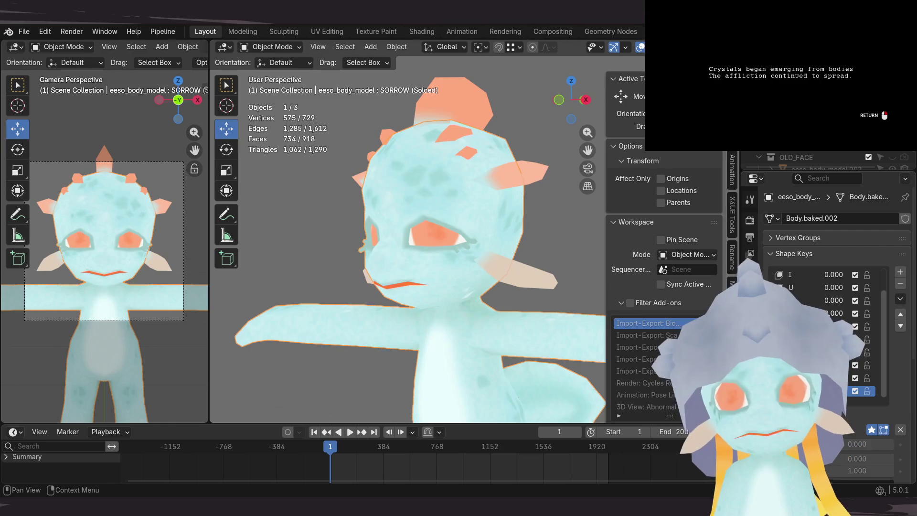
scroll(831, 287, down, 3)
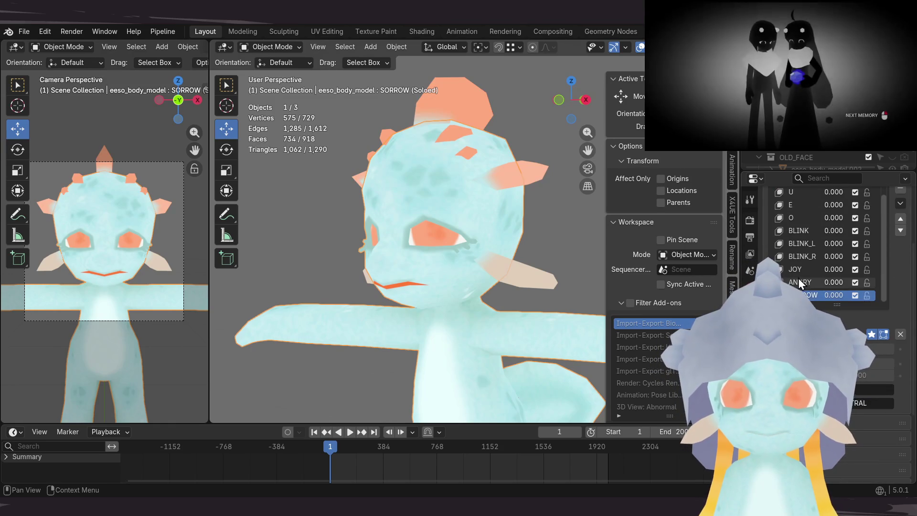
Step: Disable Solo and sweep the SORROW value from 0 to 1.000, leaving it at full strength
click(873, 335)
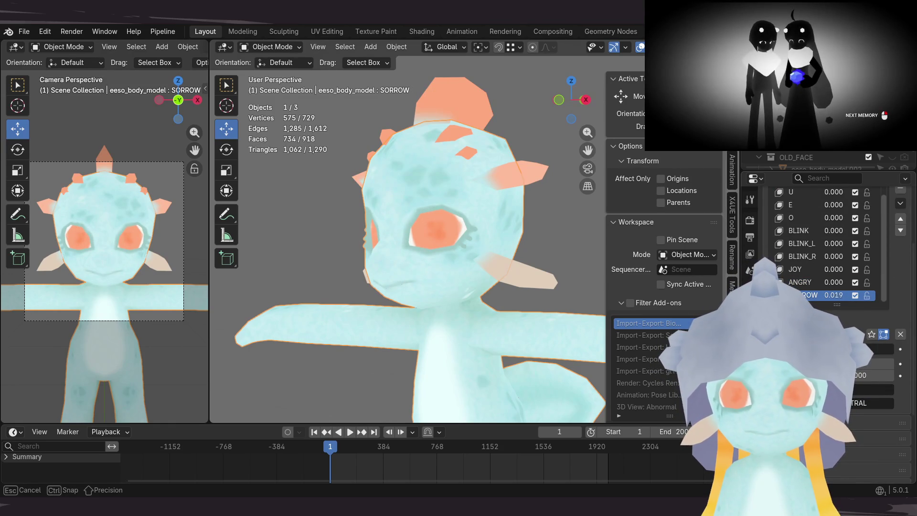
drag(861, 349, 904, 351)
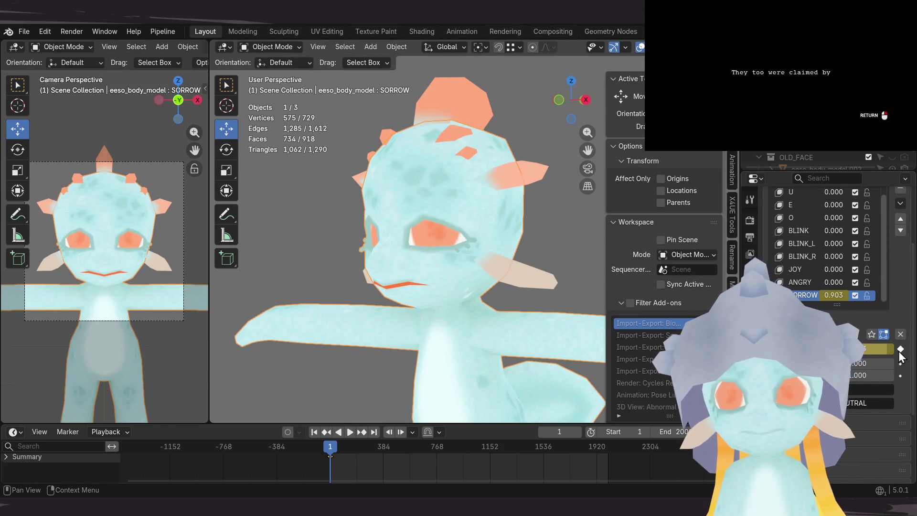
drag(870, 349, 905, 353)
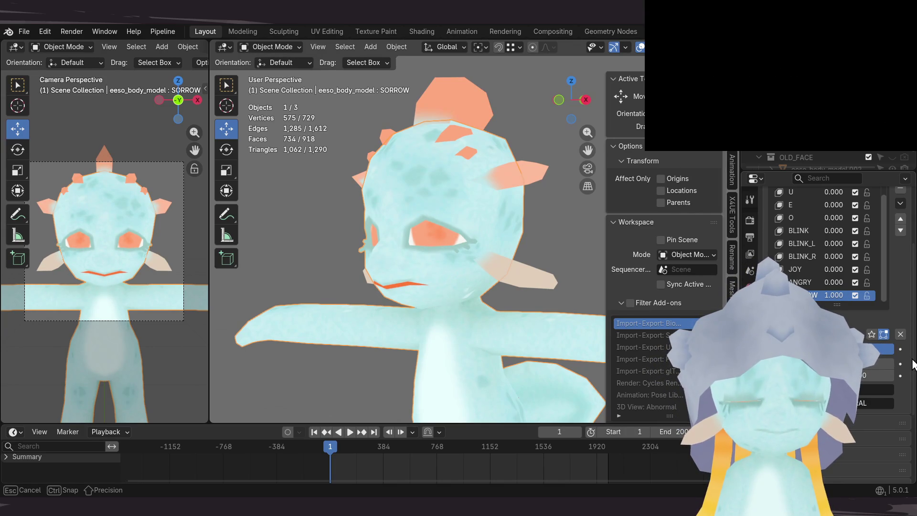
drag(864, 349, 895, 349)
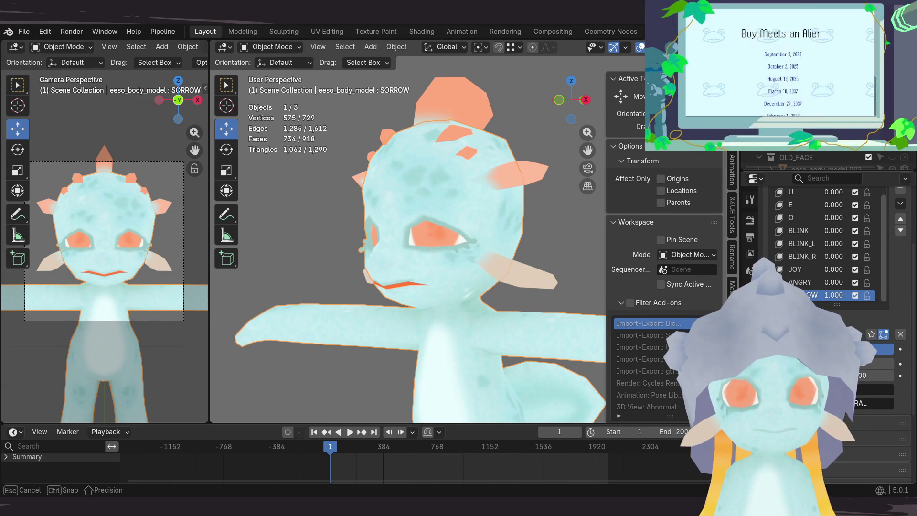
mouse_move(507, 291)
middle_down()
mouse_move(594, 276)
mouse_move(482, 303)
middle_up()
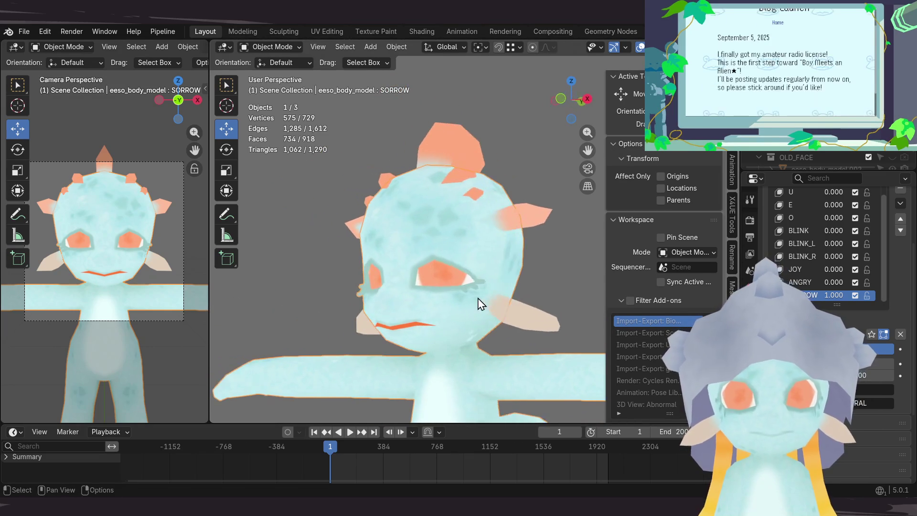
Step: Move the upper eyelid vertex left in edit mode and preview the lid
key(Tab)
scroll(451, 259, up, 5)
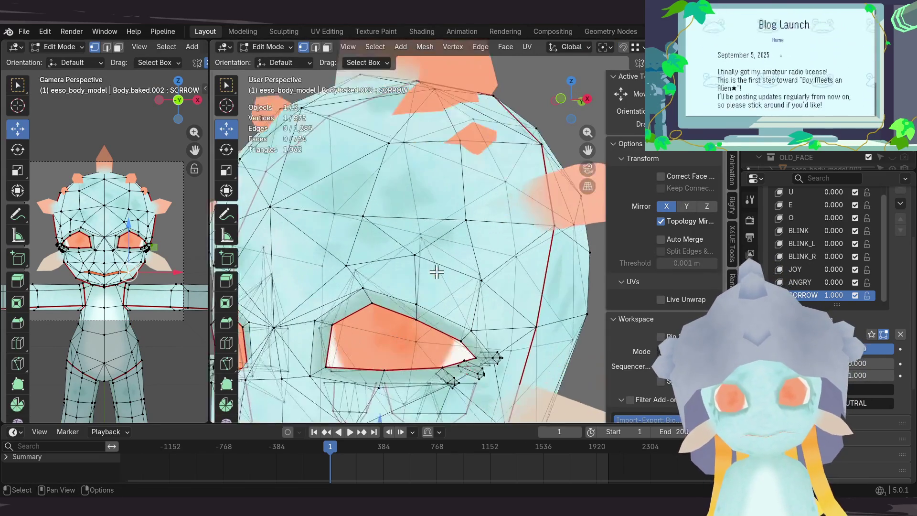
scroll(500, 223, up, 2)
middle_drag(505, 263, 454, 252)
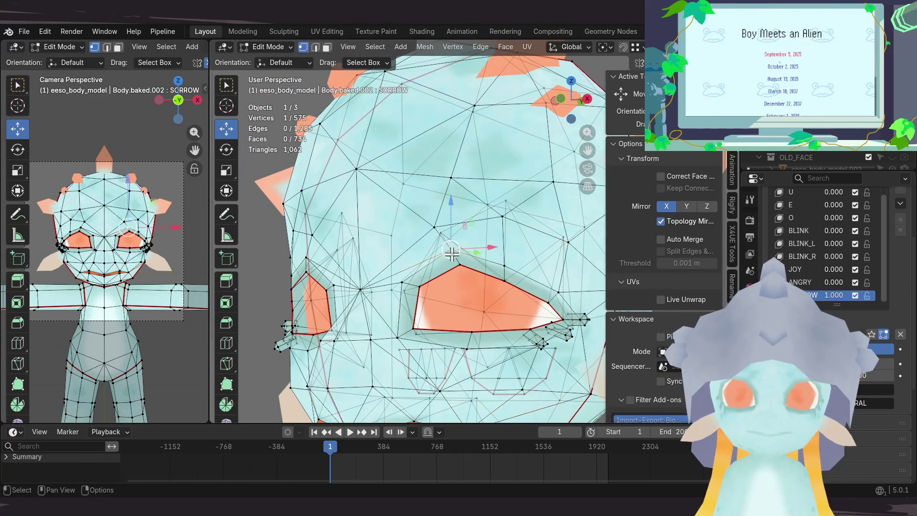
mouse_move(456, 256)
mouse_down()
mouse_move(444, 250)
mouse_move(445, 262)
mouse_up()
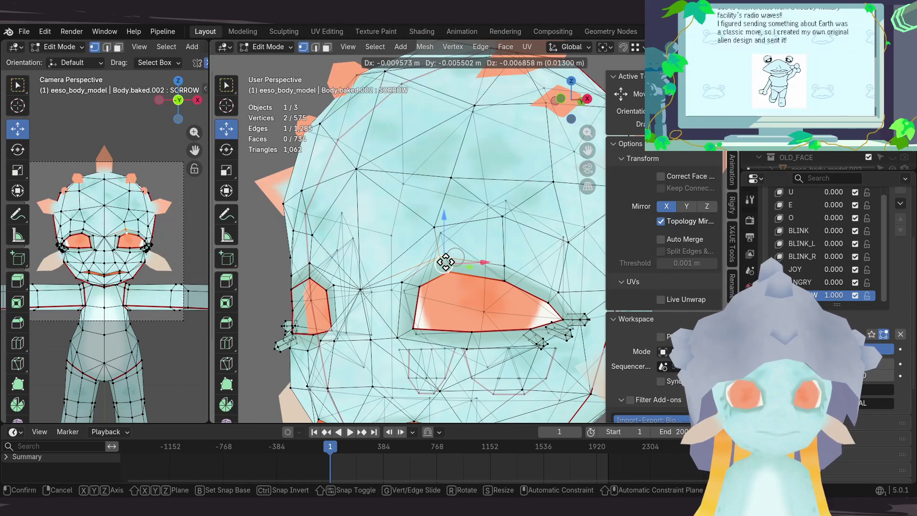
click(444, 261)
key(Tab)
key(Tab)
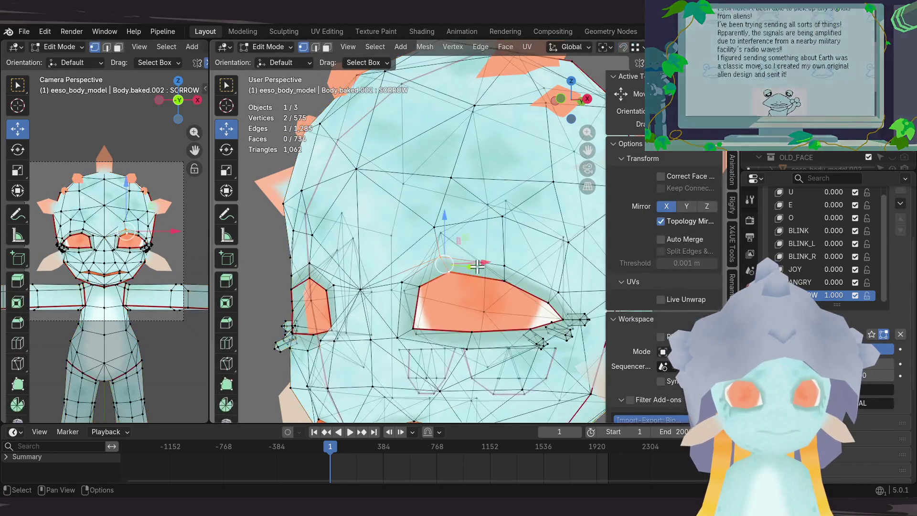
Step: Pull the eyelid vertex further left to reshape the lid, then leave edit mode
mouse_move(479, 264)
mouse_down()
mouse_move(463, 259)
mouse_move(476, 260)
mouse_up()
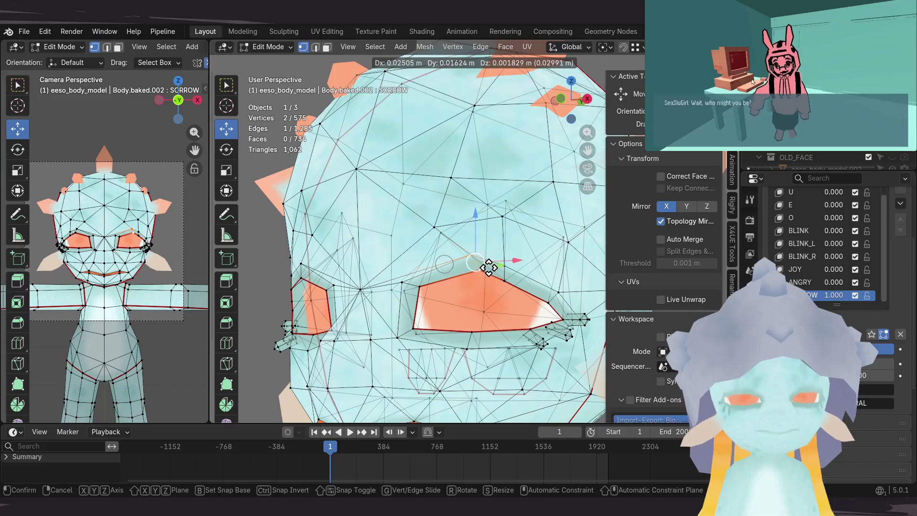
drag(488, 269, 449, 267)
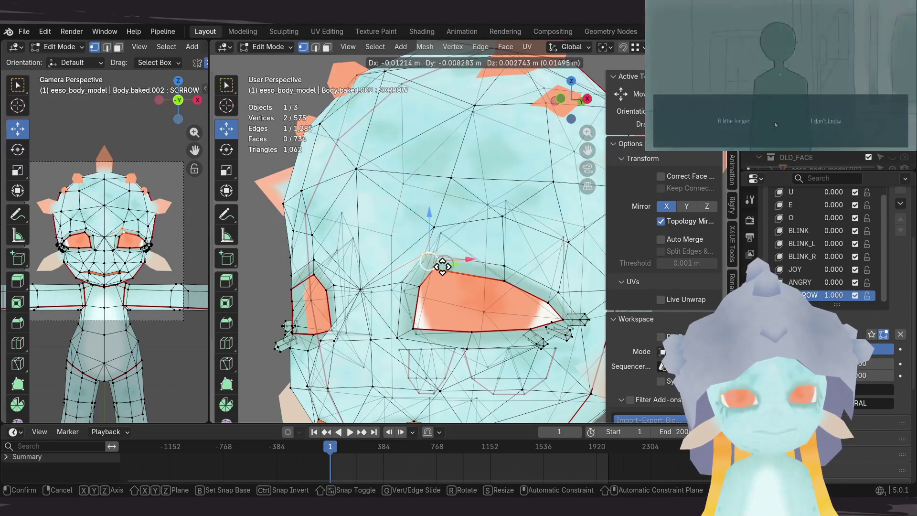
drag(440, 265, 455, 276)
key(Tab)
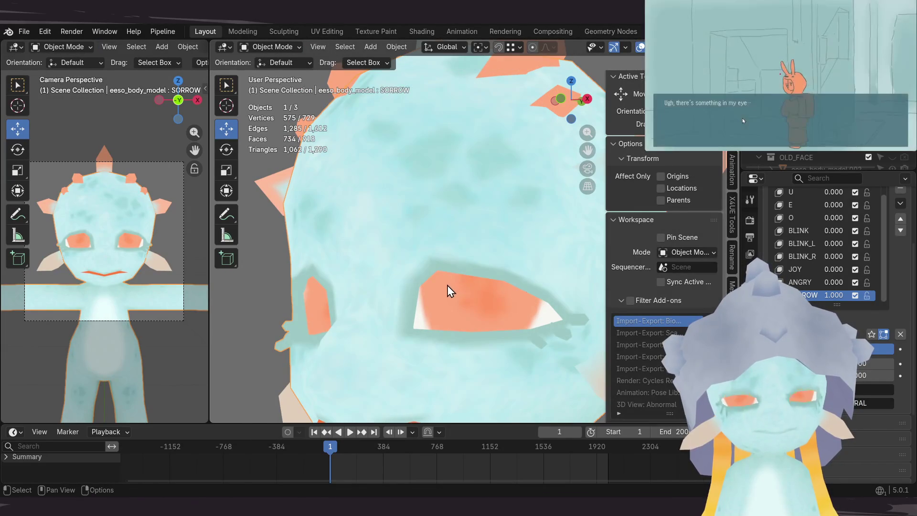
Step: Turn SORROW down to compare the open eye, view the mouth, and save the file
mouse_move(833, 295)
mouse_down()
mouse_move(788, 294)
mouse_move(834, 294)
mouse_up()
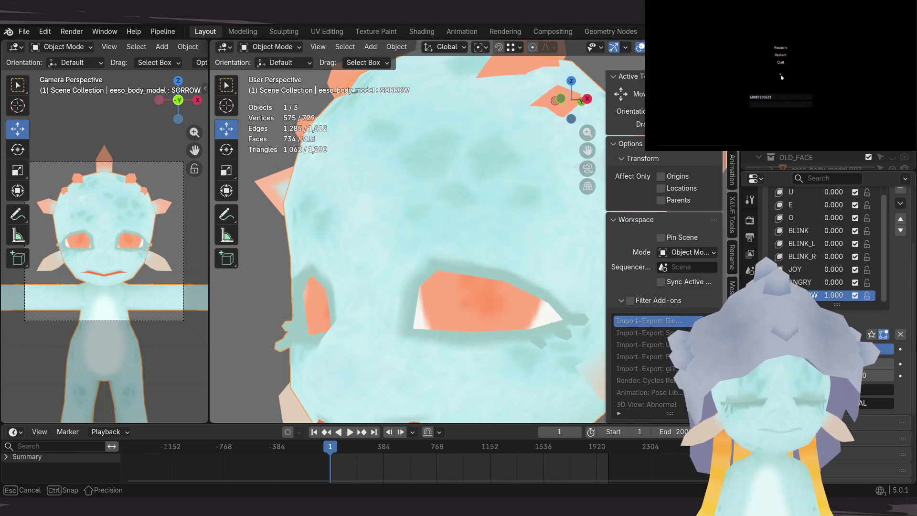
middle_drag(383, 229, 288, 239)
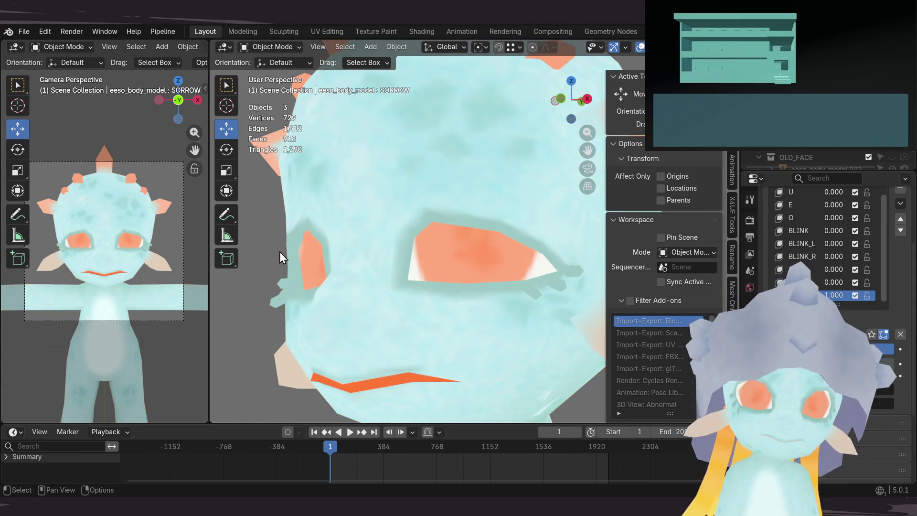
key(ctrl+s)
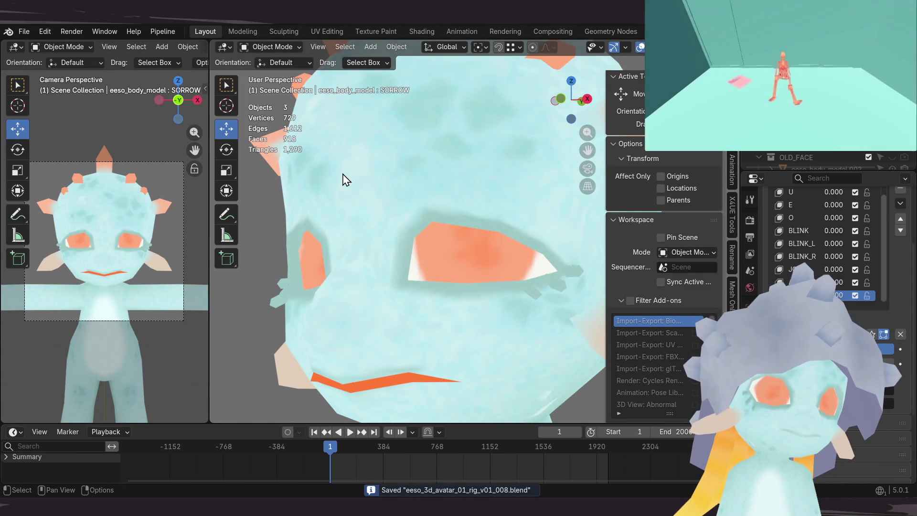
scroll(343, 179, down, 5)
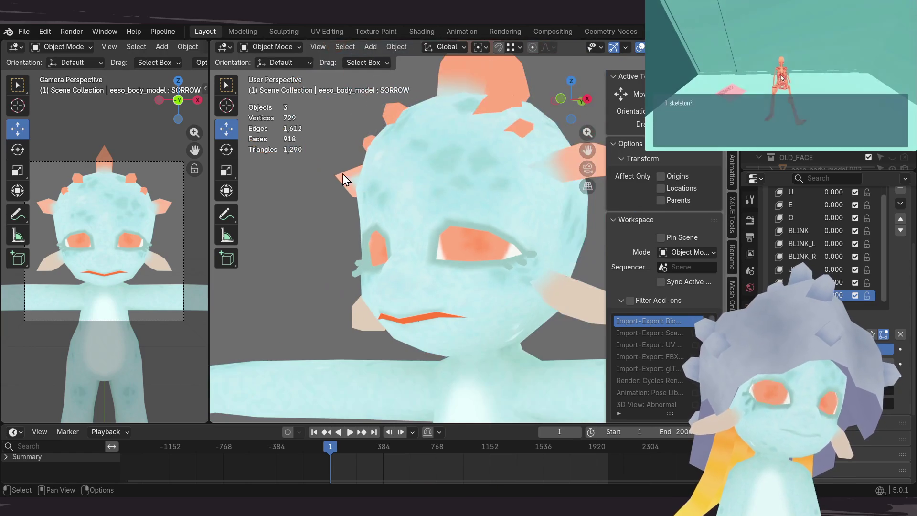
scroll(831, 287, up, 3)
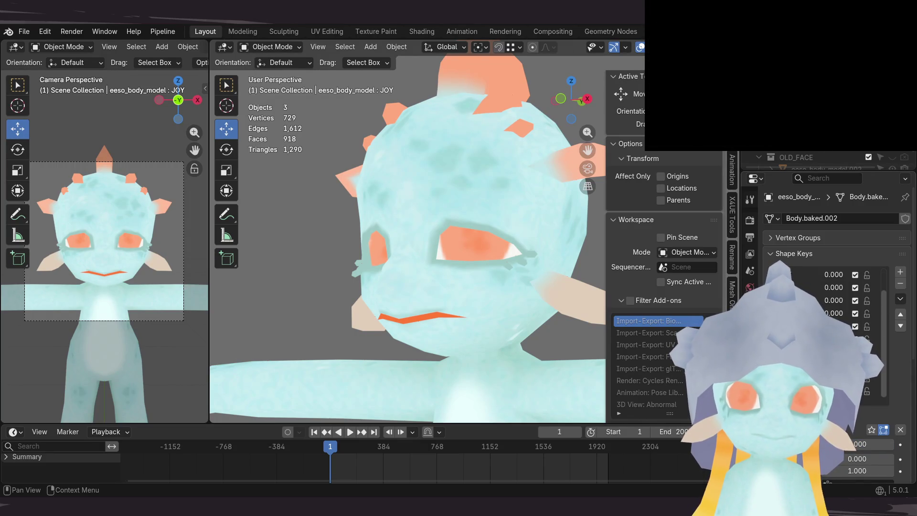
Step: Drag the JOY shape key value to preview that expression on the head
drag(870, 452, 888, 451)
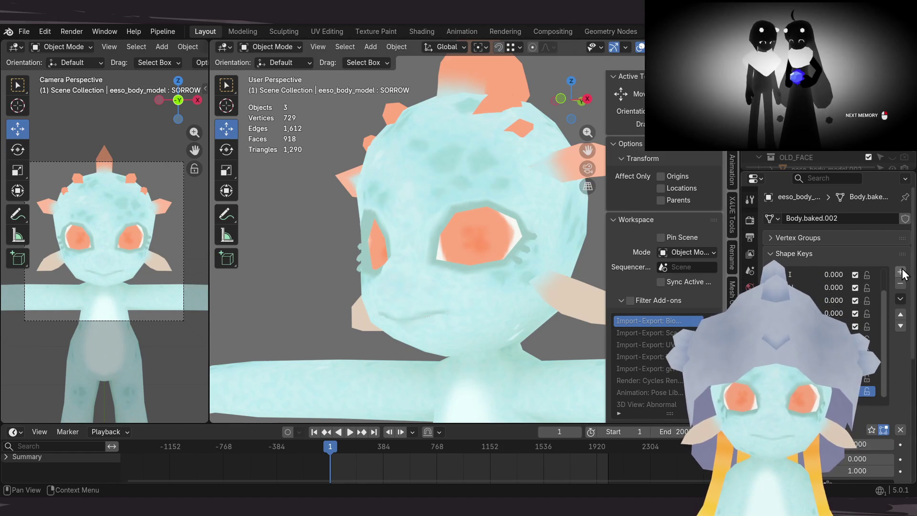
Step: Add a new blank shape key, save, and briefly inspect the eye mesh in edit mode
click(901, 283)
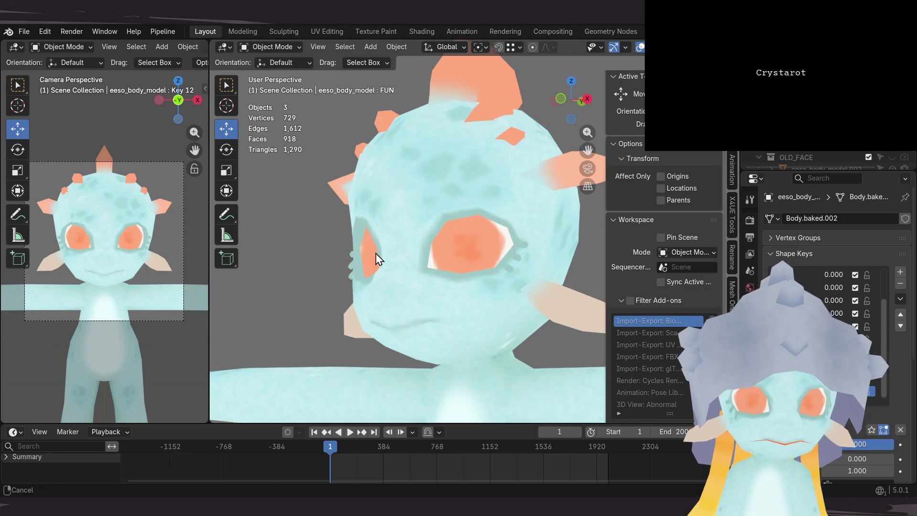
key(ctrl+s)
key(Tab)
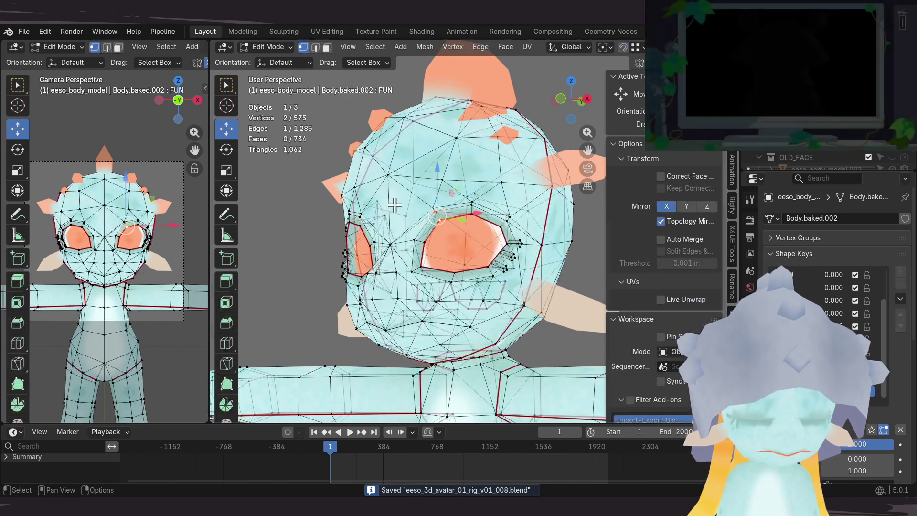
scroll(404, 226, up, 2)
middle_drag(445, 231, 481, 196)
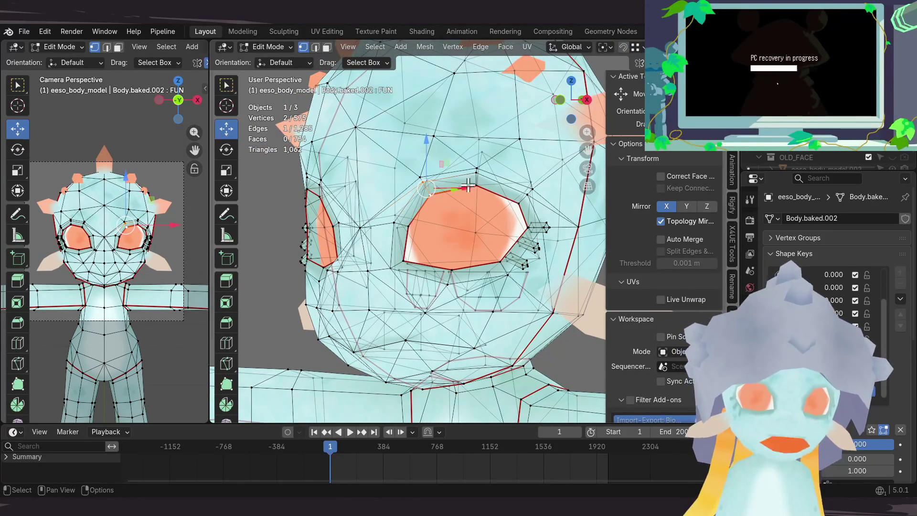
key(Tab)
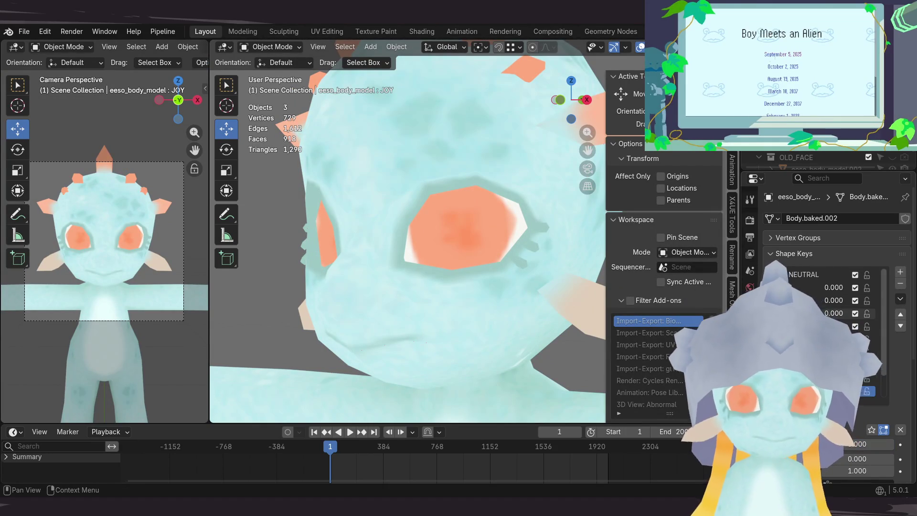
Step: Save, check the Shape Keys specials menu, select Key 12 and test a value that closes the eyes
key(ctrl+s)
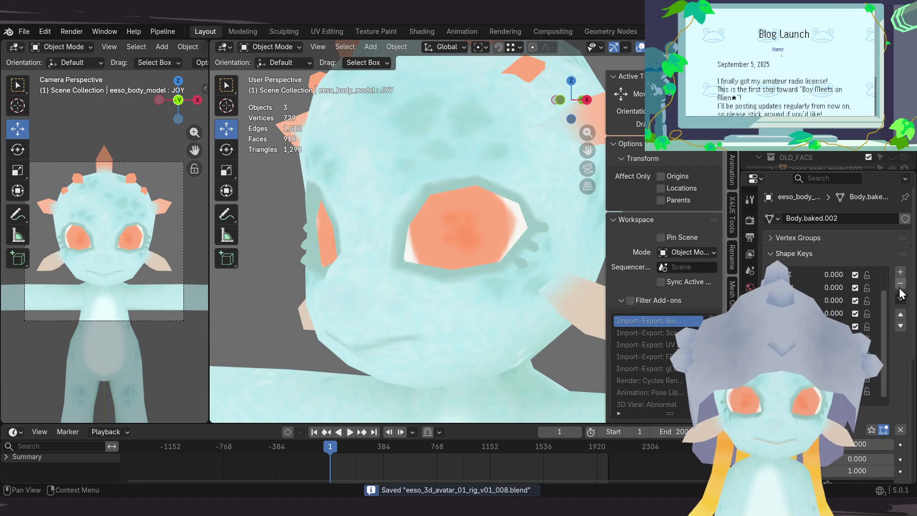
click(901, 298)
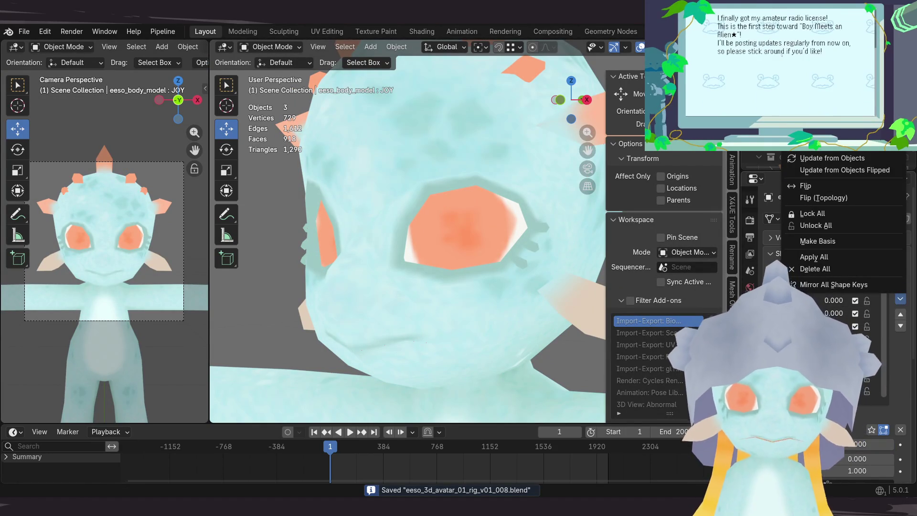
click(824, 392)
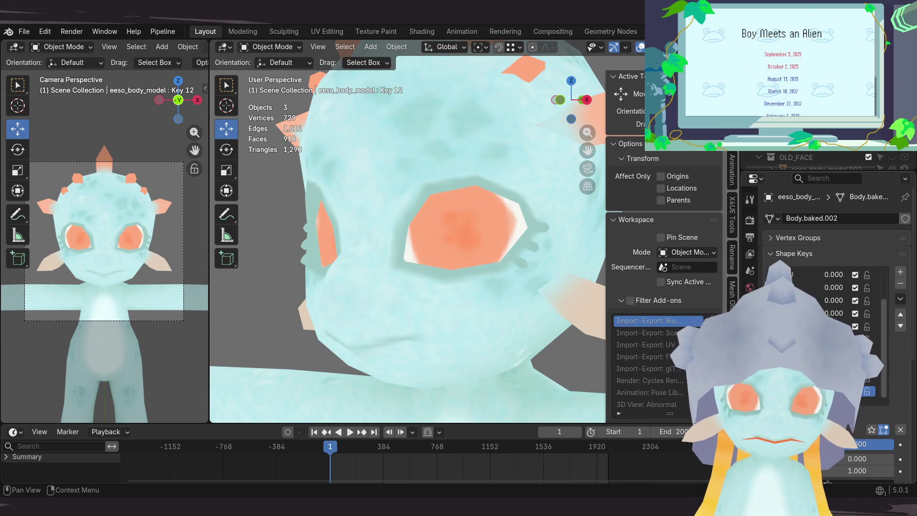
key(Return)
drag(874, 445, 888, 444)
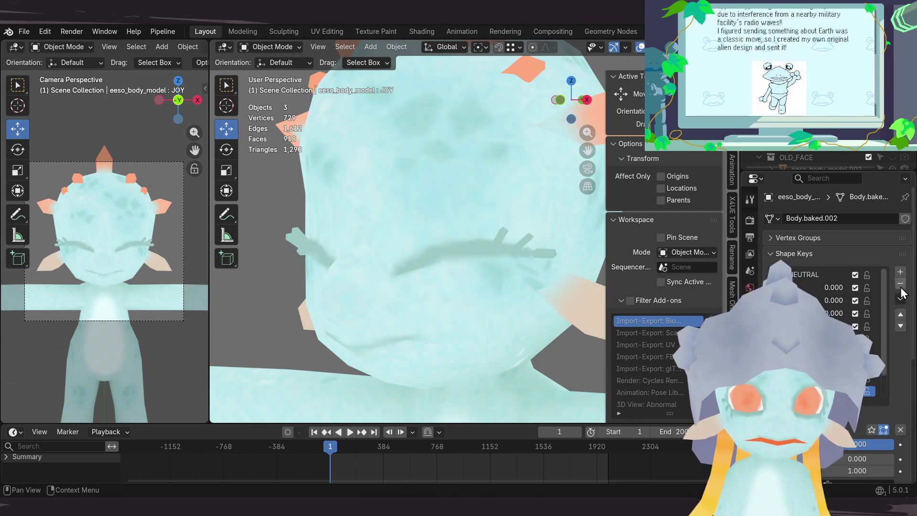
click(900, 298)
key(Escape)
key(ctrl+z)
key(ctrl+z)
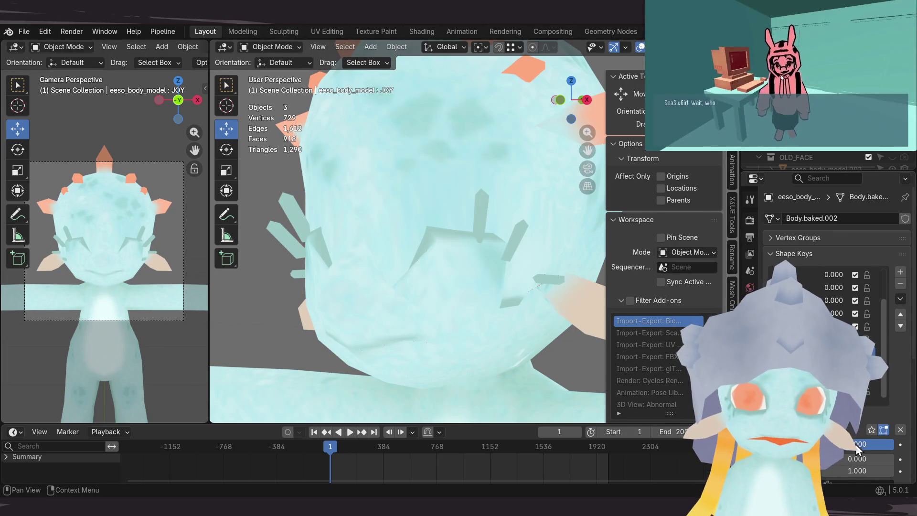
drag(859, 449, 553, 480)
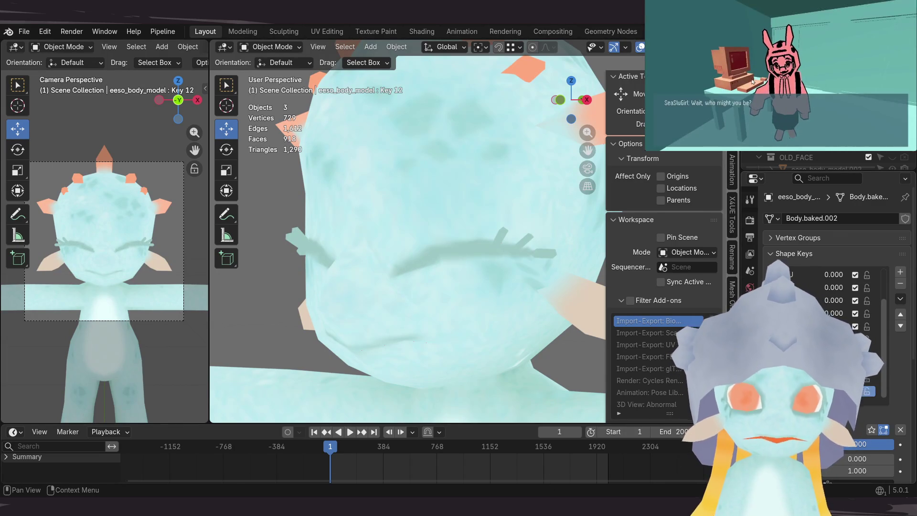
Step: Rename the new shape key to FUN and save the avatar file
double_click(779, 275)
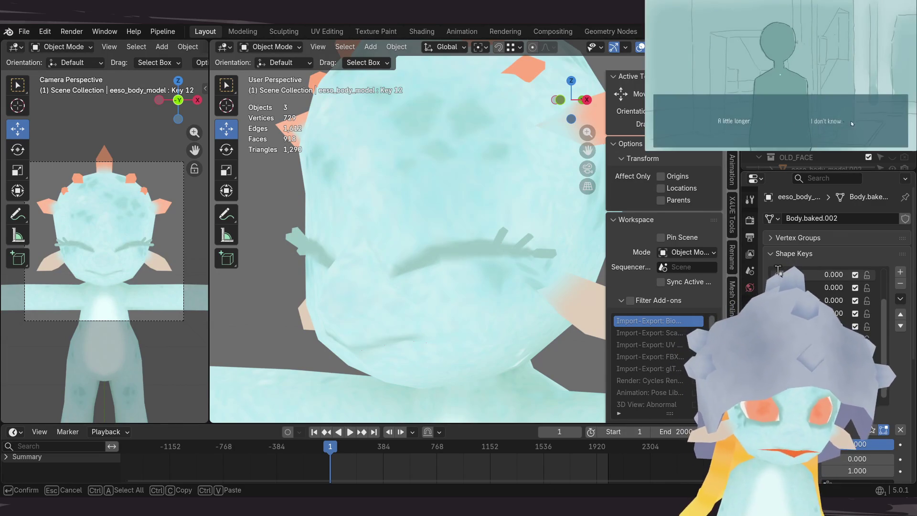
text(FUN)
key(Return)
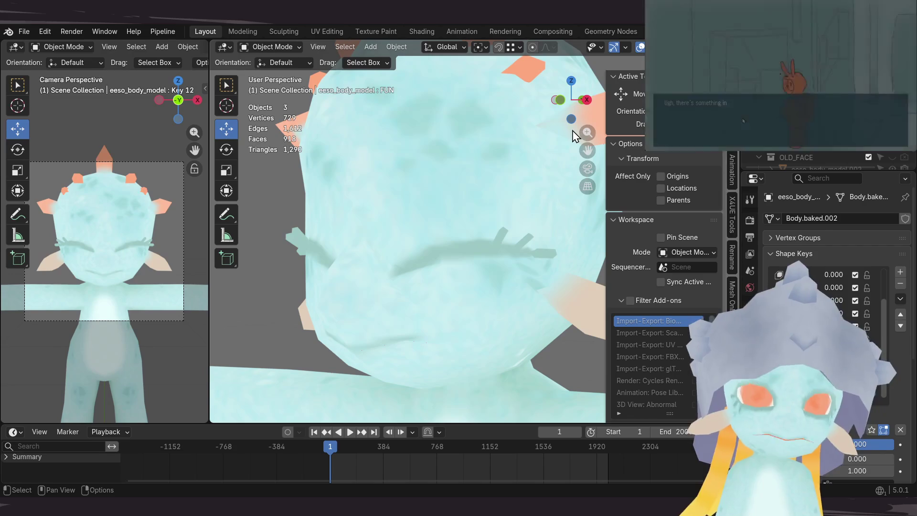
key(ctrl+s)
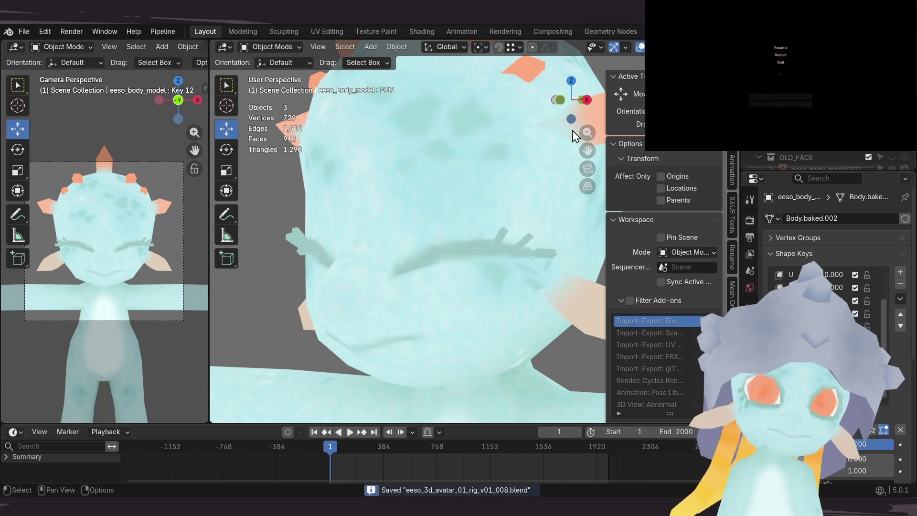
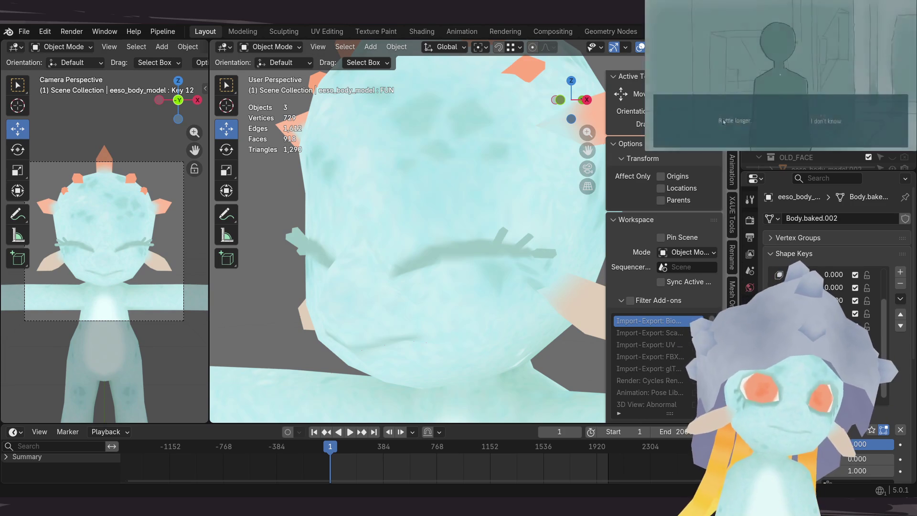
Step: Select the body mesh, enter Edit Mode and pick the mouth-corner vertex
drag(458, 316, 440, 289)
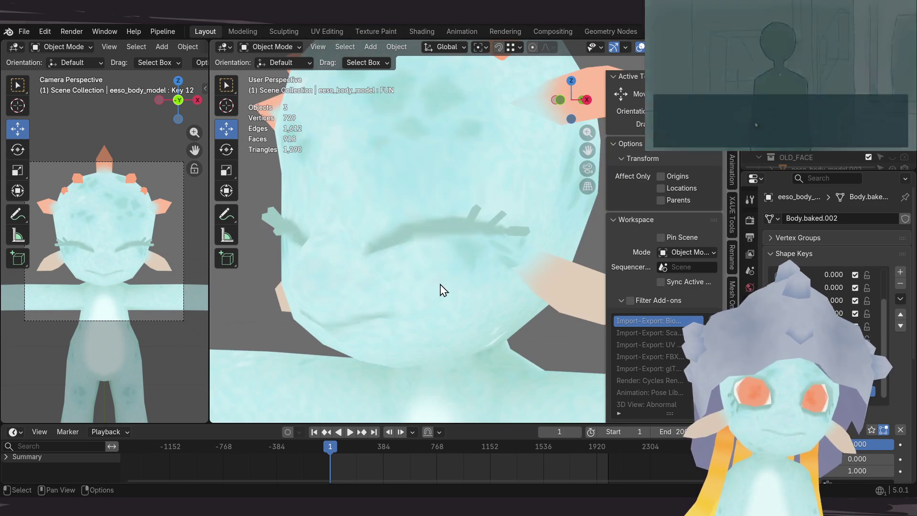
mouse_move(441, 290)
middle_down()
mouse_move(435, 298)
mouse_move(438, 245)
mouse_move(351, 268)
mouse_move(330, 284)
mouse_move(380, 251)
middle_up()
key(Tab)
click(352, 268)
Step: Move the mouth corner vertex, then lower two mouth vertices seen from the right side
key(g)
key(Escape)
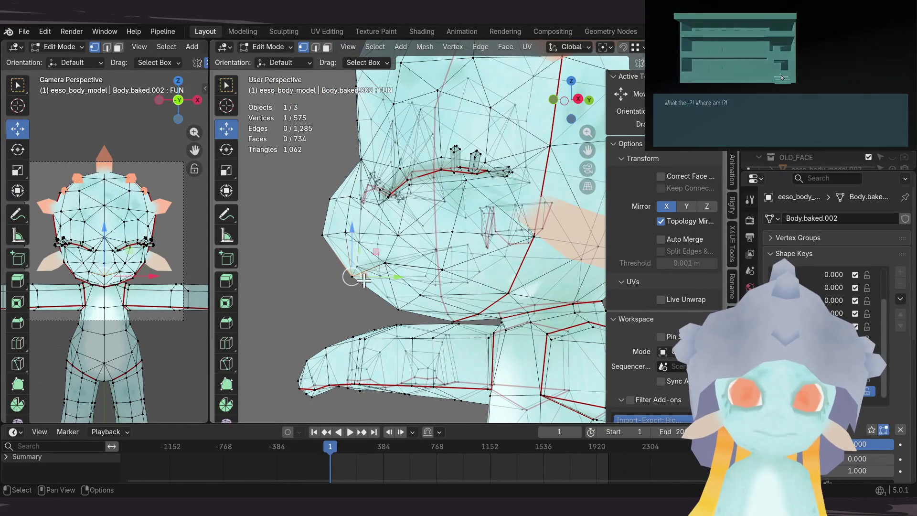
key(g)
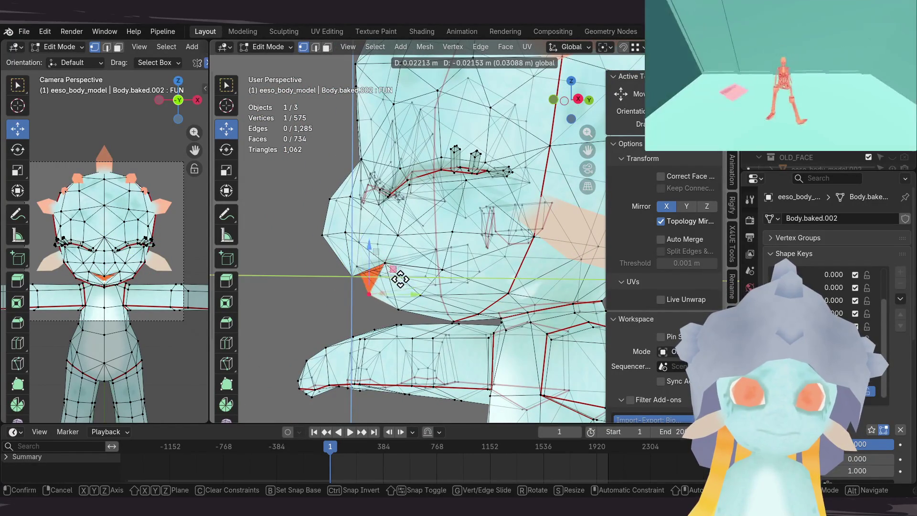
click(406, 280)
key(KP_3)
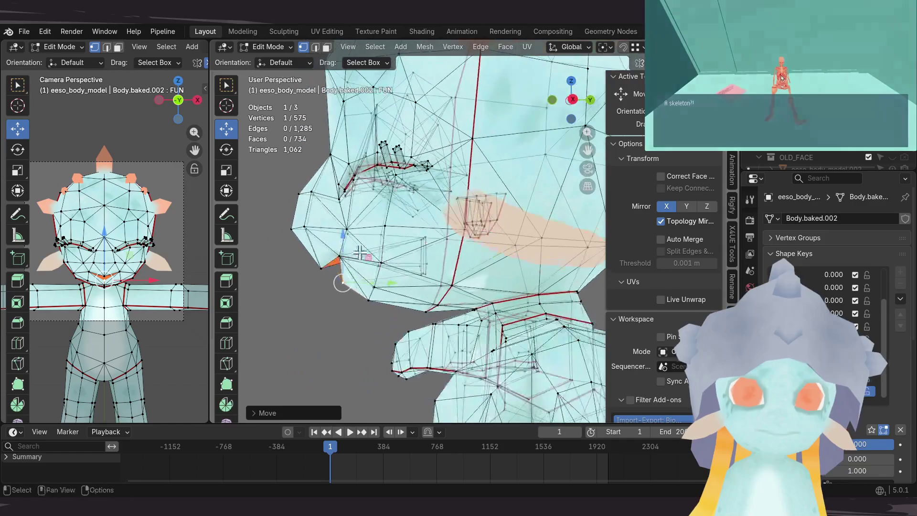
scroll(404, 223, up, 1)
scroll(387, 287, up, 2)
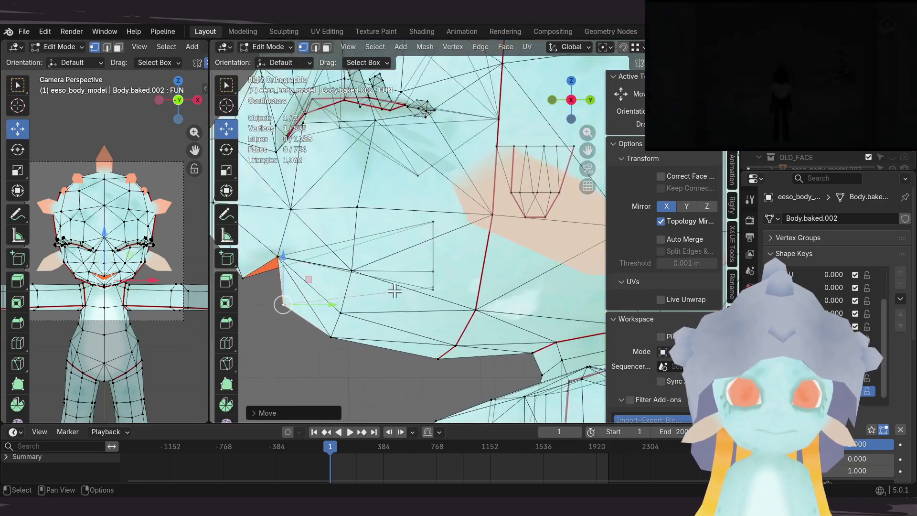
shift+click(332, 320)
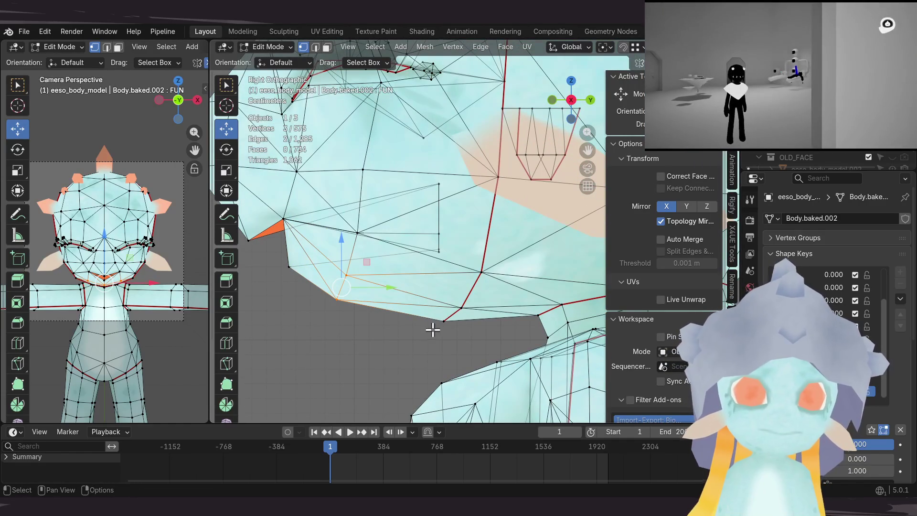
key(g)
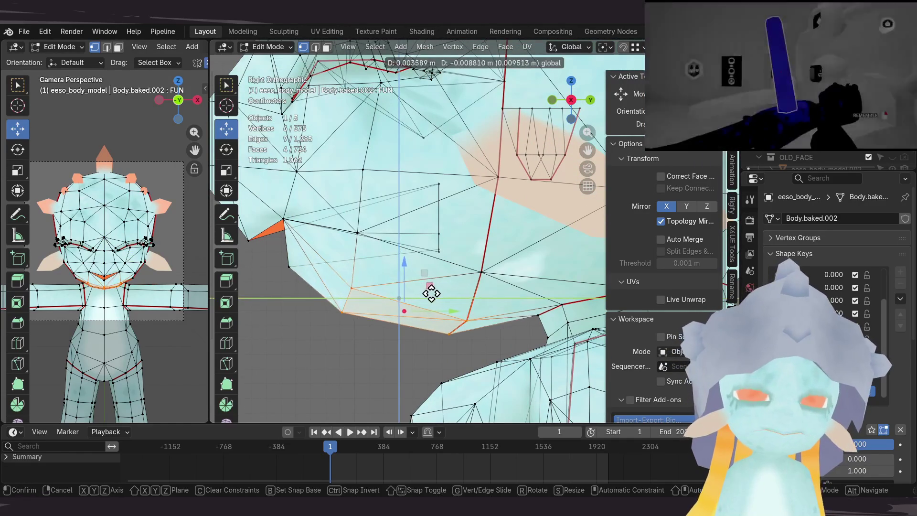
click(434, 297)
Step: Reposition individual mouth vertices from several angles to stretch the mouth into a wedge
click(286, 270)
mouse_move(318, 263)
shift+middle_down()
mouse_move(377, 265)
mouse_move(368, 285)
shift+middle_up()
key(g)
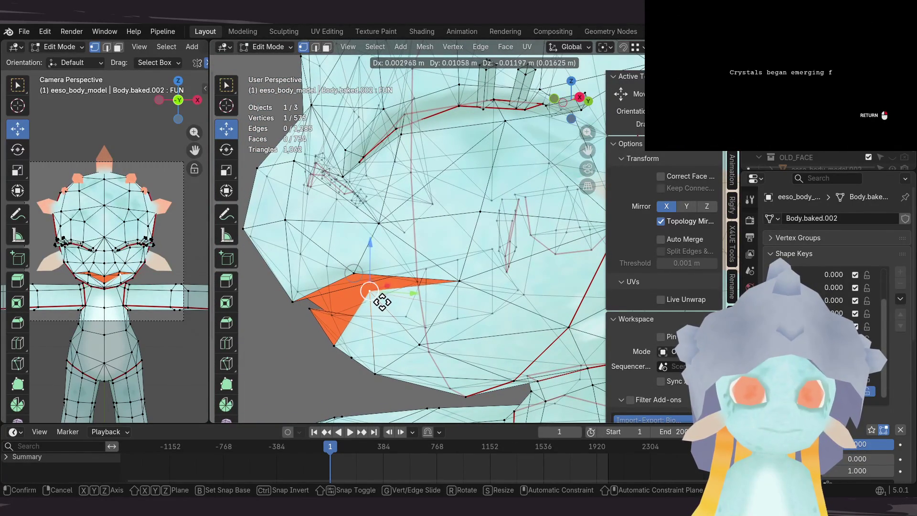
click(382, 304)
middle_drag(383, 303, 437, 292)
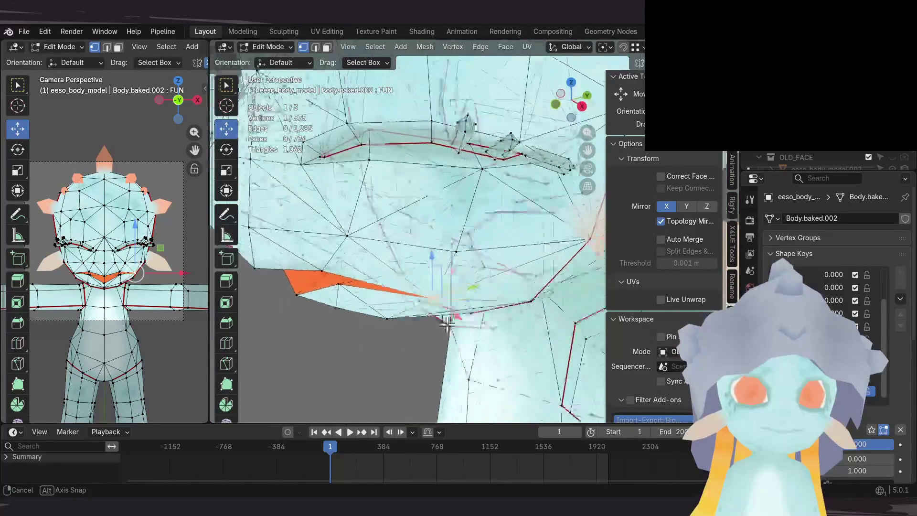
middle_drag(438, 292, 438, 296)
key(g)
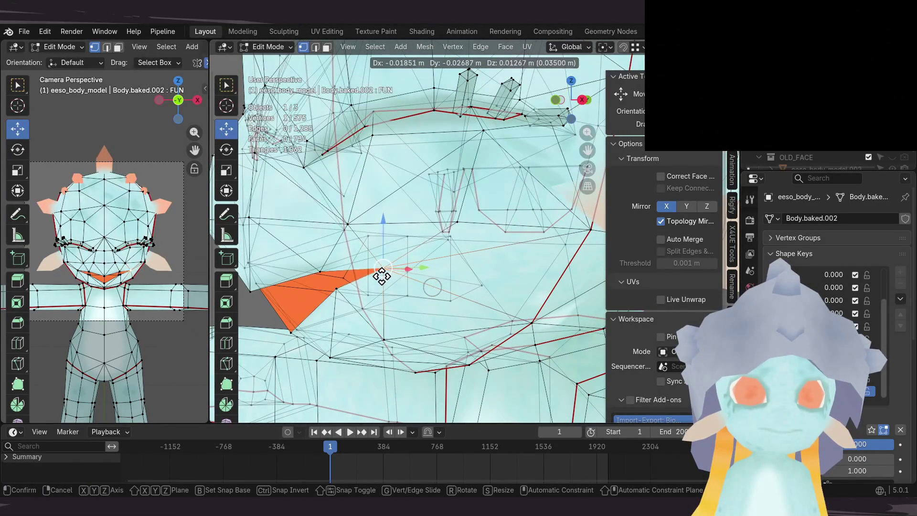
key(Return)
middle_drag(382, 277, 419, 279)
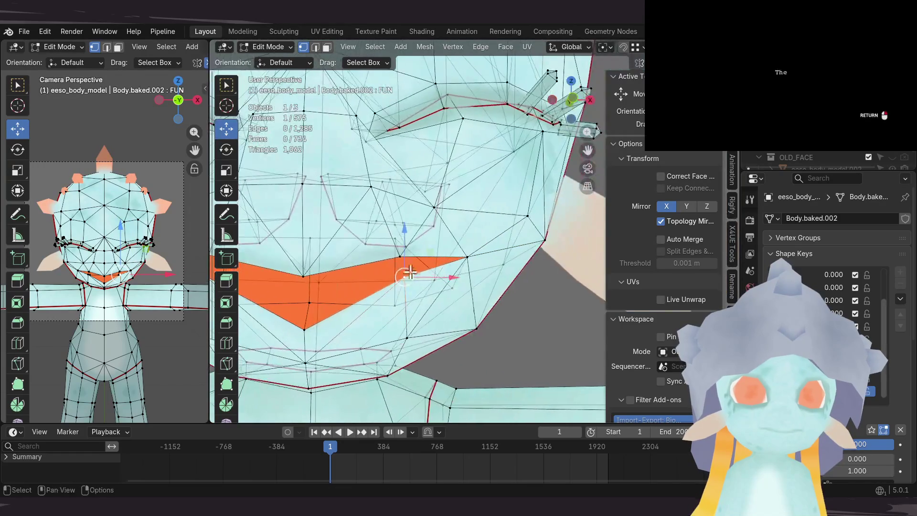
Step: Lower and slide the mouth vertex with free, horizontal-plane and side-plane constrained moves
drag(403, 246, 402, 269)
mouse_move(436, 261)
middle_down()
mouse_move(405, 269)
mouse_move(457, 331)
middle_up()
key(g)
click(370, 278)
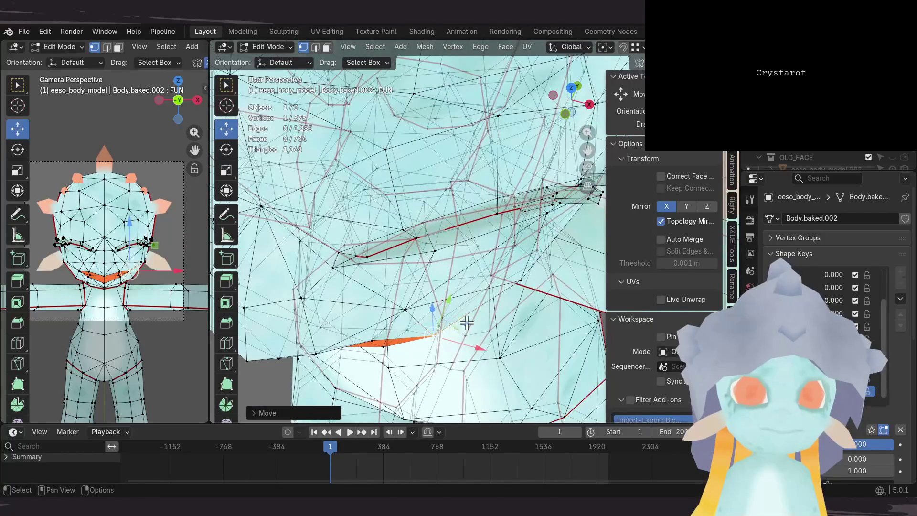
key(g)
key(shift+z)
click(461, 313)
middle_drag(461, 313, 458, 247)
mouse_move(323, 292)
middle_down()
mouse_move(357, 298)
mouse_move(419, 284)
middle_up()
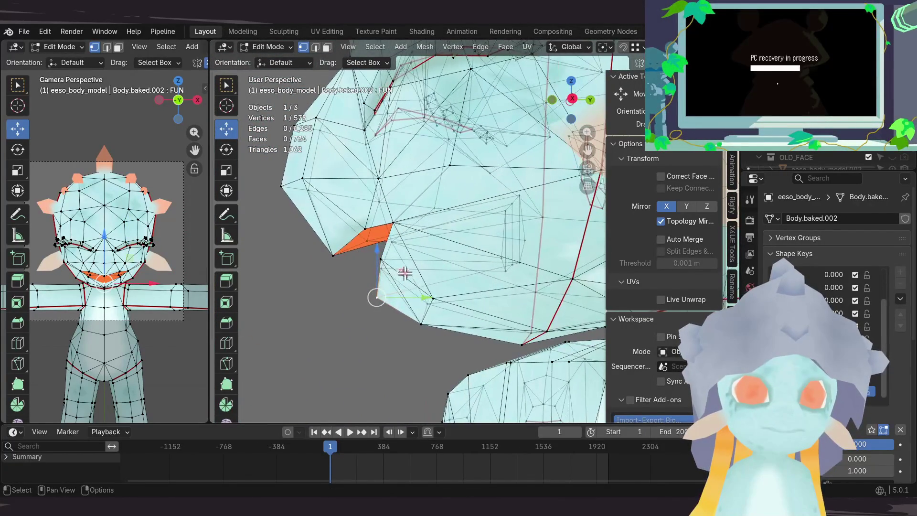
key(g)
key(shift+x)
click(414, 282)
Step: Nudge the mouth corner vertex in the side plane to refine the V-shaped mouth
mouse_move(415, 282)
middle_down()
mouse_move(424, 263)
mouse_move(407, 237)
middle_up()
key(g)
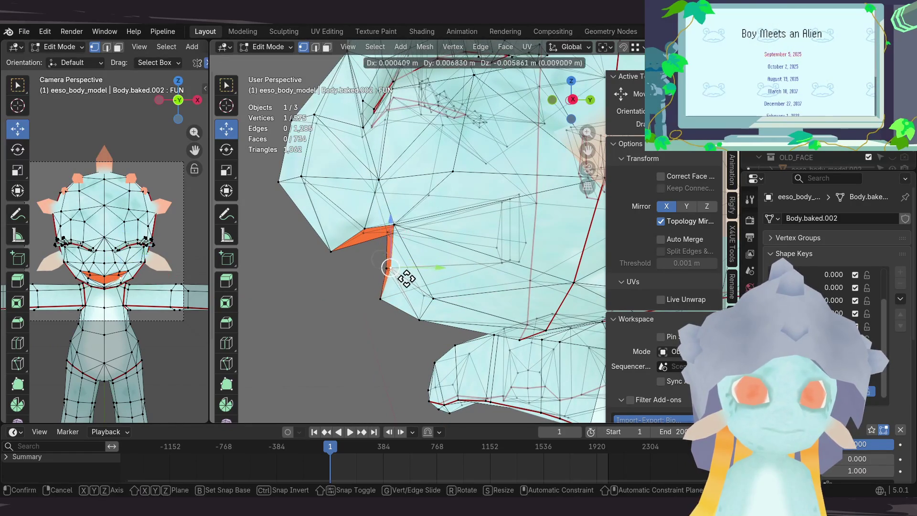
click(393, 264)
mouse_move(393, 265)
middle_down()
mouse_move(526, 246)
mouse_move(341, 251)
middle_up()
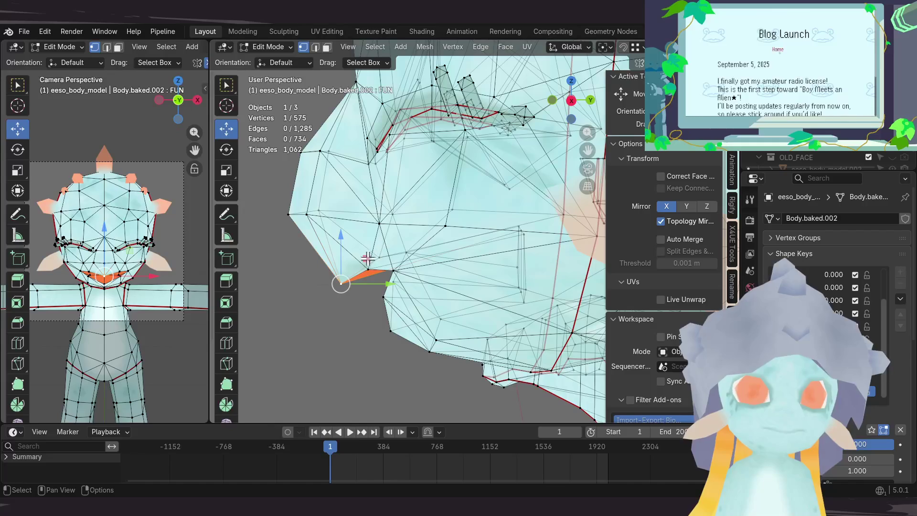
key(g)
key(shift+x)
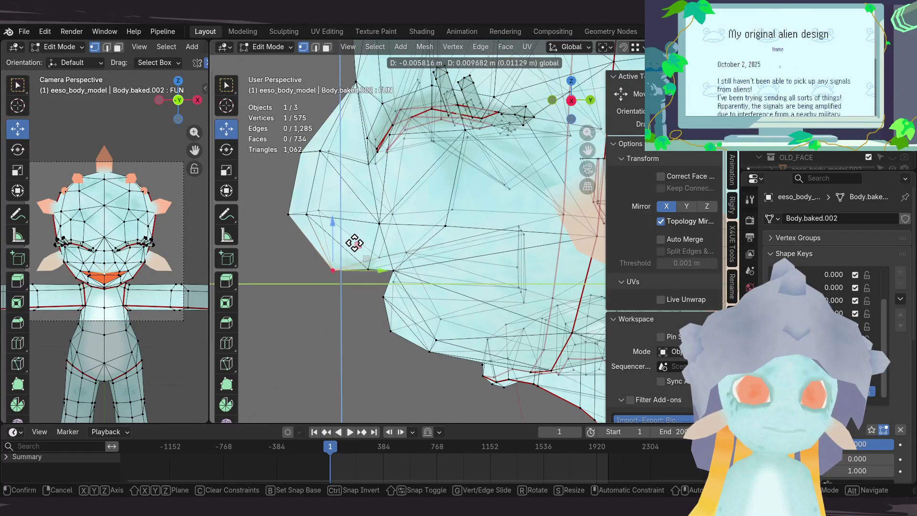
click(357, 249)
middle_drag(358, 248, 300, 188)
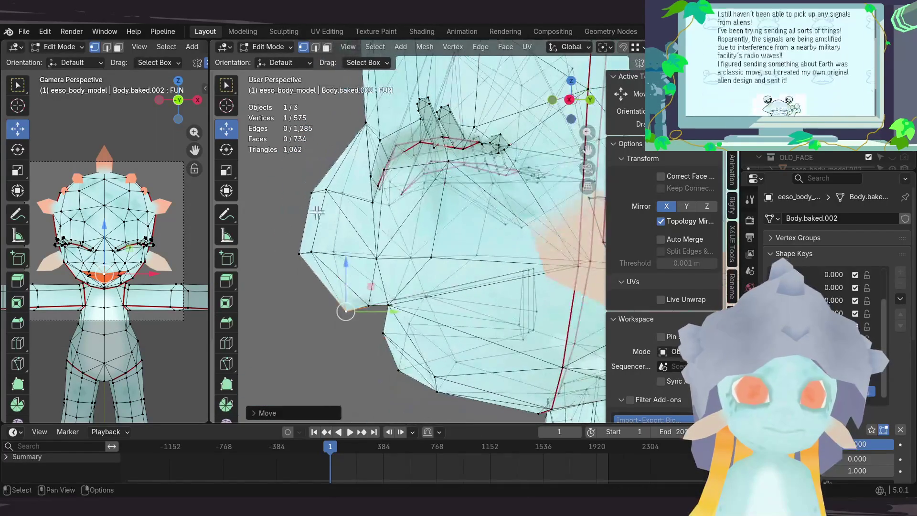
Step: Box-select six cheek-side vertices and move them as a group
drag(300, 188, 354, 252)
mouse_move(354, 251)
middle_down()
mouse_move(333, 195)
mouse_move(417, 246)
middle_up()
key(g)
click(321, 184)
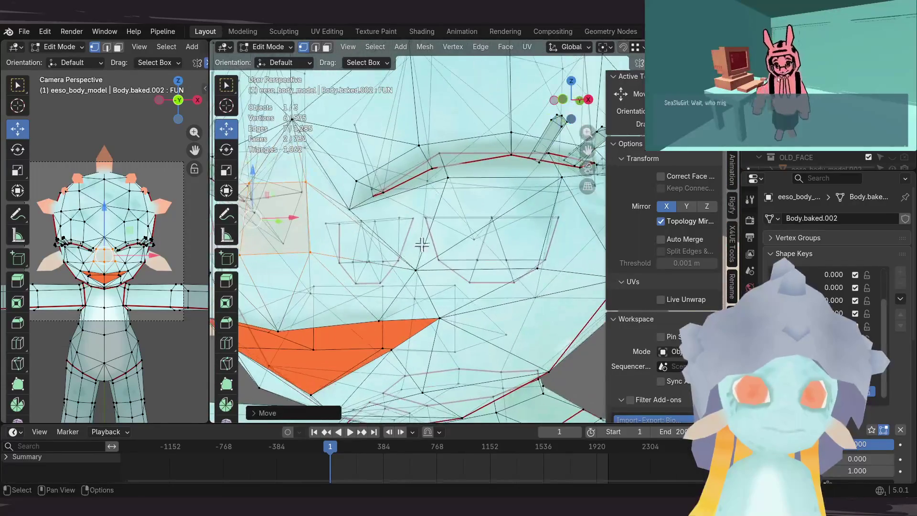
scroll(417, 245, down, 1)
scroll(417, 244, down, 1)
scroll(418, 236, down, 1)
scroll(420, 228, down, 1)
Step: Raise the upper eyelid edge so the eye opens into an almond shape
middle_drag(419, 228, 428, 218)
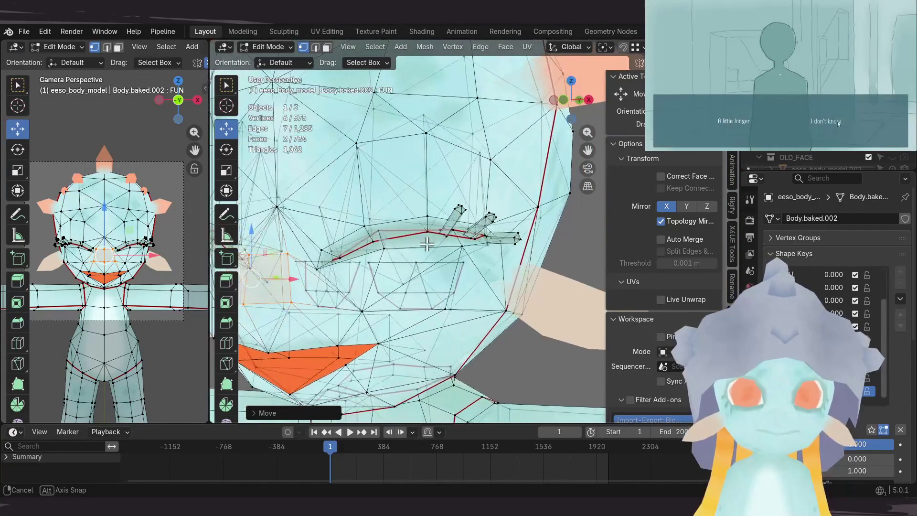
click(428, 220)
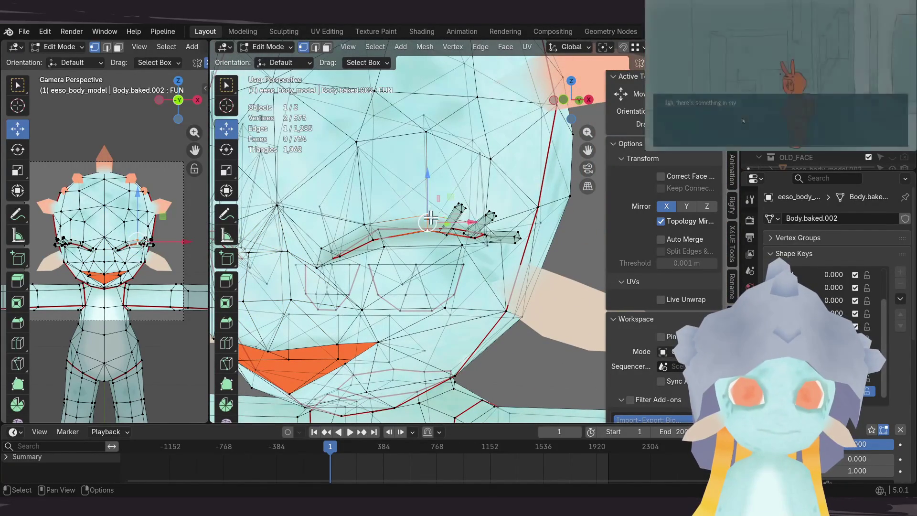
key(g)
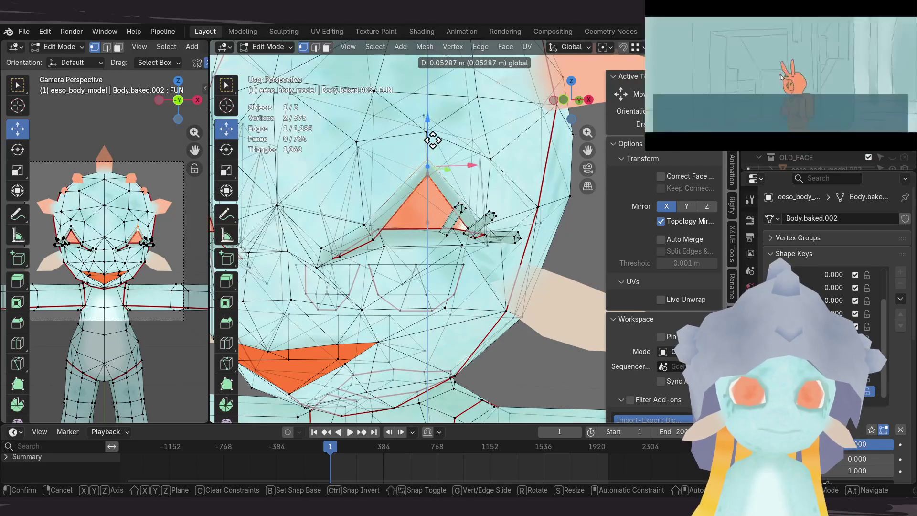
click(426, 165)
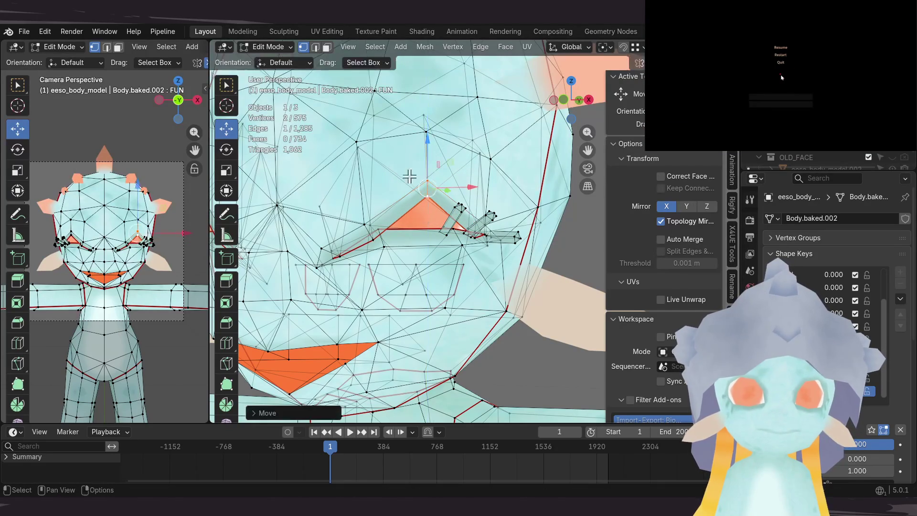
mouse_move(426, 164)
shift+middle_down()
mouse_move(448, 213)
mouse_move(407, 212)
mouse_move(423, 232)
mouse_move(460, 237)
shift+middle_up()
key(g)
click(408, 185)
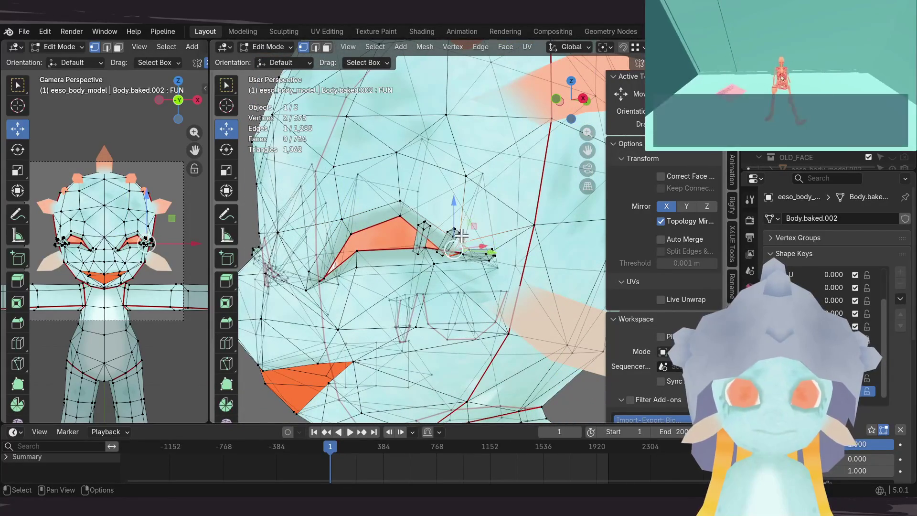
key(g)
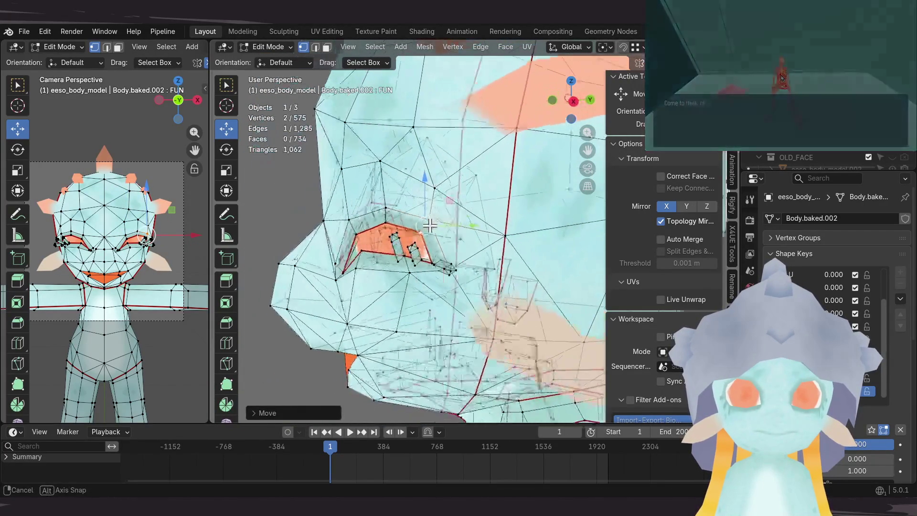
middle_drag(473, 199, 378, 273)
Step: Lift the selected eyelid vertices straight up along Z to set the new eyelid height
shift+click(373, 240)
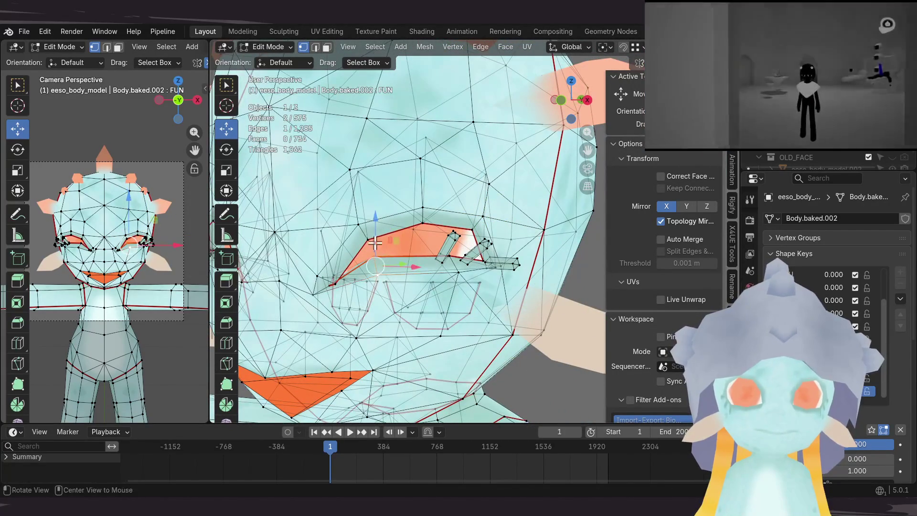
key(g)
key(z)
click(375, 265)
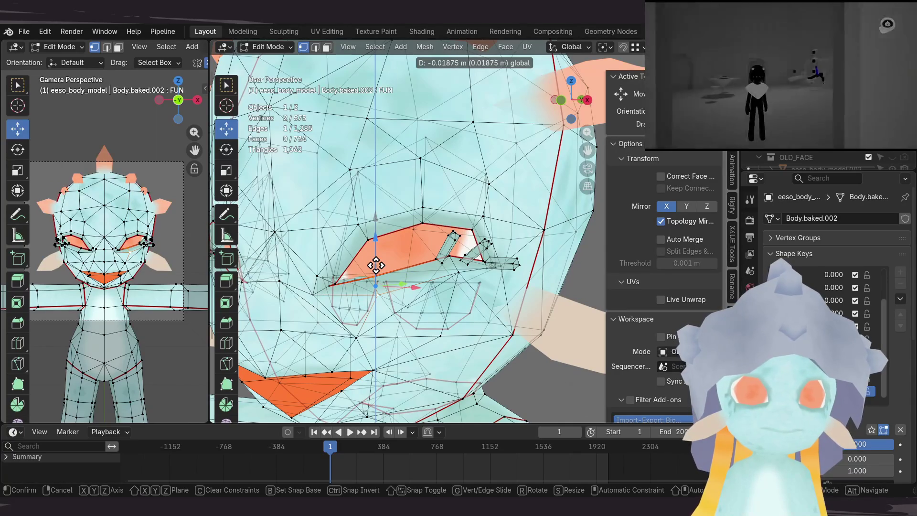
middle_drag(375, 265, 430, 267)
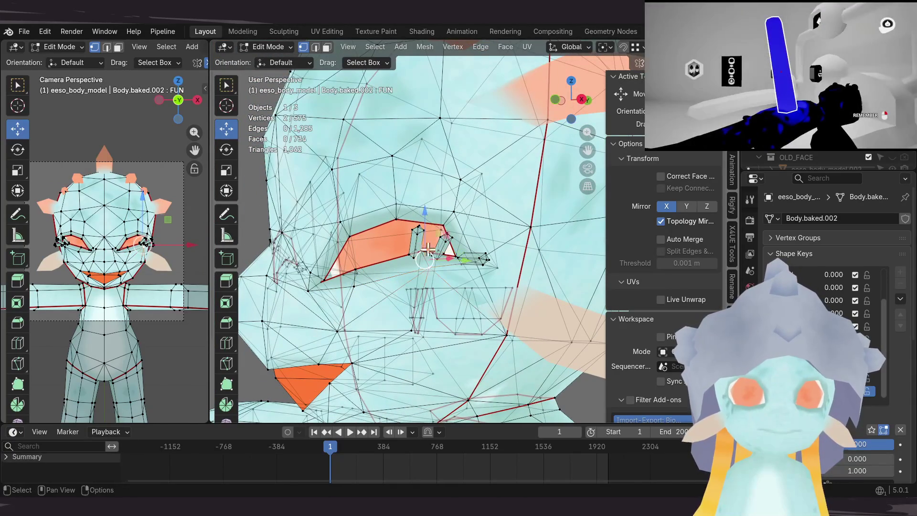
key(g)
key(z)
key(Escape)
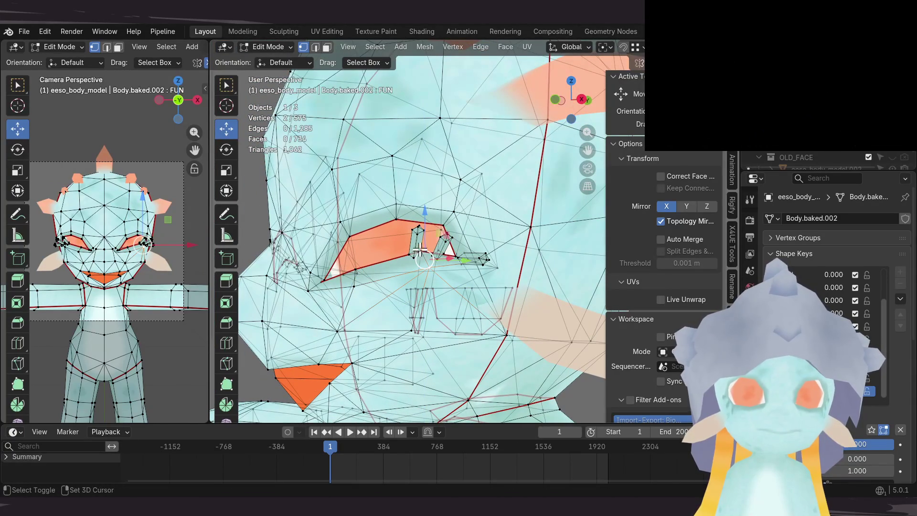
key(g)
key(z)
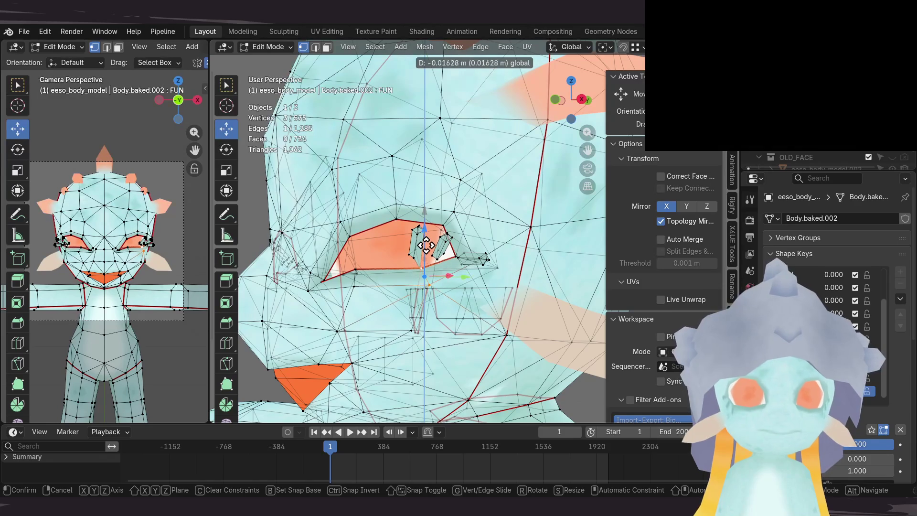
key(Return)
mouse_move(427, 244)
middle_down()
mouse_move(446, 245)
mouse_move(425, 253)
mouse_move(457, 251)
middle_up()
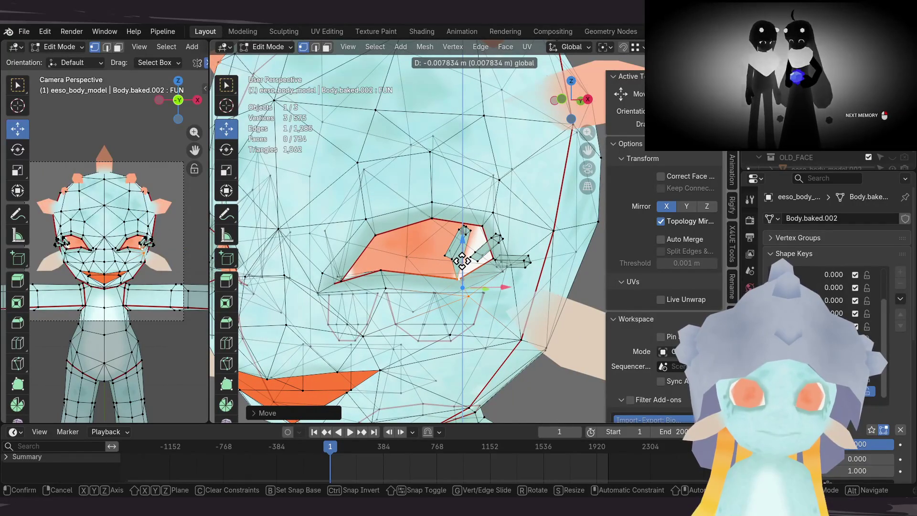
key(g)
key(z)
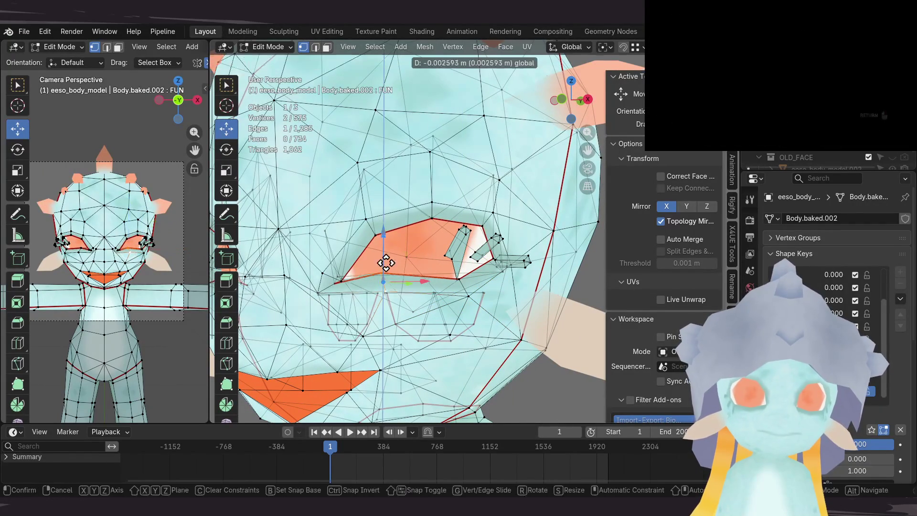
Step: Select and shift single eye vertices to widen the almond eye shape
click(385, 271)
mouse_move(384, 271)
middle_down()
mouse_move(381, 247)
mouse_move(420, 260)
mouse_move(387, 268)
mouse_move(441, 269)
middle_up()
click(448, 258)
ctrl+click(441, 269)
click(467, 263)
middle_drag(501, 244, 495, 263)
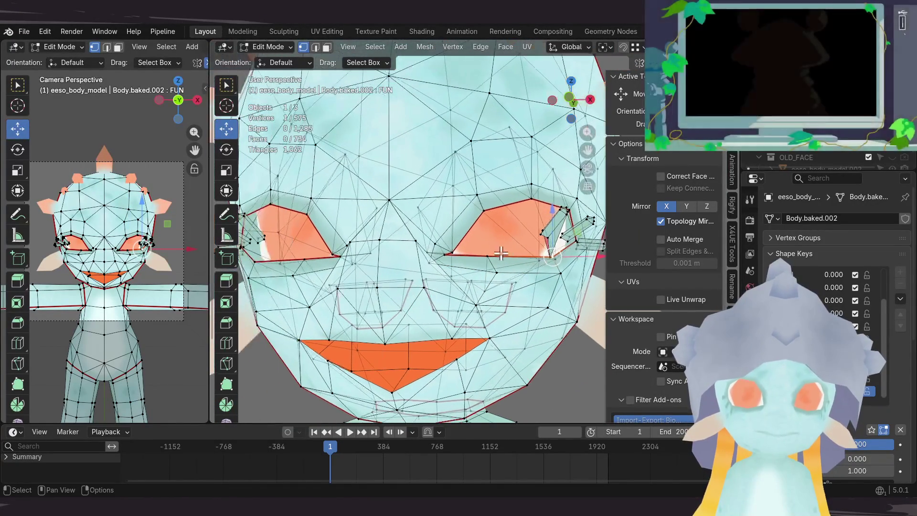
shift+middle_drag(637, 228, 523, 269)
key(g)
click(529, 215)
mouse_move(480, 246)
shift+middle_down()
mouse_move(582, 234)
mouse_move(421, 266)
shift+middle_up()
scroll(430, 277, up, 2)
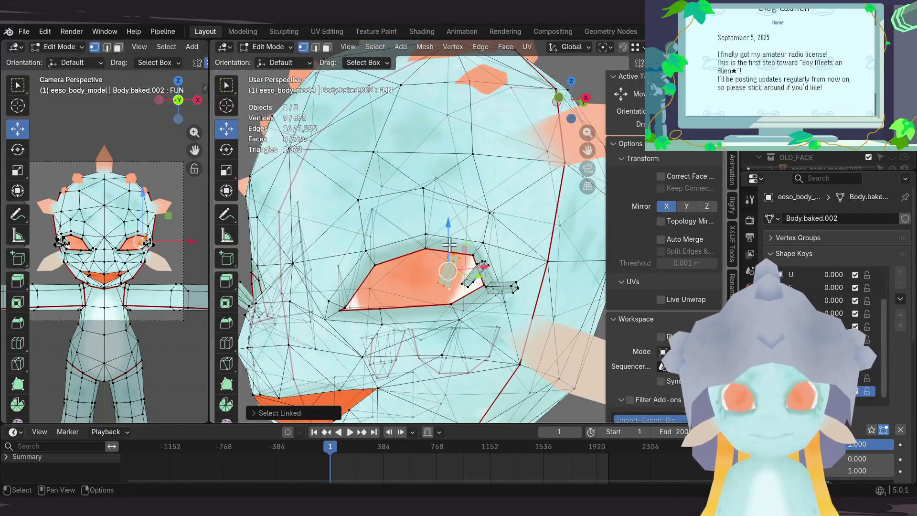
Step: Select the whole linked eyelash piece and raise it vertically above the eye
key(g)
click(450, 194)
mouse_move(450, 193)
middle_down()
mouse_move(406, 256)
mouse_move(453, 253)
middle_up()
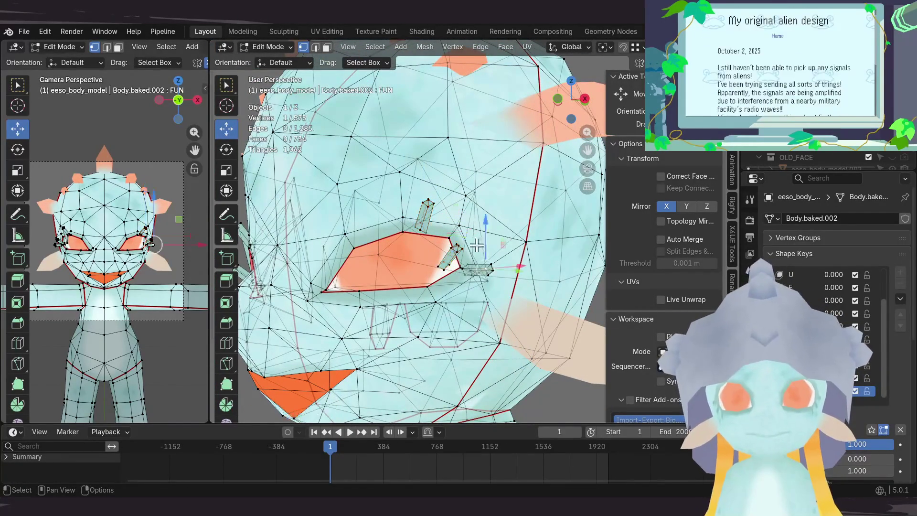
key(g)
key(z)
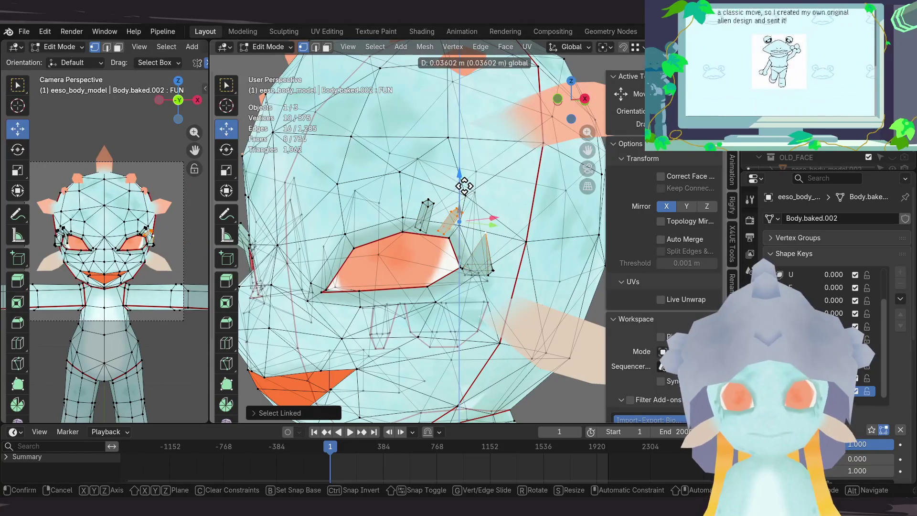
key(Escape)
click(452, 250)
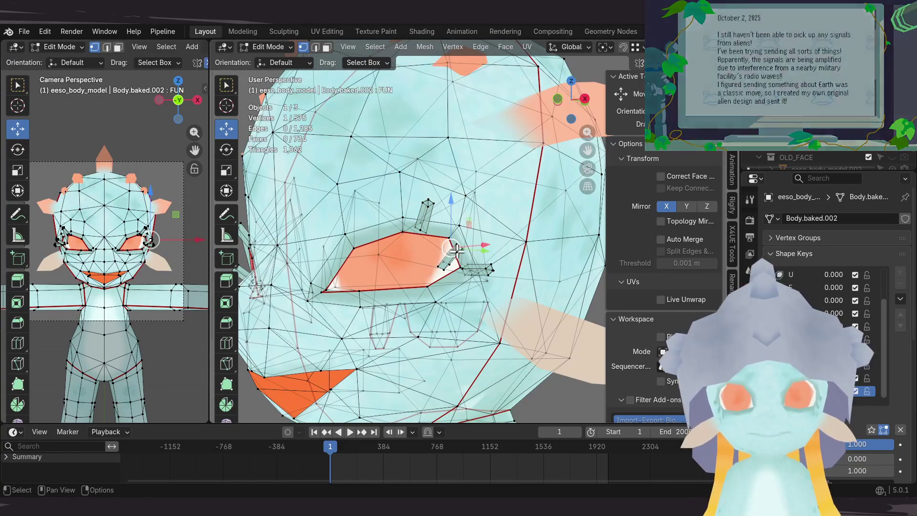
key(ctrl+l)
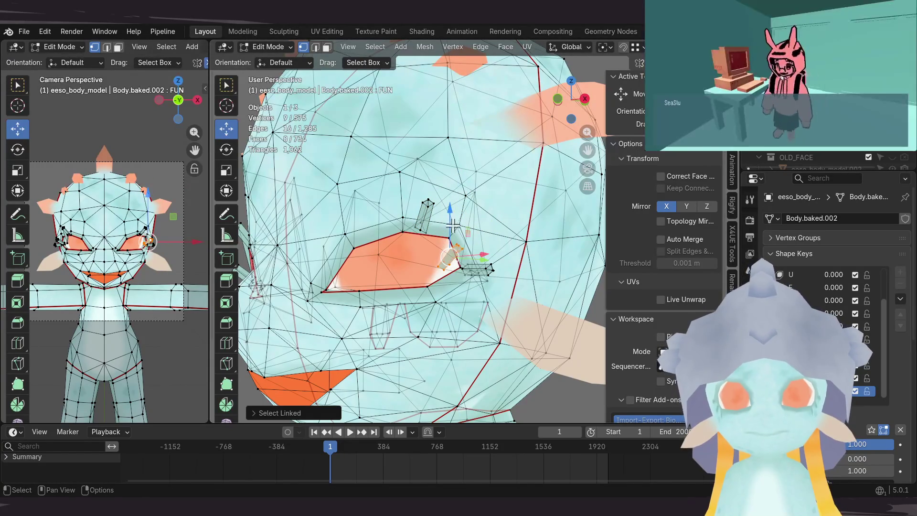
key(g)
key(z)
click(462, 181)
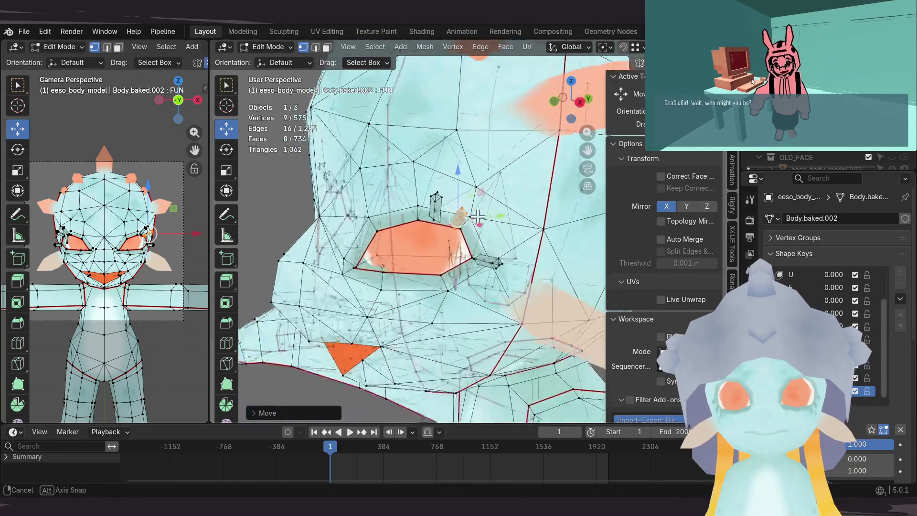
Step: Raise the second linked eyelash piece and lower an eye vertex
mouse_move(461, 181)
middle_down()
mouse_move(493, 237)
mouse_move(429, 263)
mouse_move(538, 304)
mouse_move(492, 271)
middle_up()
key(ctrl+l)
drag(492, 271, 534, 271)
mouse_move(535, 271)
middle_down()
mouse_move(427, 274)
mouse_move(435, 255)
middle_up()
drag(435, 255, 435, 267)
middle_drag(435, 267, 429, 282)
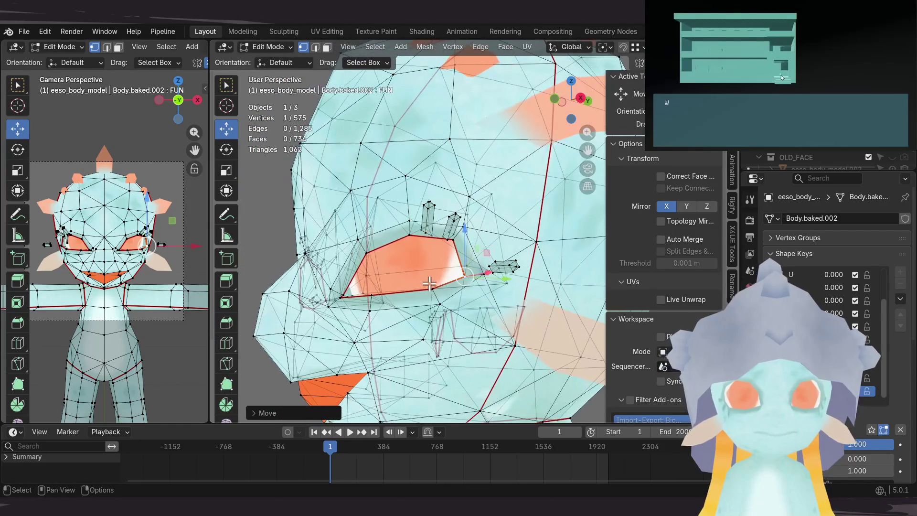
drag(432, 276, 434, 272)
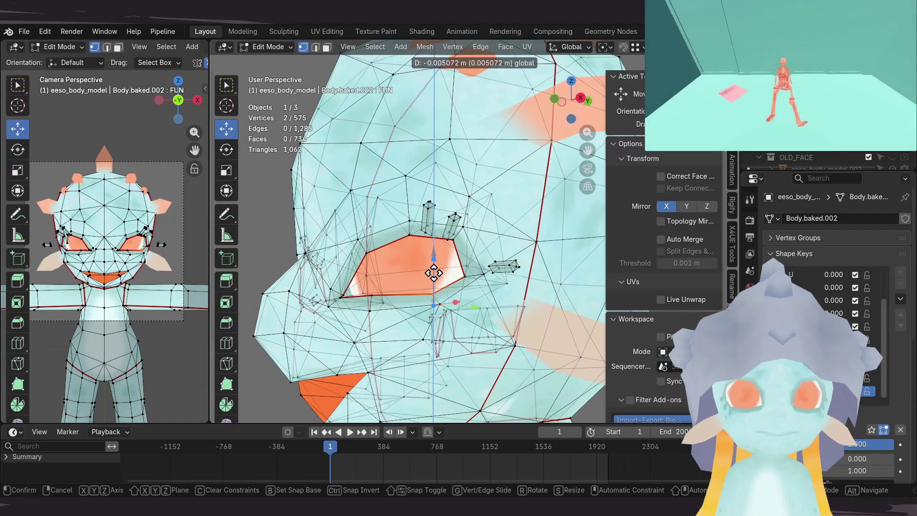
drag(434, 272, 434, 273)
Step: Undo back until the eye closes into a thin lid, then return to Object Mode and review
key(ctrl+z)
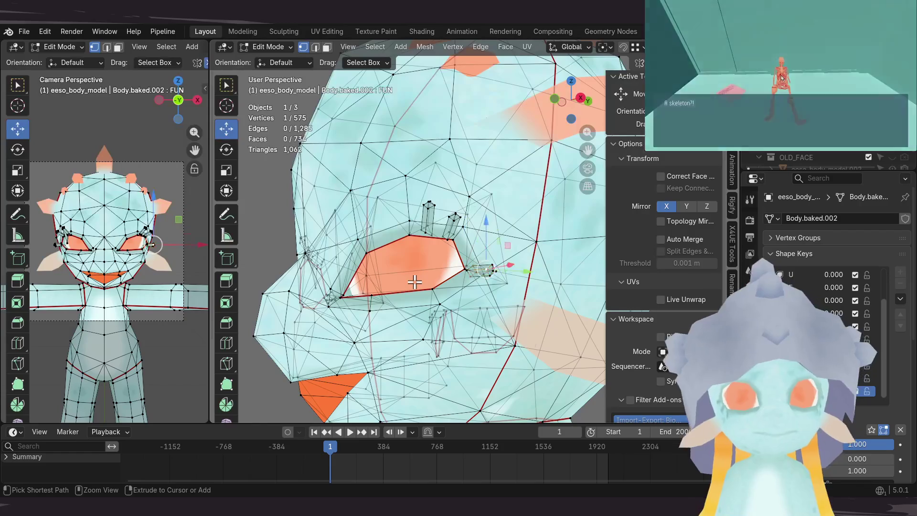
key(ctrl+z)
key(ctrl+z)
key(ctrl+z)
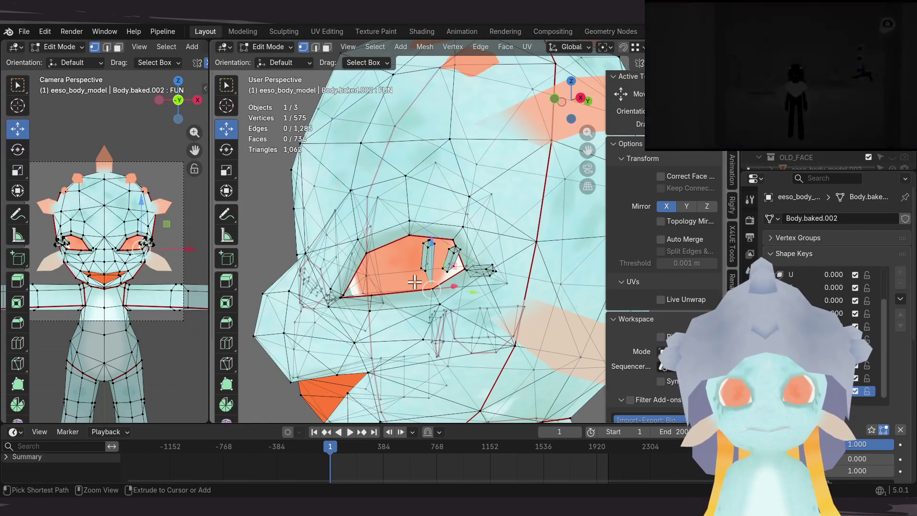
key(ctrl+z)
key(ctrl+z)
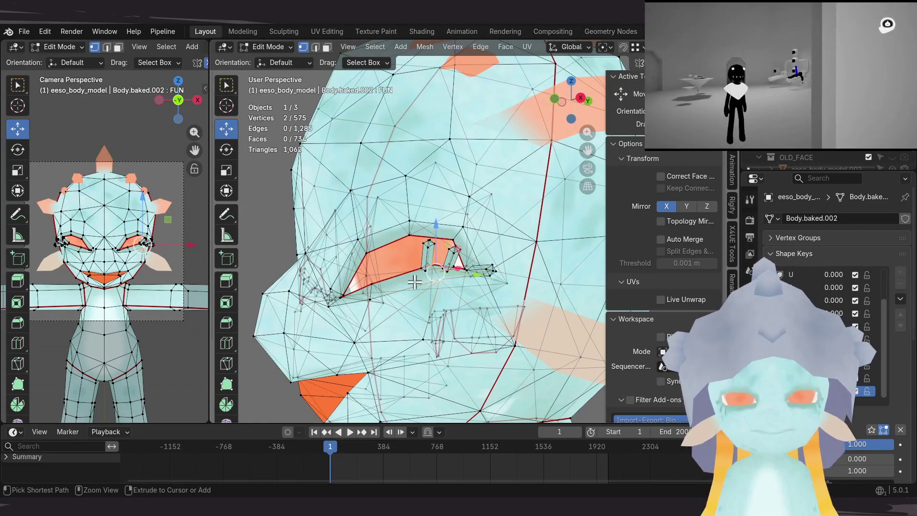
key(ctrl+z)
key(ctrl+z)
key(ctrl+z)
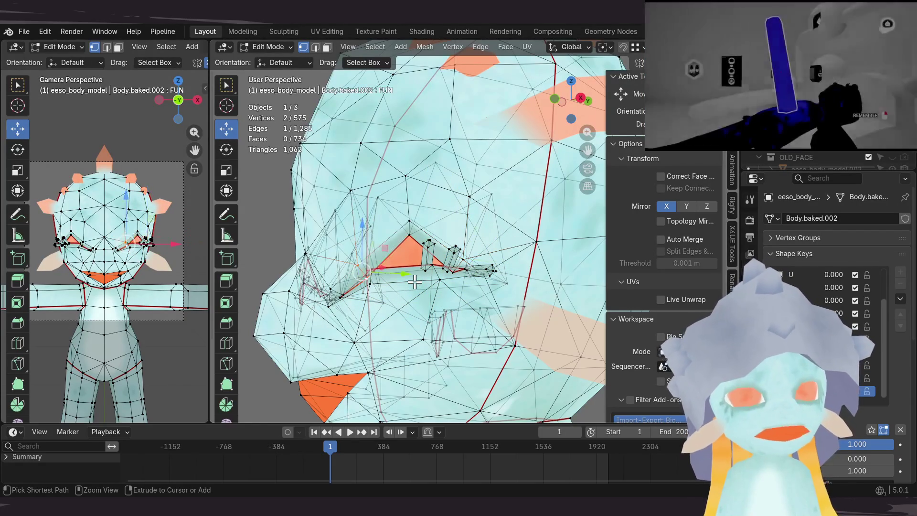
key(ctrl+z)
key(ctrl+z)
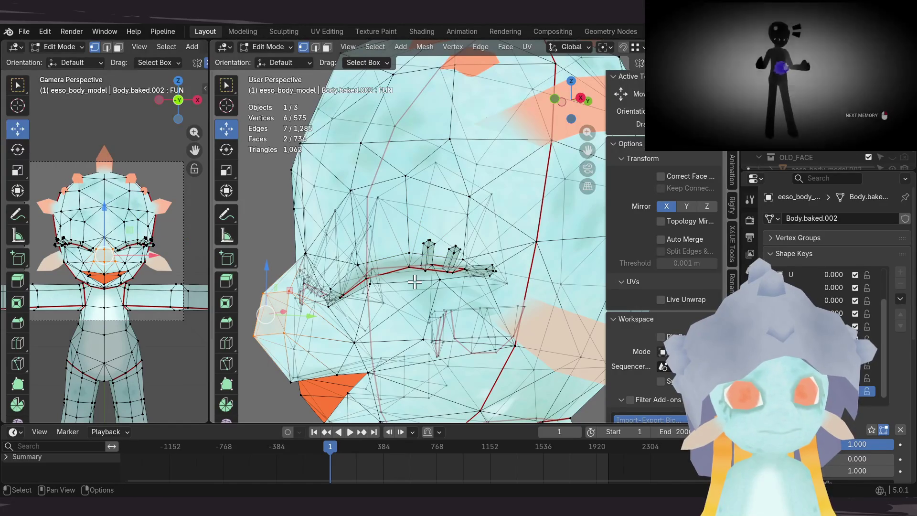
key(Tab)
mouse_move(286, 227)
middle_down()
mouse_move(375, 198)
mouse_move(471, 205)
middle_up()
scroll(403, 179, up, 2)
scroll(403, 179, down, 5)
scroll(410, 226, down, 3)
mouse_move(476, 245)
middle_down()
mouse_move(423, 260)
mouse_move(444, 258)
middle_up()
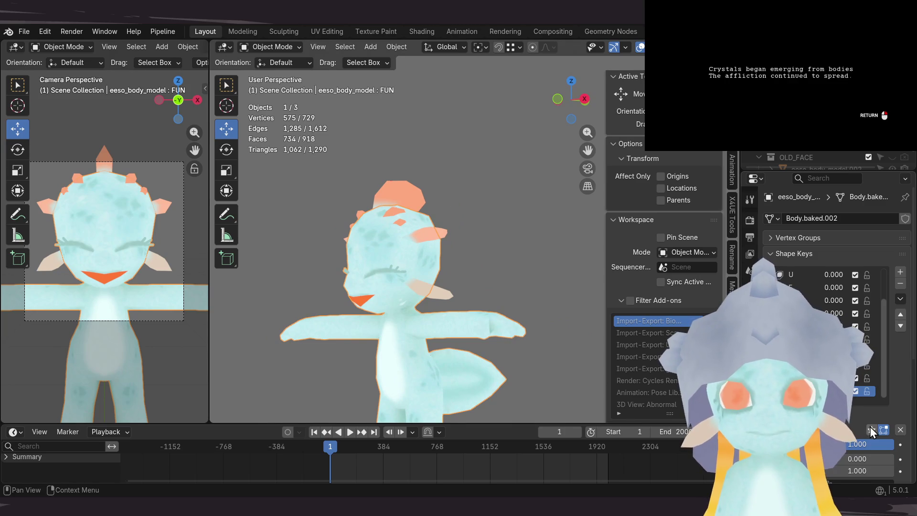
Step: Save, reset the shape key value to 0 with Solo off, then re-enable Solo
key(ctrl+s)
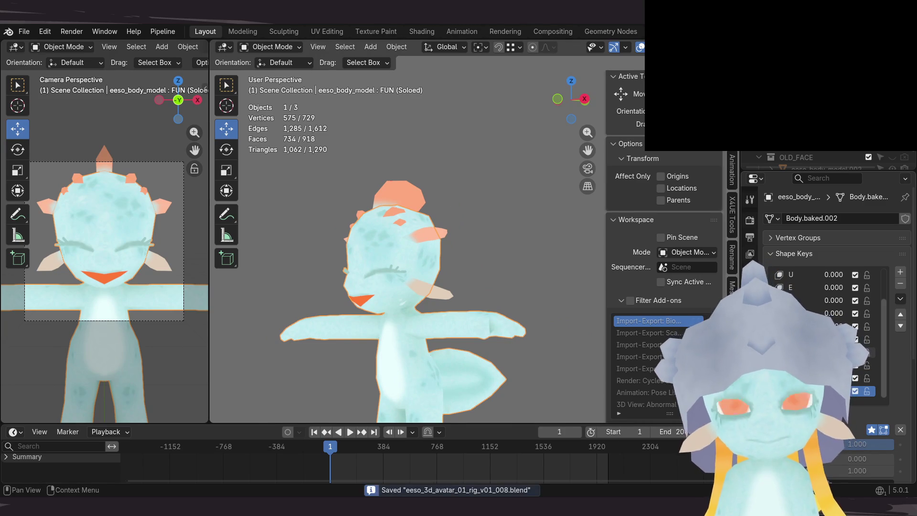
click(872, 431)
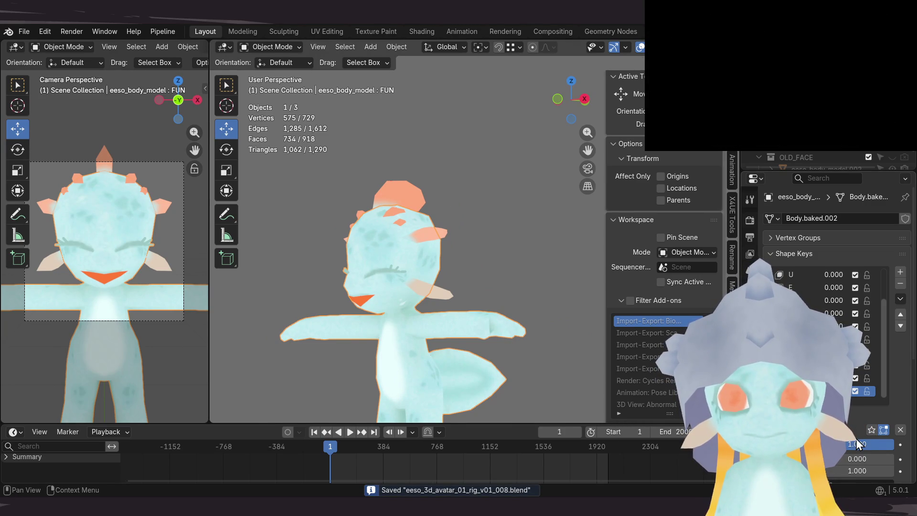
text(0)
key(Return)
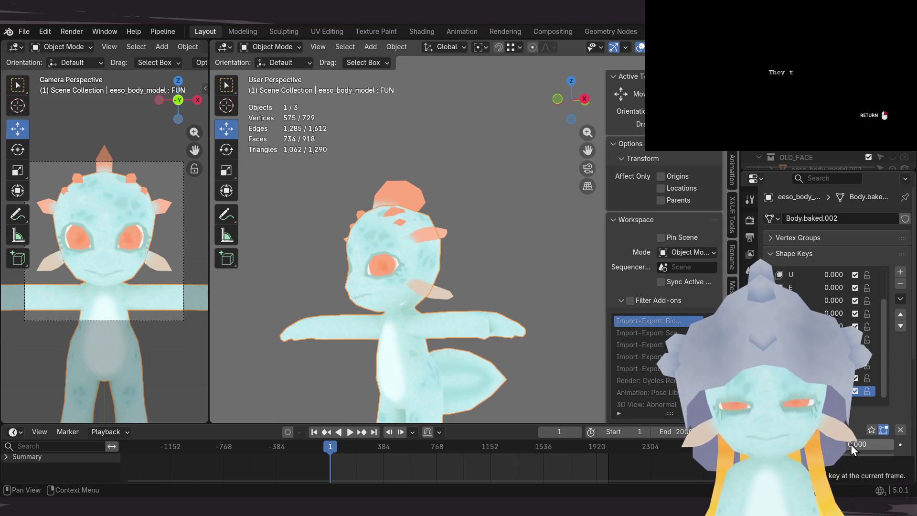
key(ctrl+s)
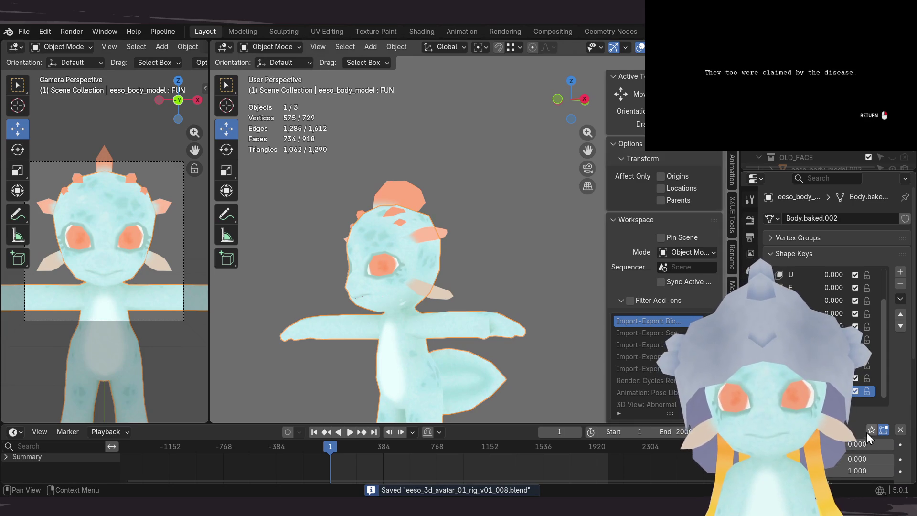
click(871, 430)
Step: Preview SORROW, O, U, A, NEUTRAL and FUN soloed, then activate NEUTRAL and save
key(Up)
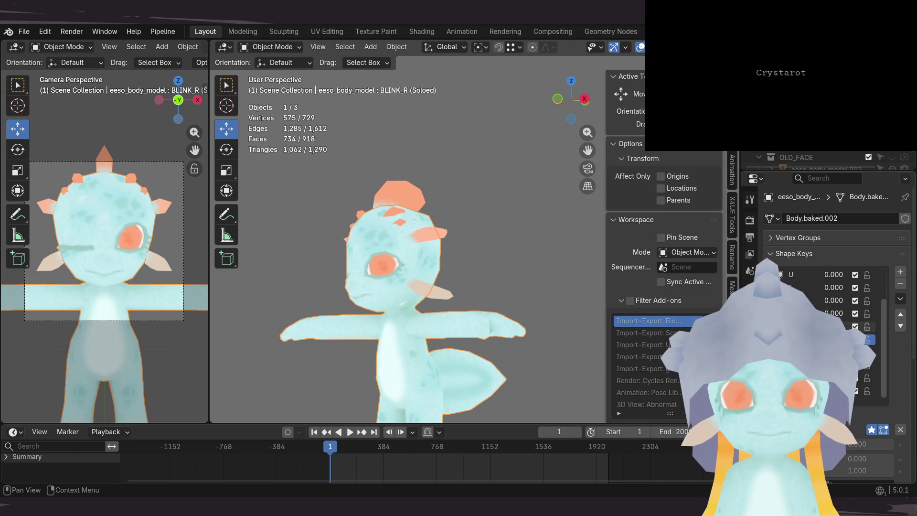
key(Up)
key(Up)
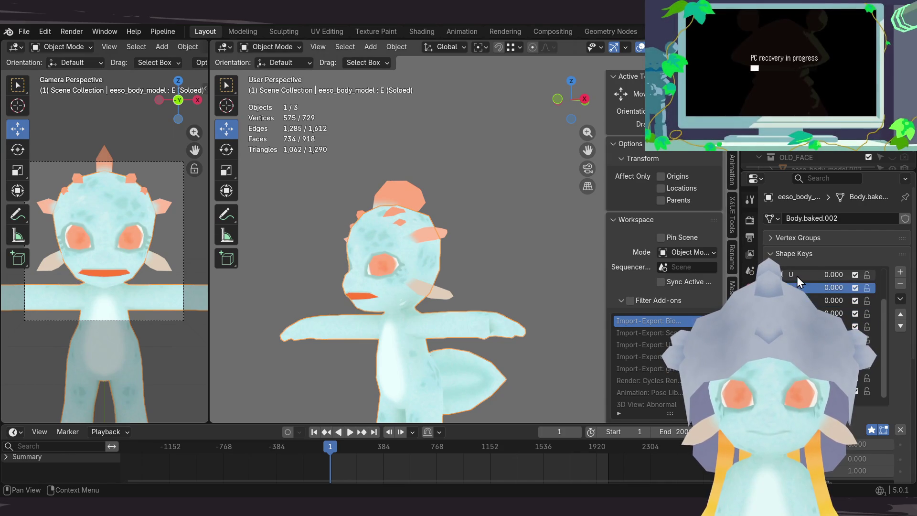
key(Up)
scroll(798, 271, up, 1)
scroll(799, 272, up, 2)
key(Up)
key(Up)
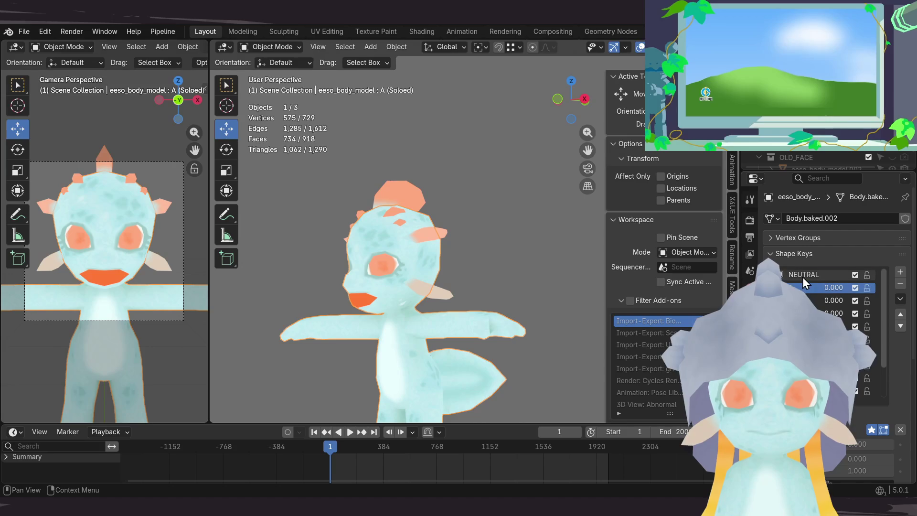
key(Up)
scroll(803, 287, down, 3)
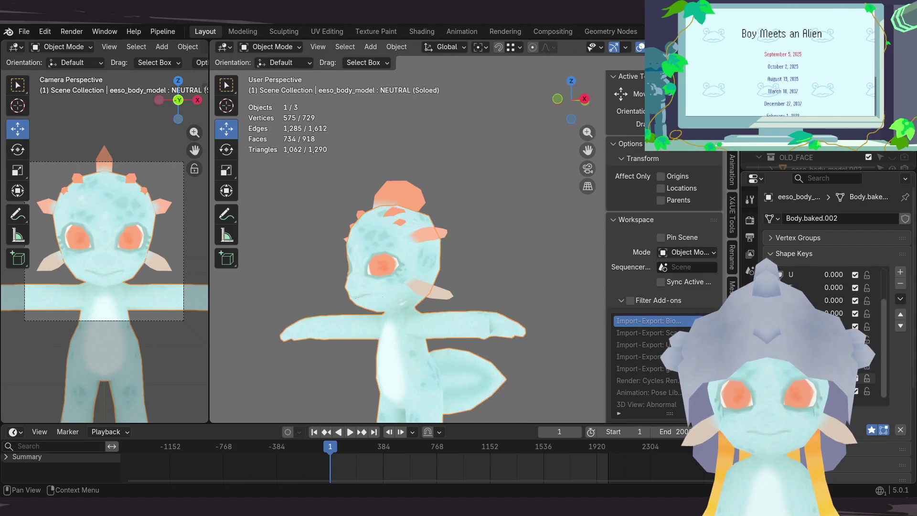
click(803, 392)
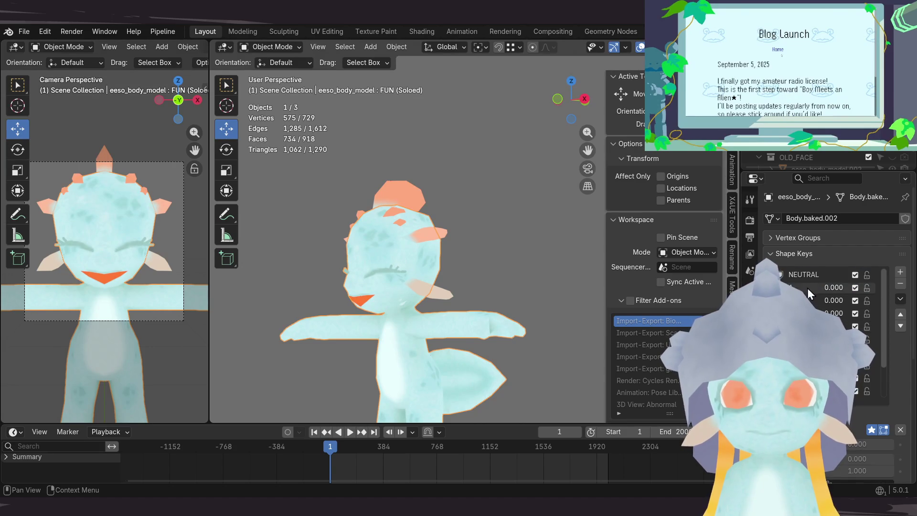
click(811, 274)
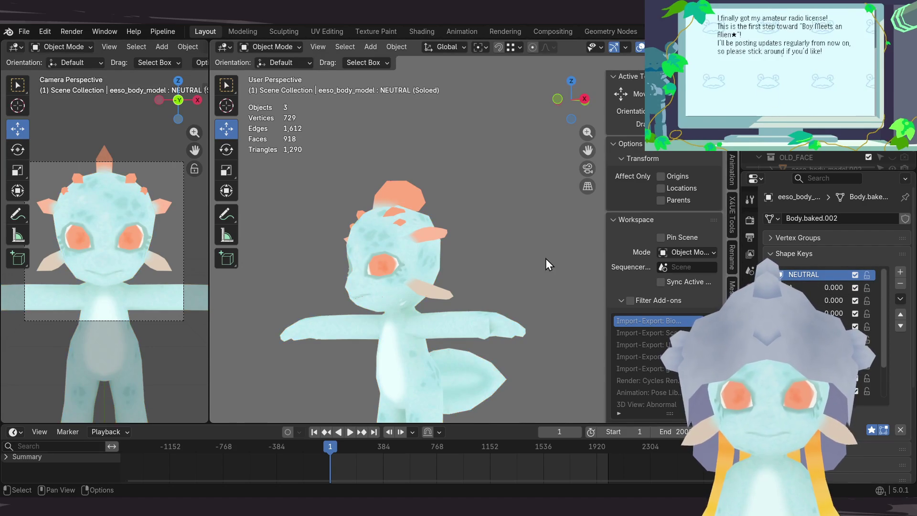
key(ctrl+s)
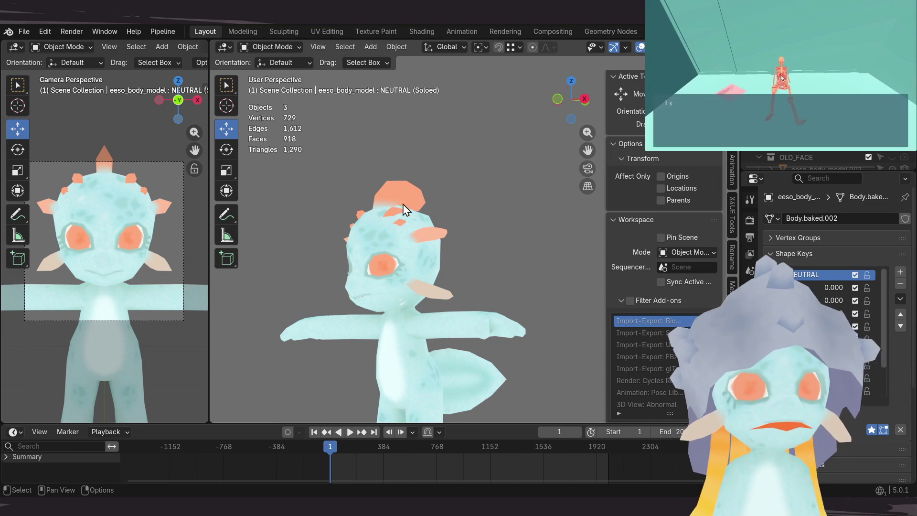
Step: Orbit the view to see the character from the side
middle_drag(394, 228, 431, 230)
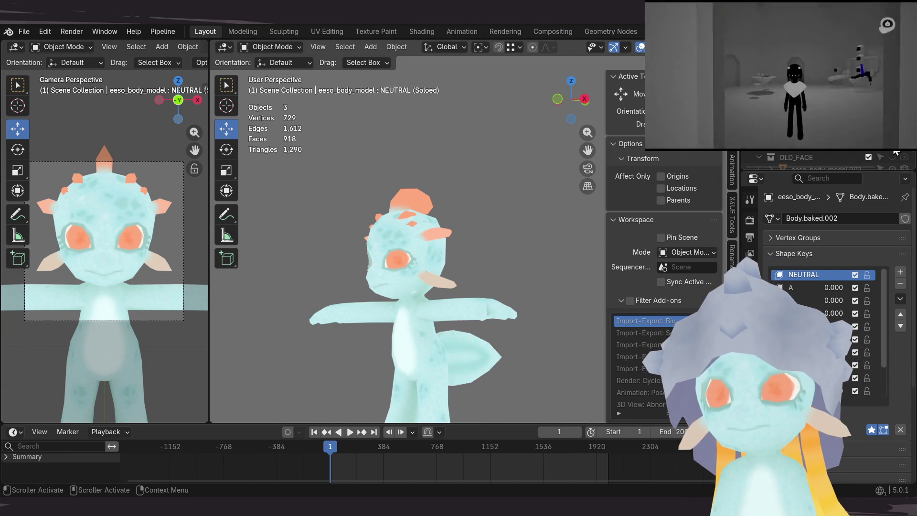
Step: Unhide the hair, save, and delete the OLD_FACE collection
key(alt+h)
scroll(860, 153, down, 1)
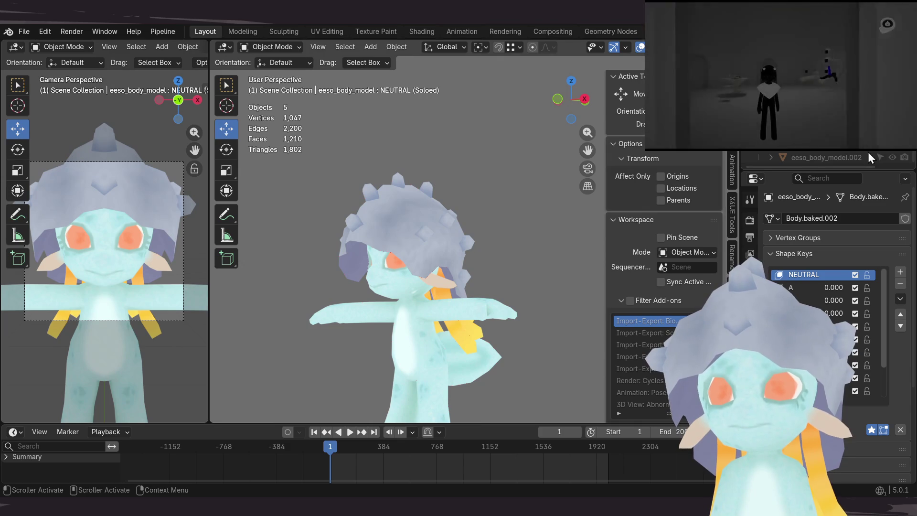
click(819, 160)
key(ctrl+s)
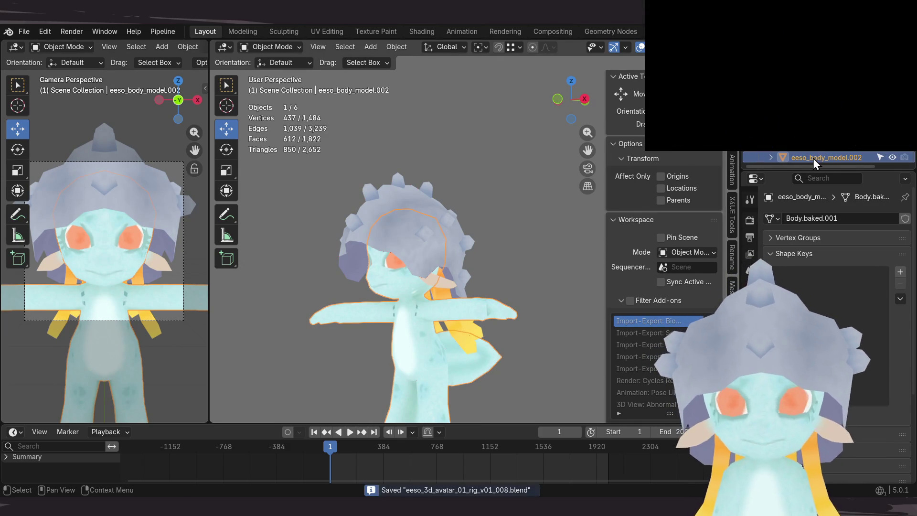
scroll(813, 158, up, 1)
click(814, 159)
right_click(814, 158)
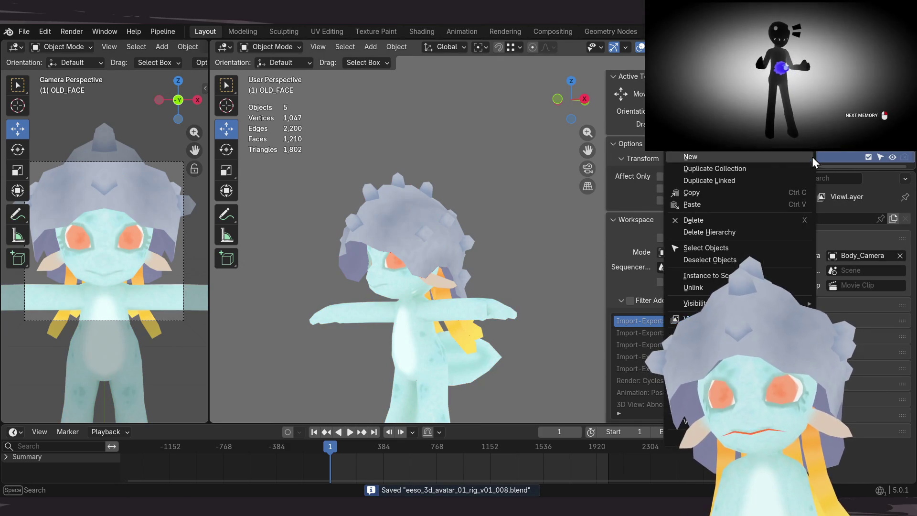
click(756, 220)
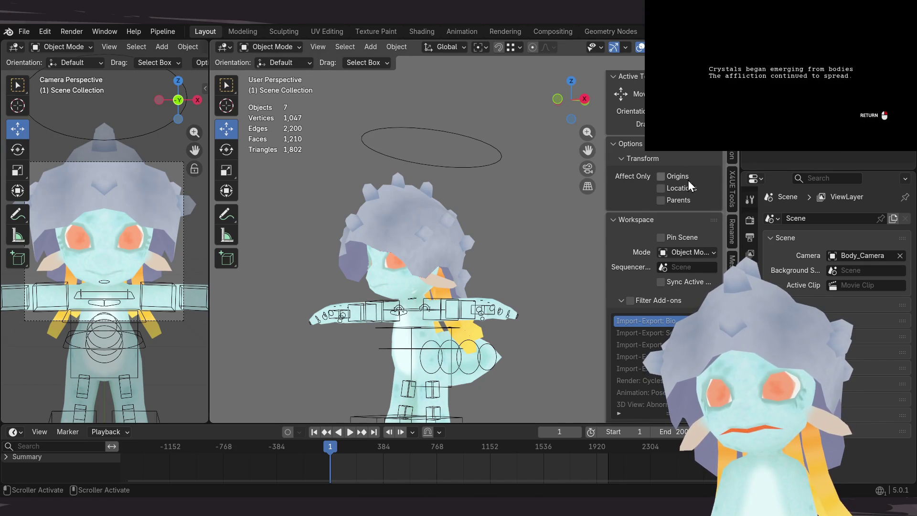
scroll(482, 230, down, 4)
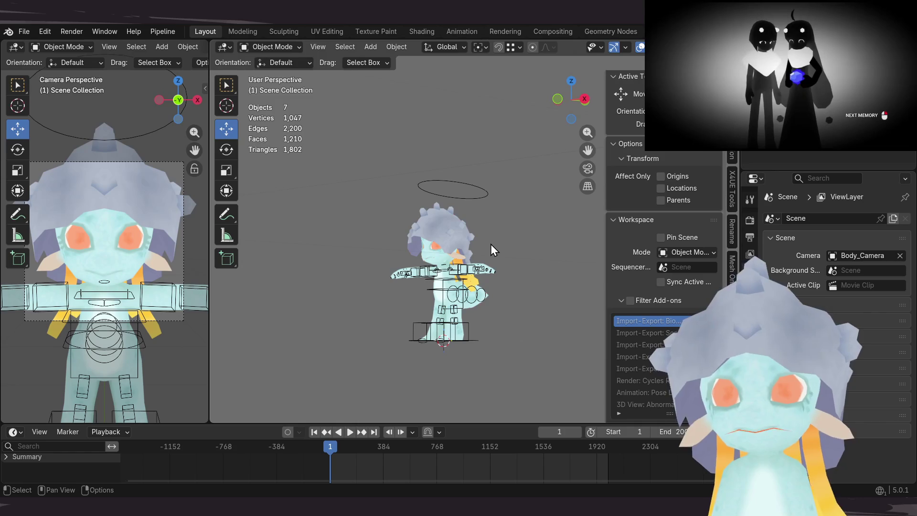
scroll(493, 242, up, 2)
Step: Check the character from the front and save an incremental version v01_009
key(KP_1)
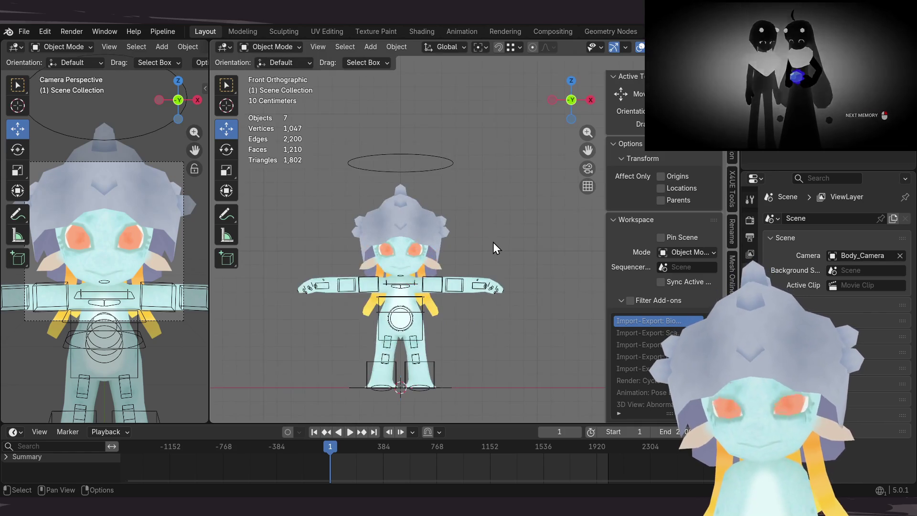
scroll(467, 250, up, 2)
scroll(481, 226, down, 1)
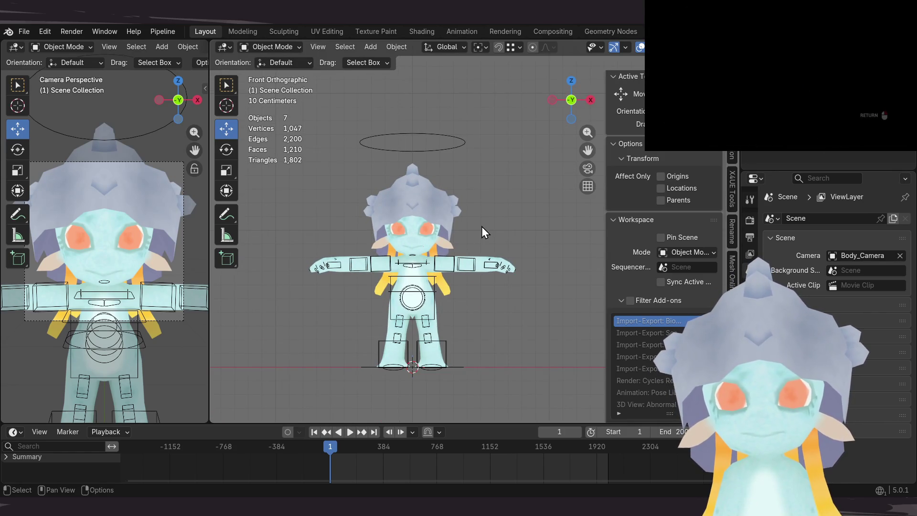
middle_drag(485, 280, 457, 292)
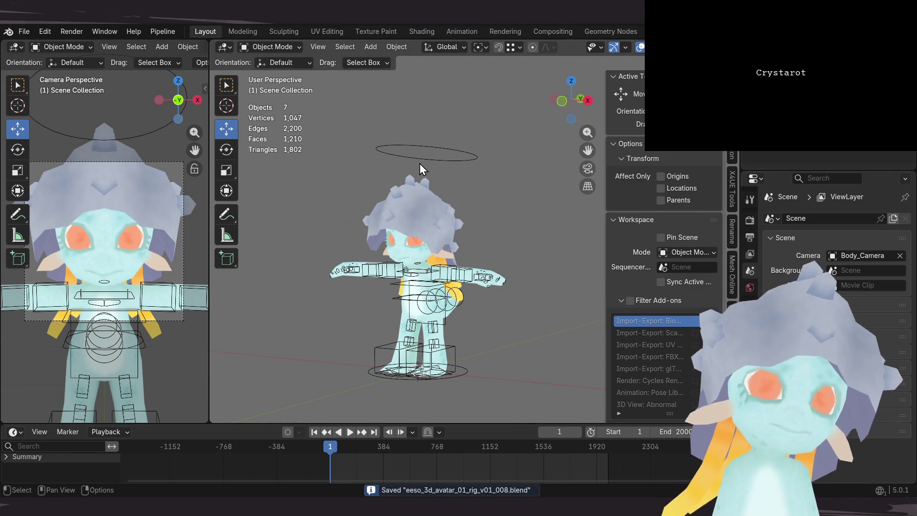
key(ctrl+alt+s)
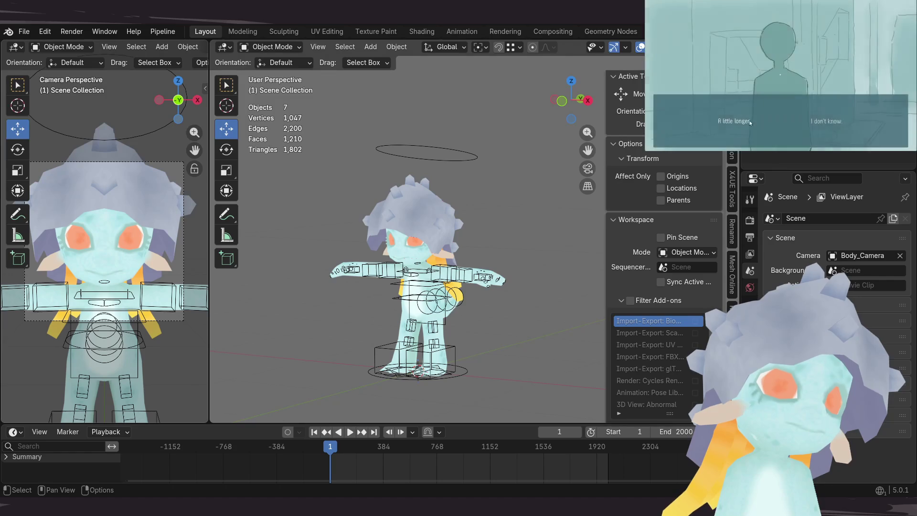
Step: Select the body mesh and inspect the NEUTRAL and BLINK_L shape key names in the enlarged list
click(836, 123)
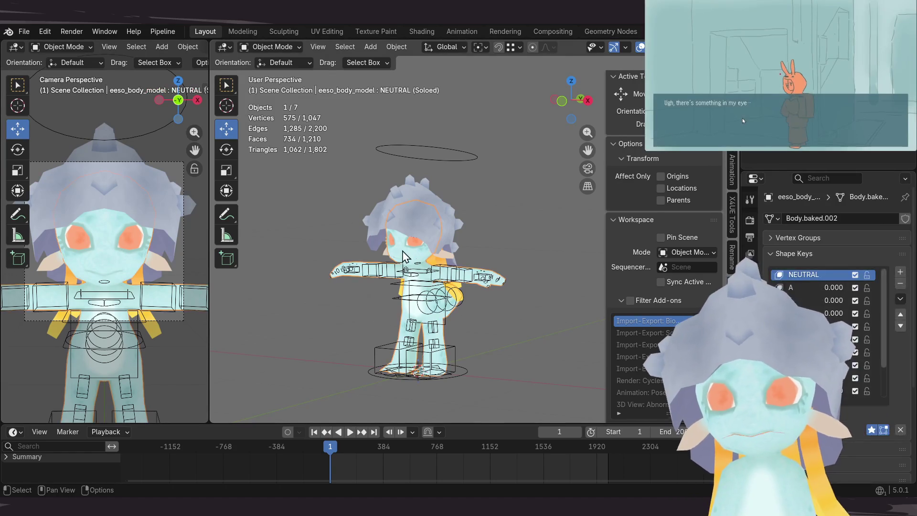
key(Escape)
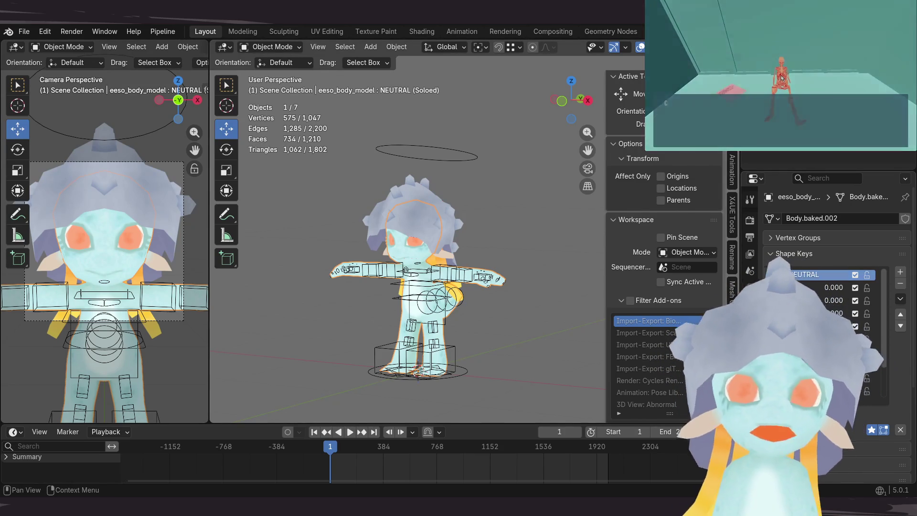
double_click(809, 274)
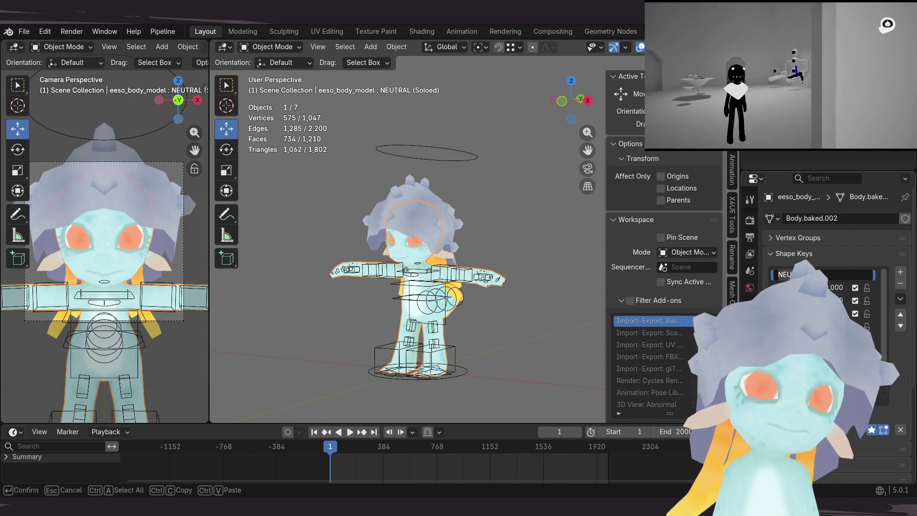
double_click(800, 289)
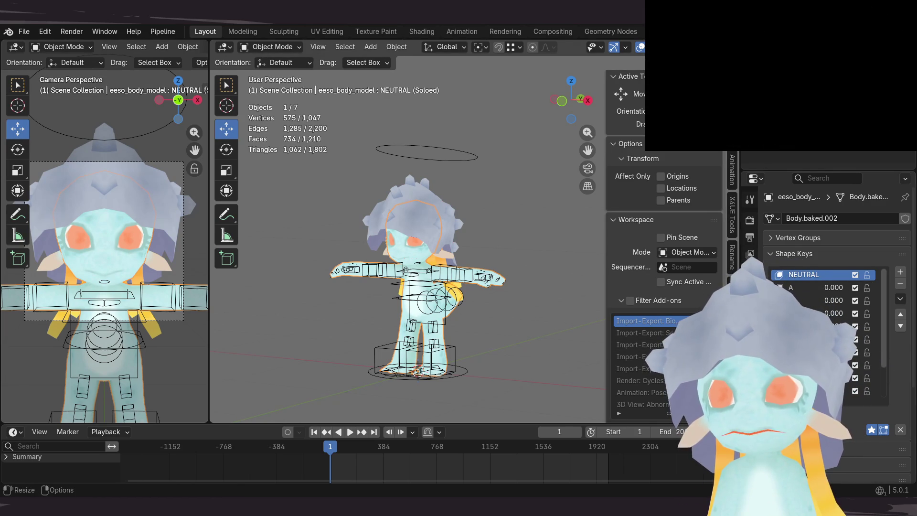
scroll(826, 237, down, 3)
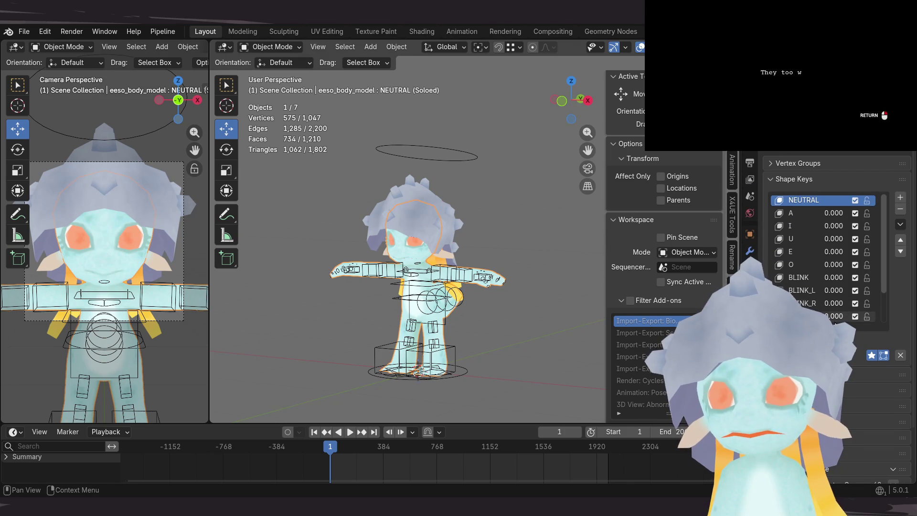
drag(835, 321, 835, 410)
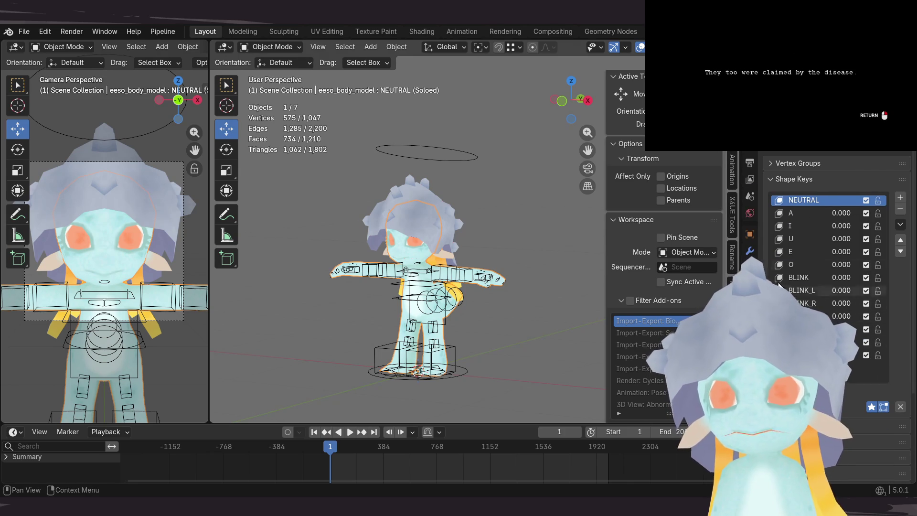
double_click(818, 294)
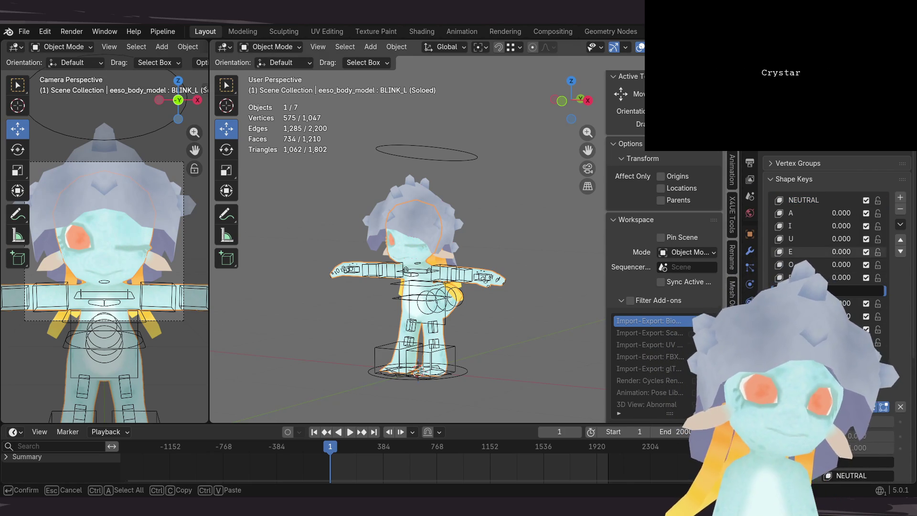
key(Return)
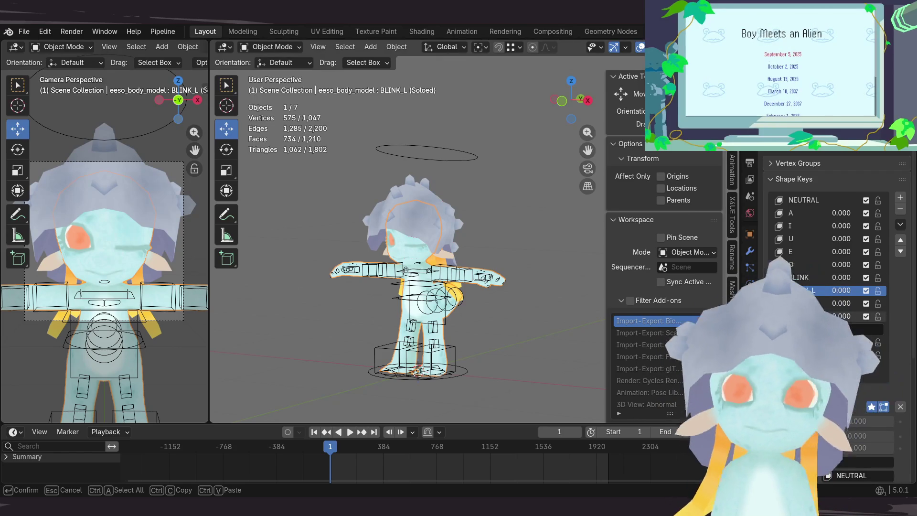
Step: Check the remaining face shape key names, then make NEUTRAL the active shape key again
double_click(853, 342)
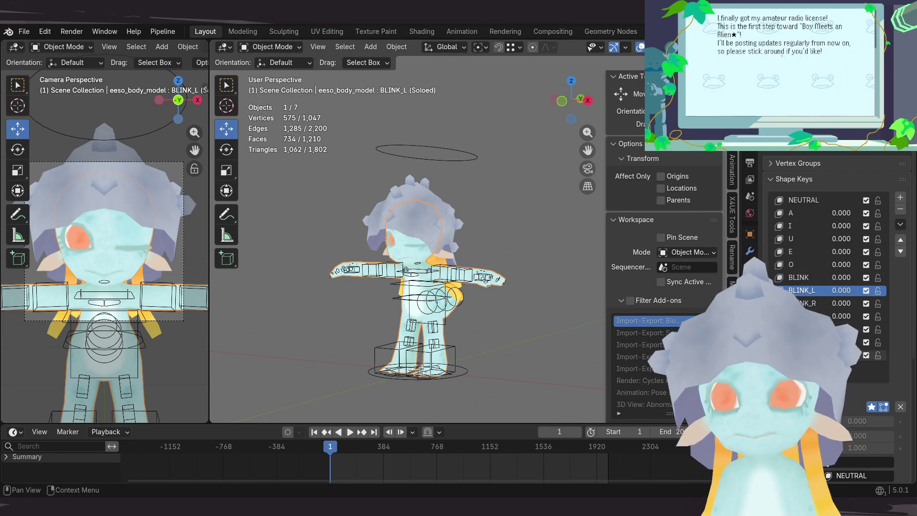
double_click(853, 354)
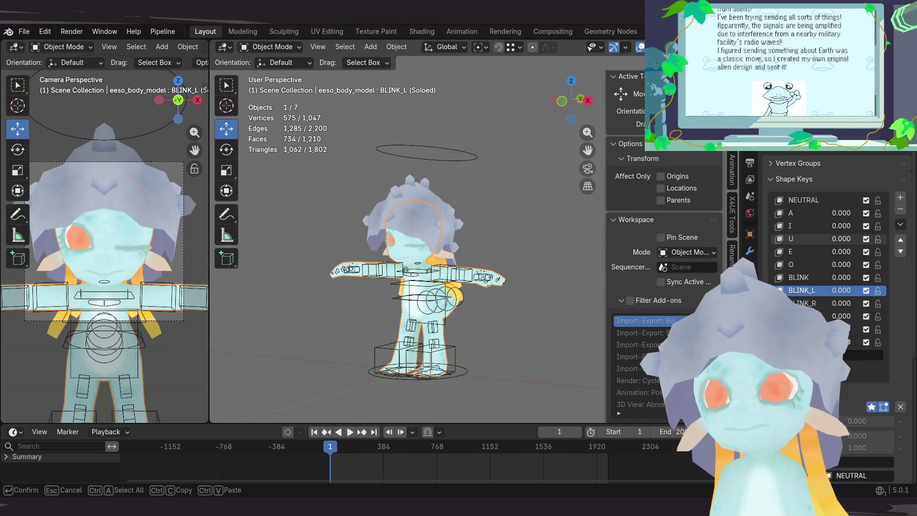
drag(840, 372, 840, 295)
drag(824, 152, 825, 224)
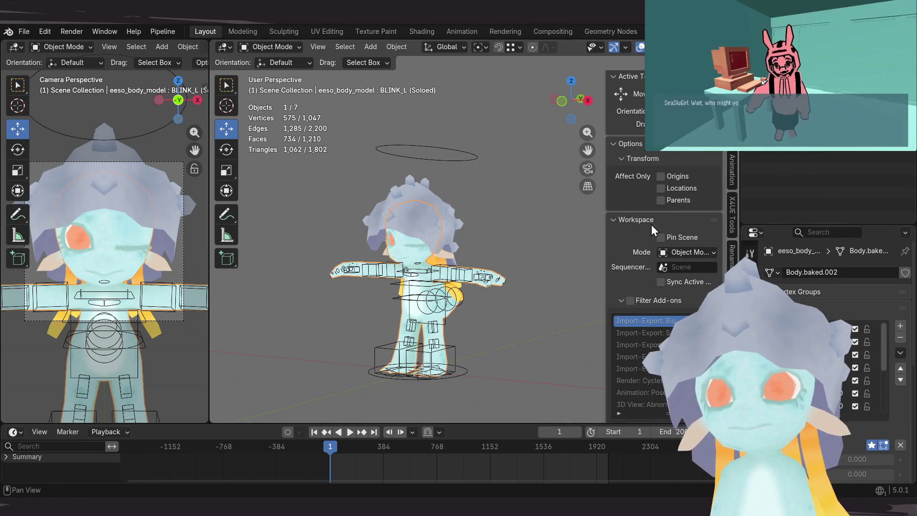
click(803, 329)
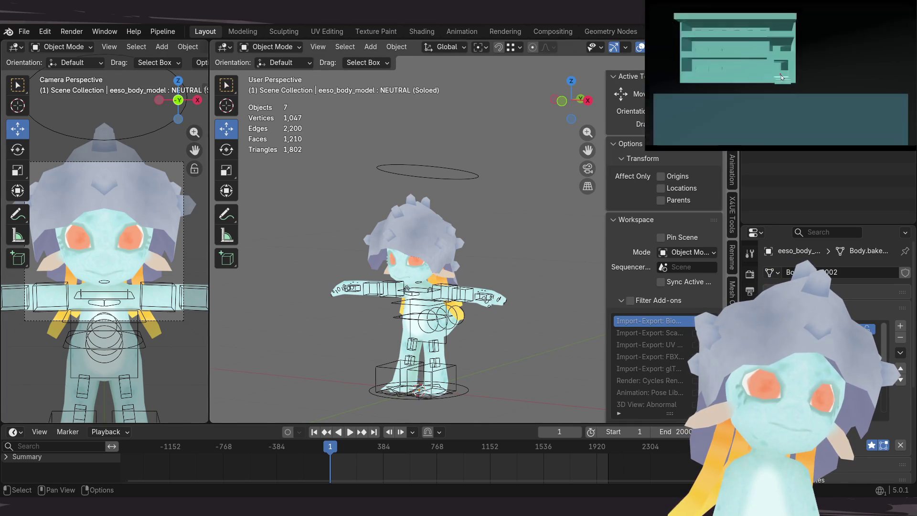
Step: Select the character's rig and switch it into Pose Mode
click(458, 178)
key(ctrl+Tab)
Step: Select the head control bone c_head.x and show its Bone properties
click(457, 176)
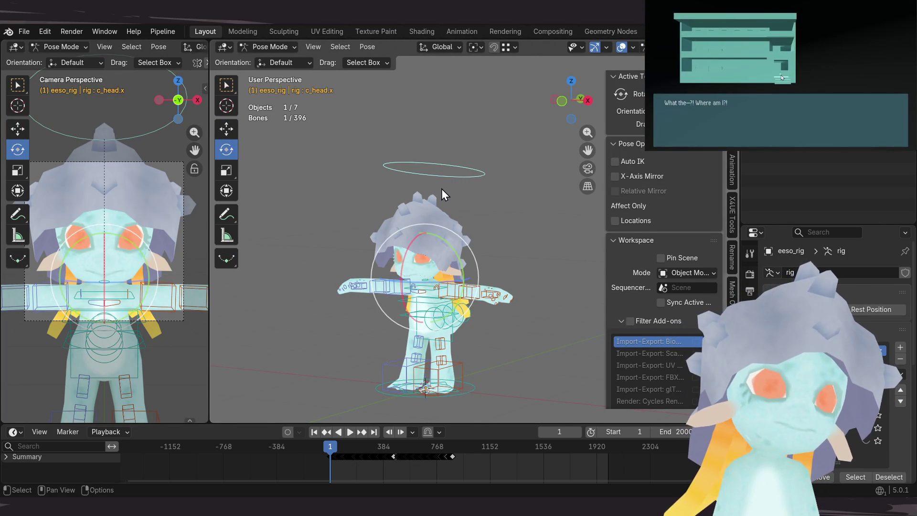
scroll(441, 190, down, 1)
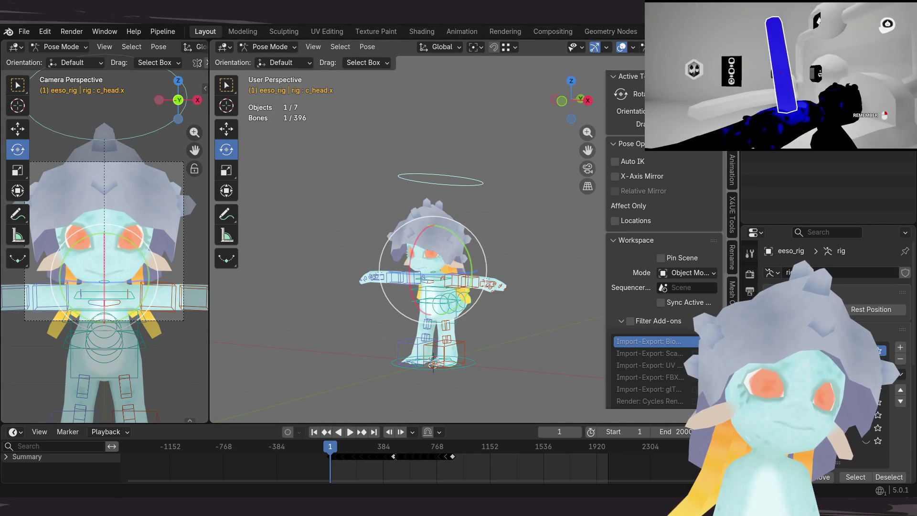
click(751, 448)
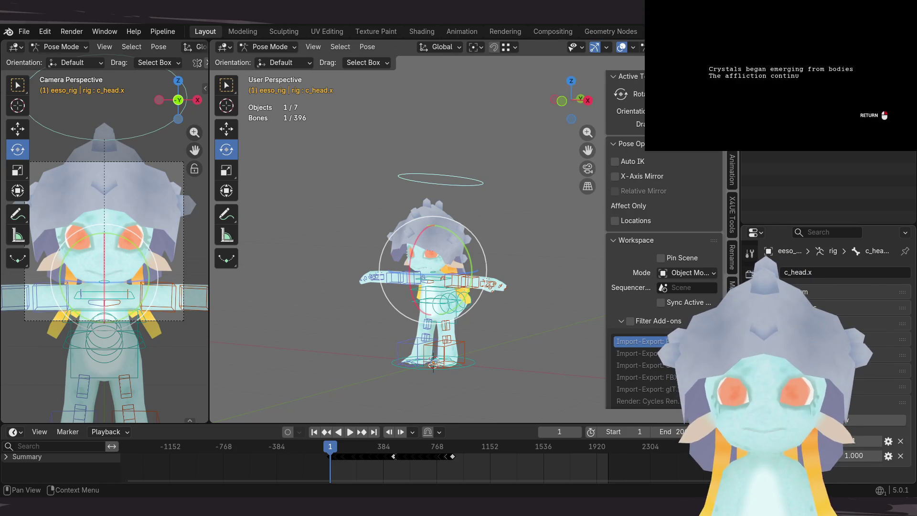
Step: Open the Edit Property dialog for the head bone's new custom property
click(888, 455)
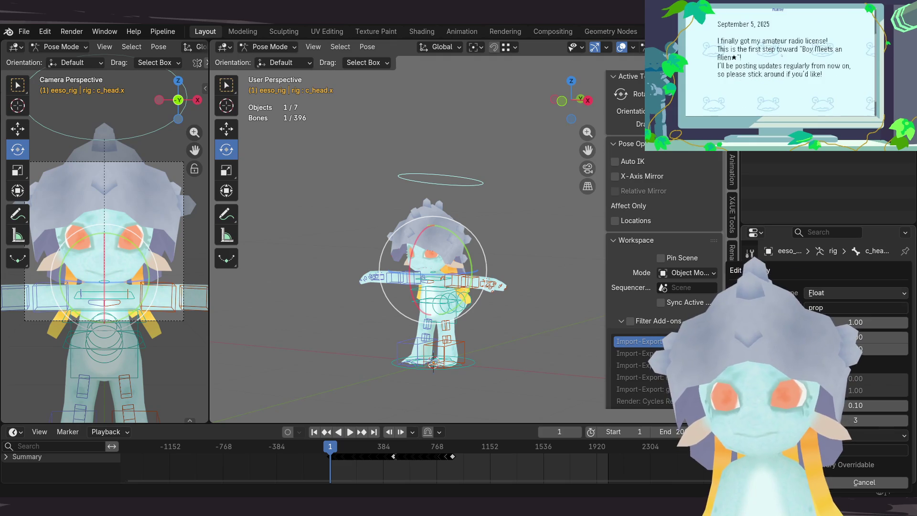
Step: Name the custom property A with a default value of 0 and confirm
click(824, 307)
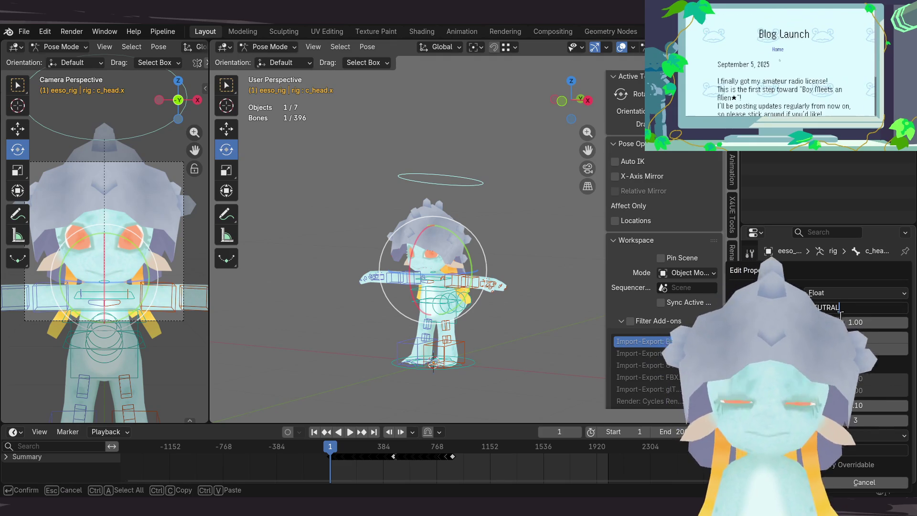
text(NEUTRAL)
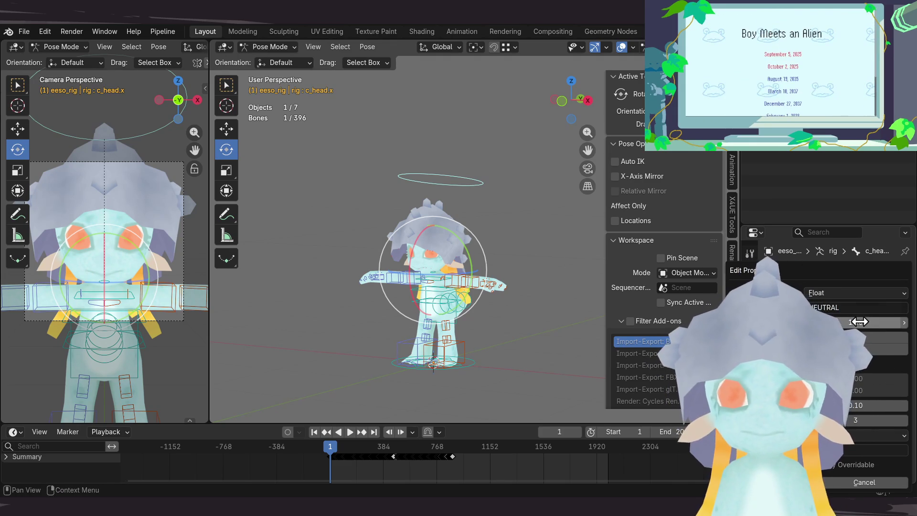
click(872, 324)
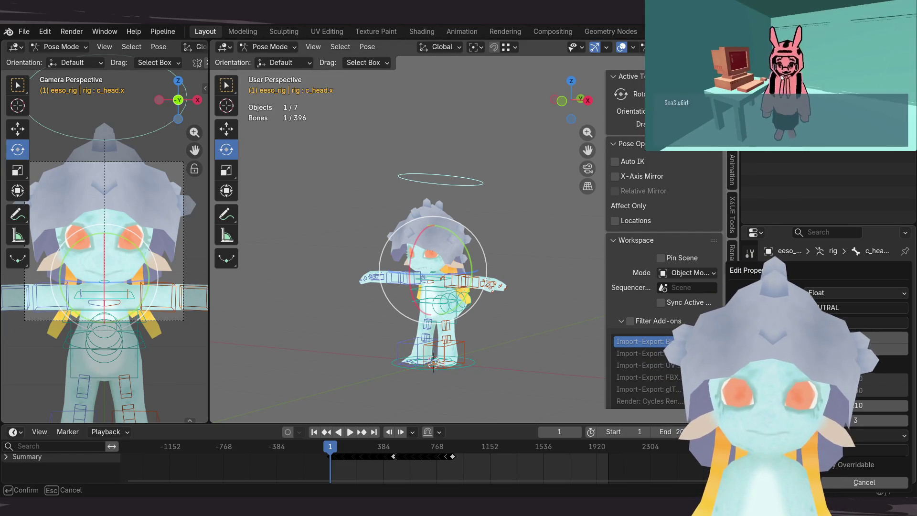
click(853, 309)
text(A)
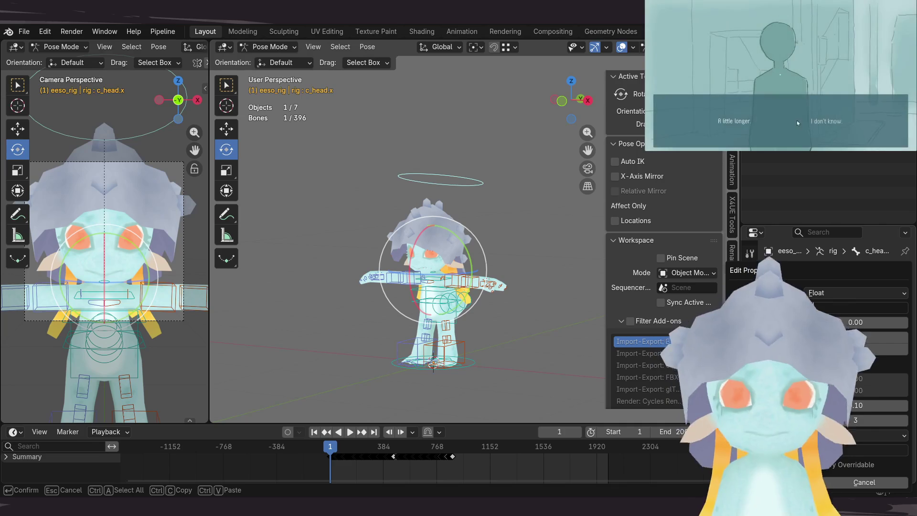
key(Escape)
key(Escape)
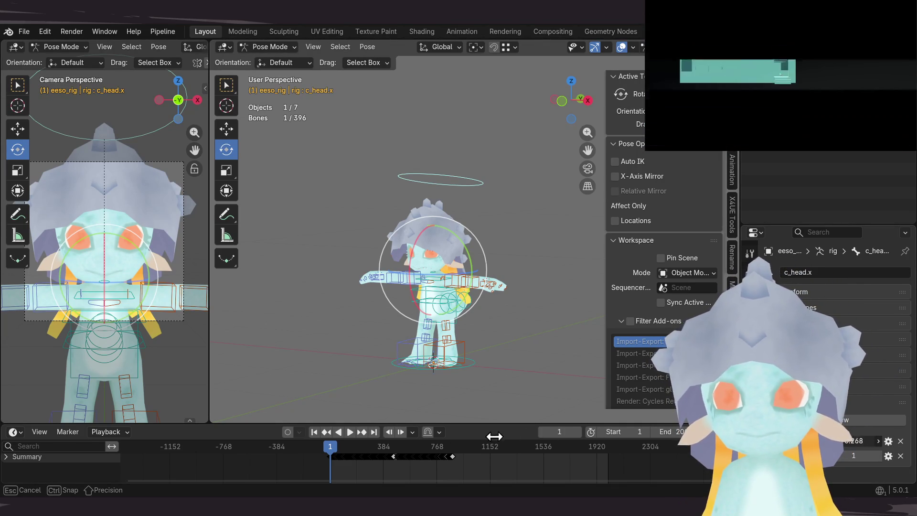
Step: Check the A property's value options, then return to the body mesh in Object Mode
click(858, 441)
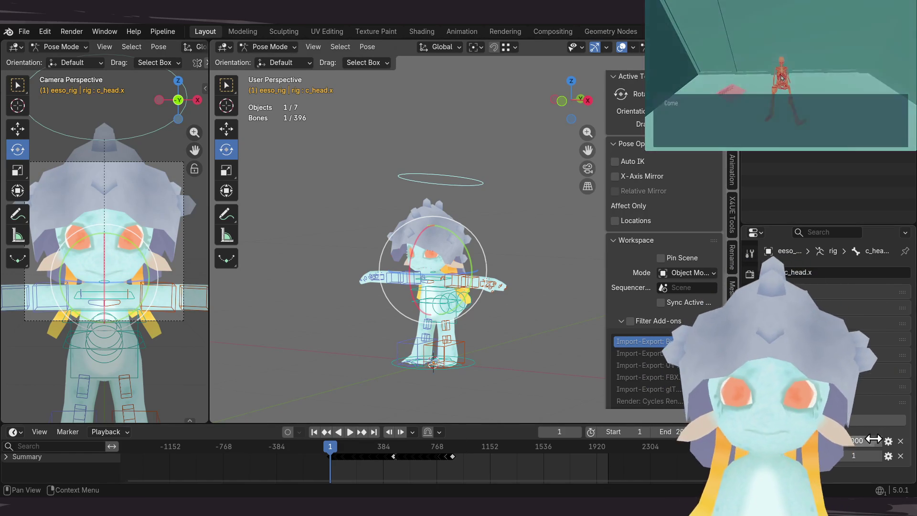
right_click(874, 442)
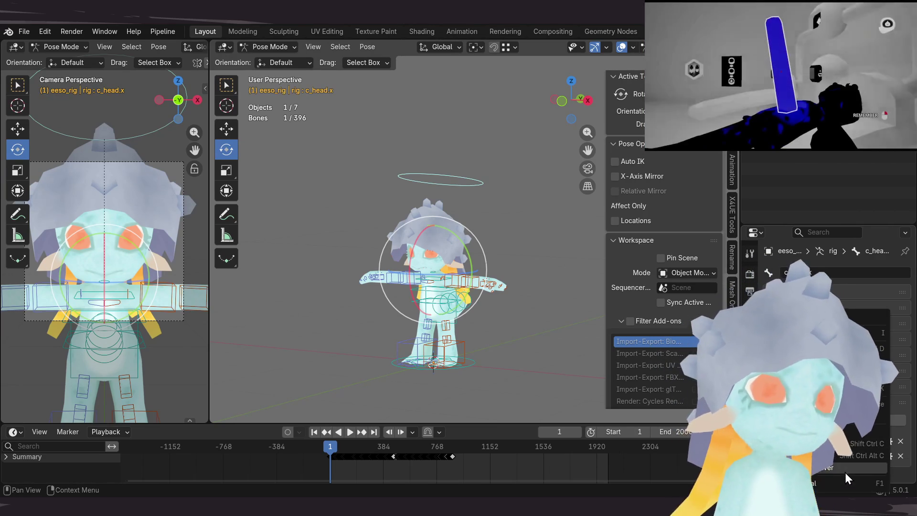
key(Escape)
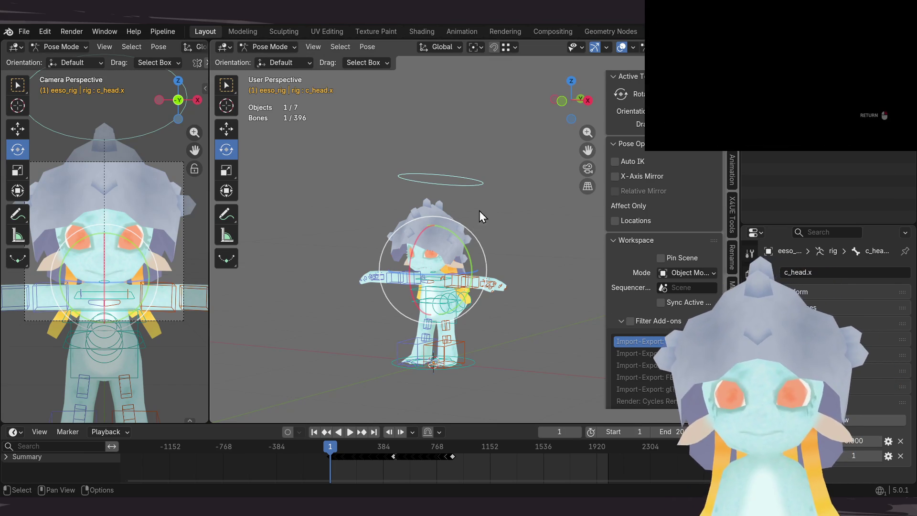
key(ctrl+Tab)
click(458, 222)
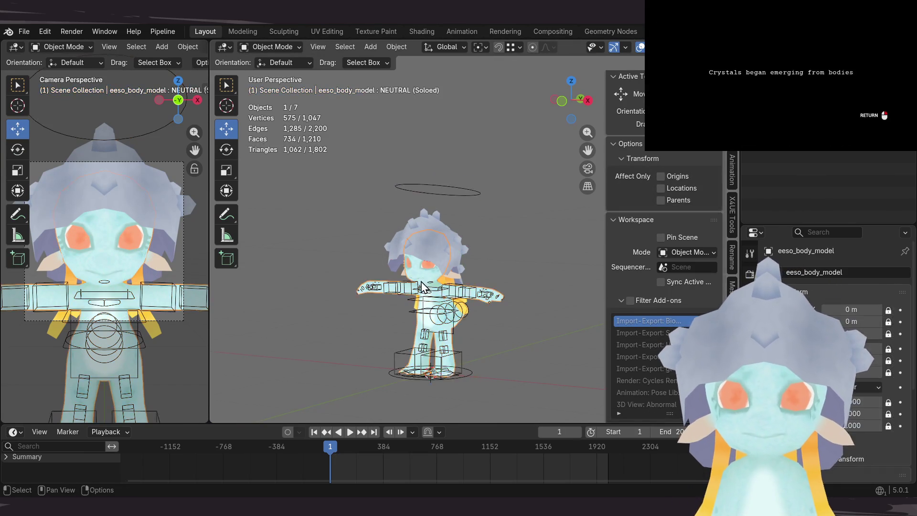
scroll(422, 287, up, 3)
Step: Make shape key A active on the body mesh and stop soloing it
click(749, 402)
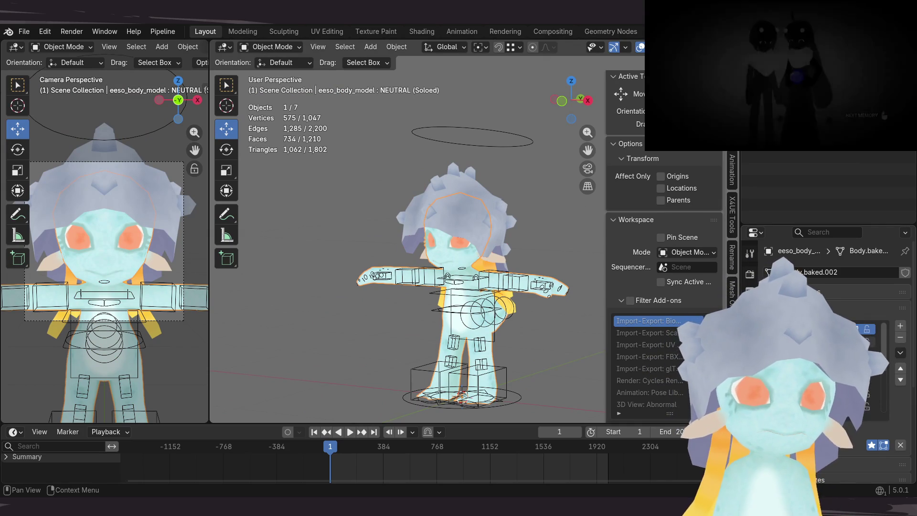
click(853, 343)
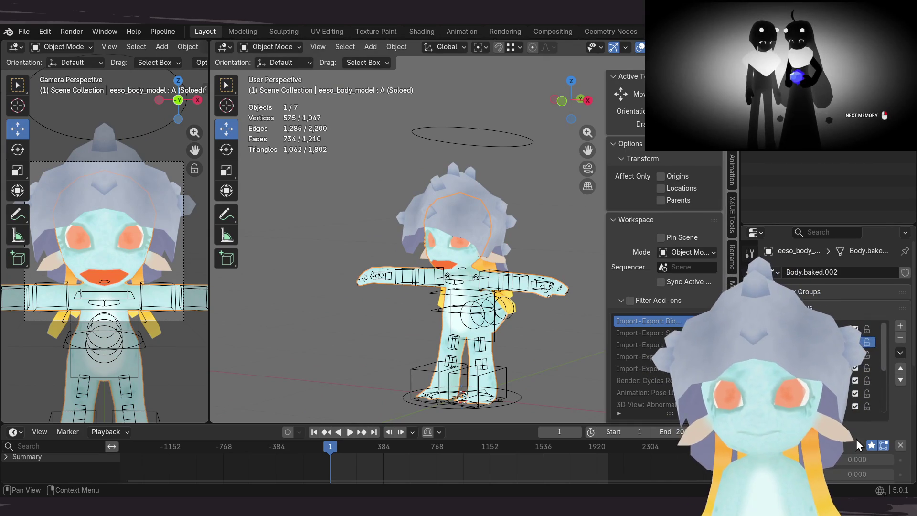
click(872, 445)
right_click(850, 461)
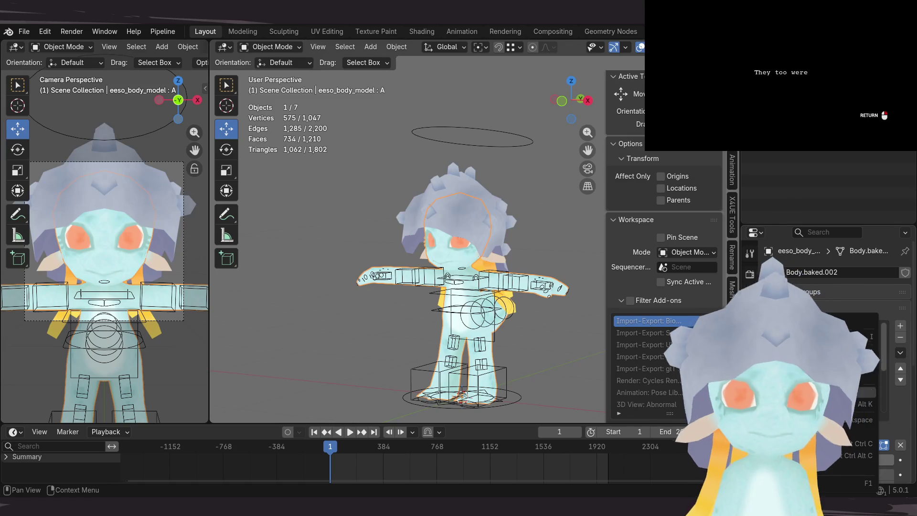
Step: Select the rig's head control, enter Pose Mode and show the c_head.x bone properties
middle_drag(488, 146, 486, 167)
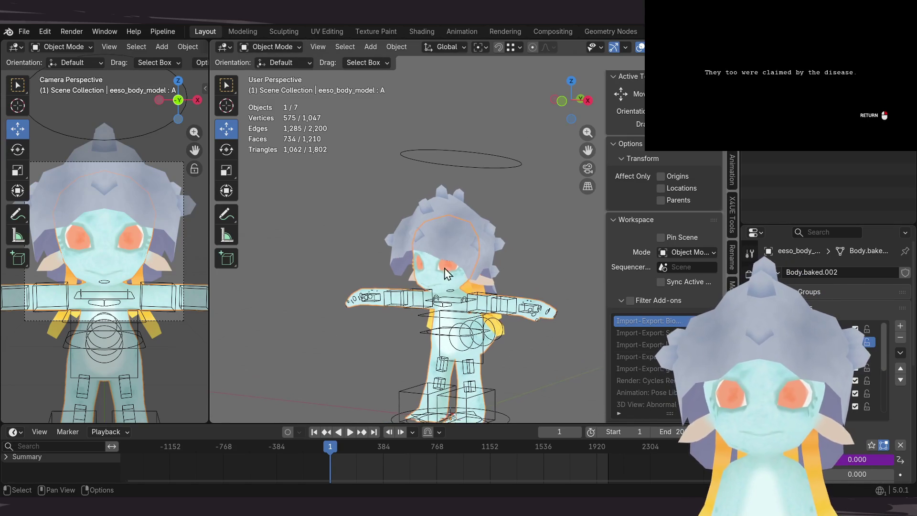
click(485, 167)
key(ctrl+Tab)
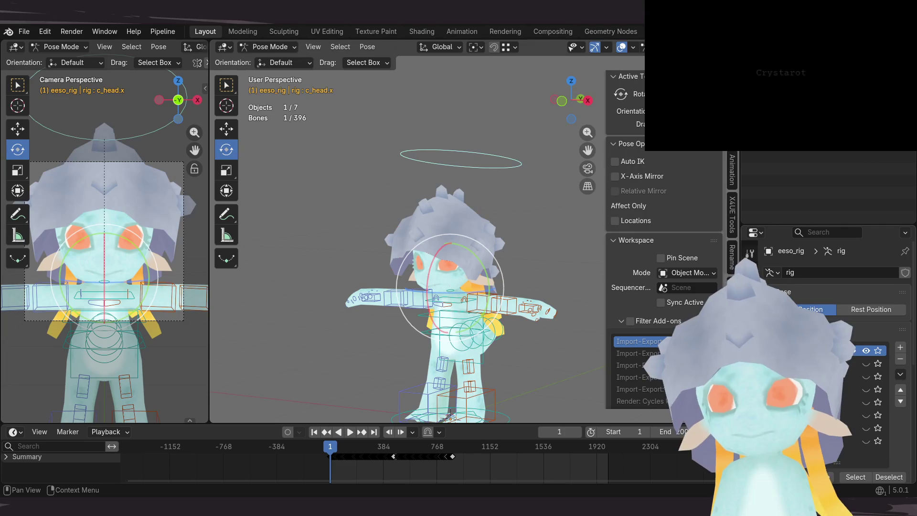
click(750, 387)
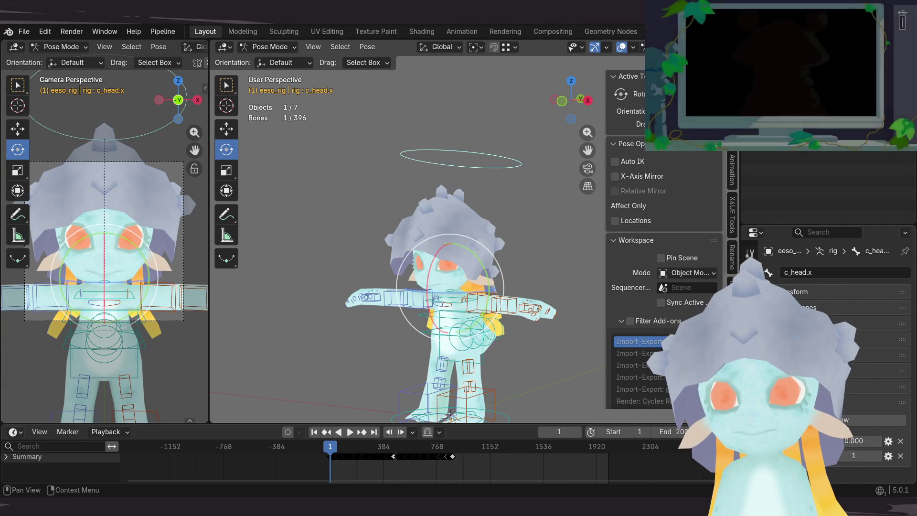
Step: Enlarge the Properties editor so the bone's custom properties panel is in view
click(818, 232)
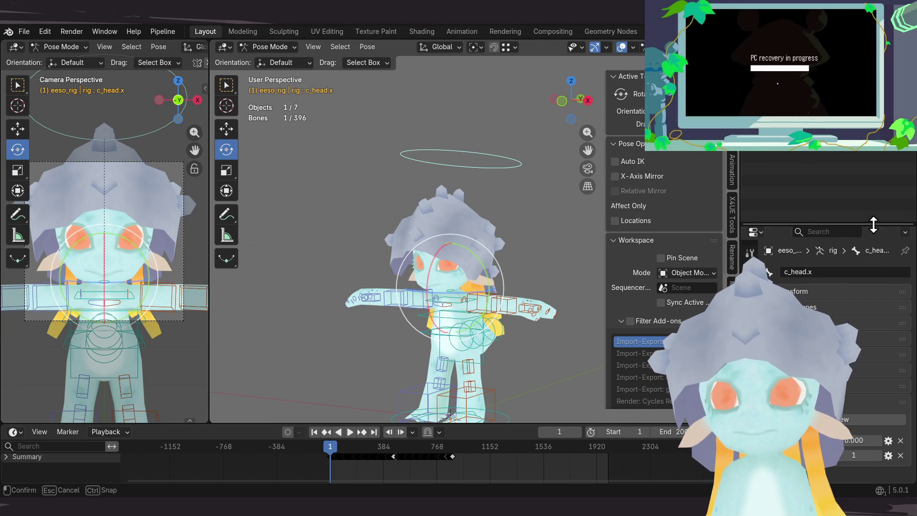
drag(874, 226, 874, 152)
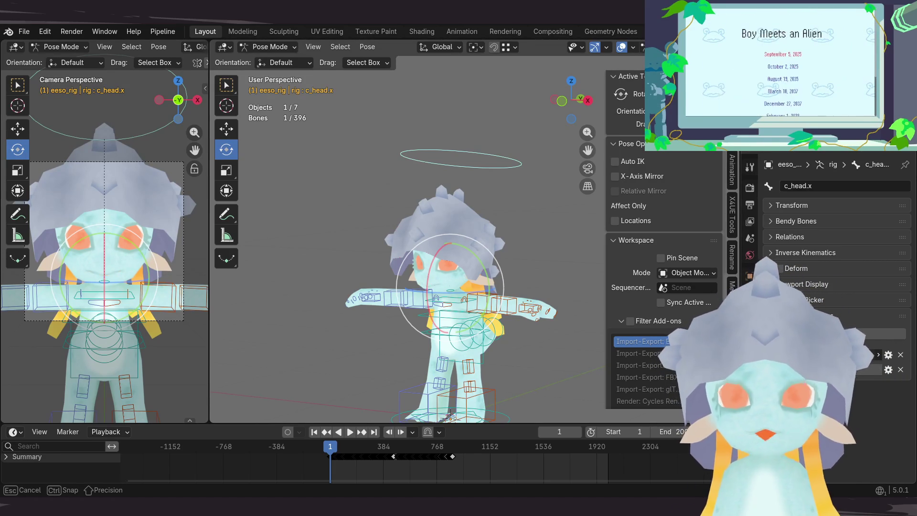
drag(894, 354, 895, 354)
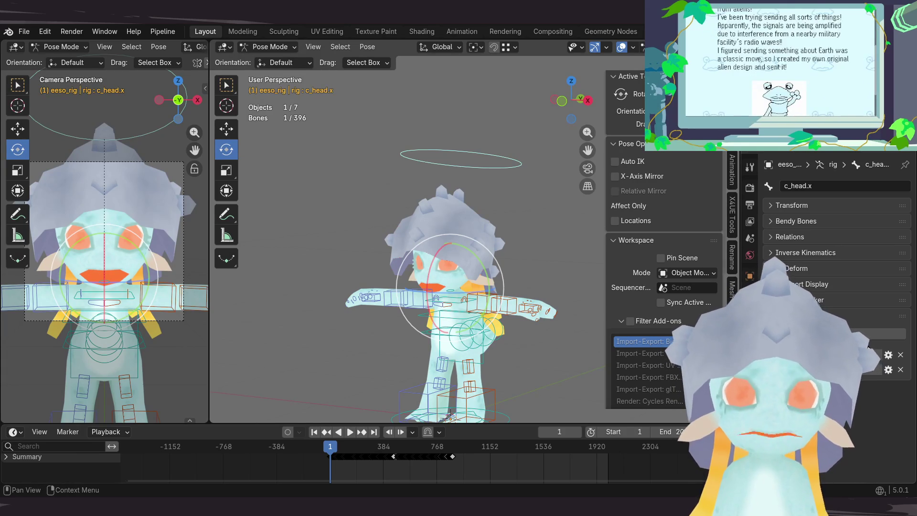
drag(808, 274, 807, 274)
key(Escape)
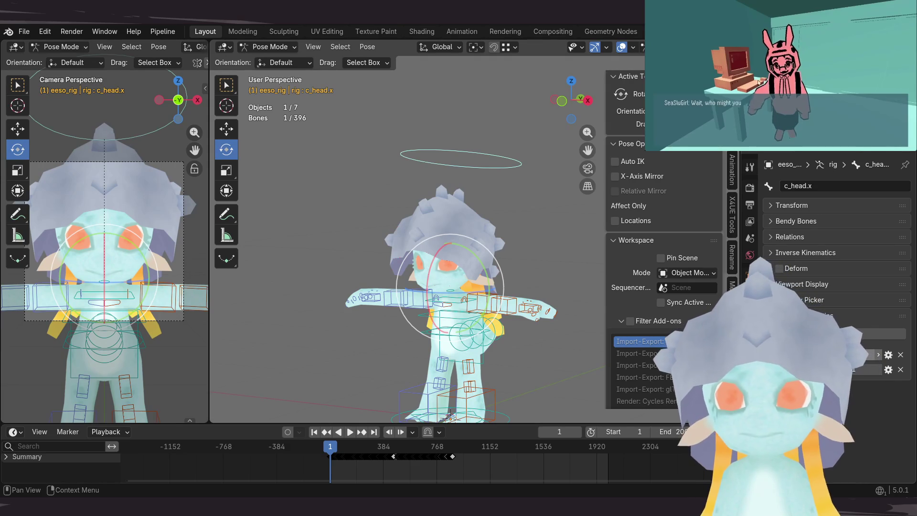
Step: Change options at the top of the Properties editor, then deselect the head bone
click(752, 81)
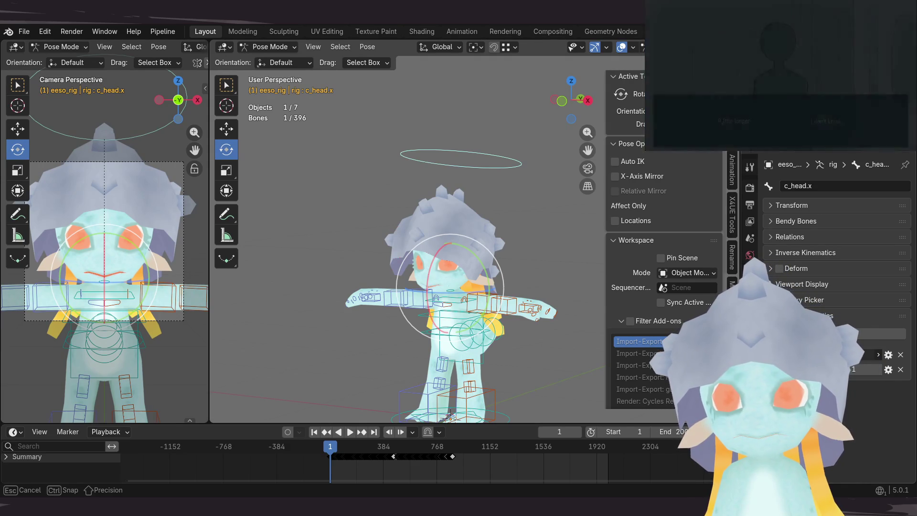
click(851, 122)
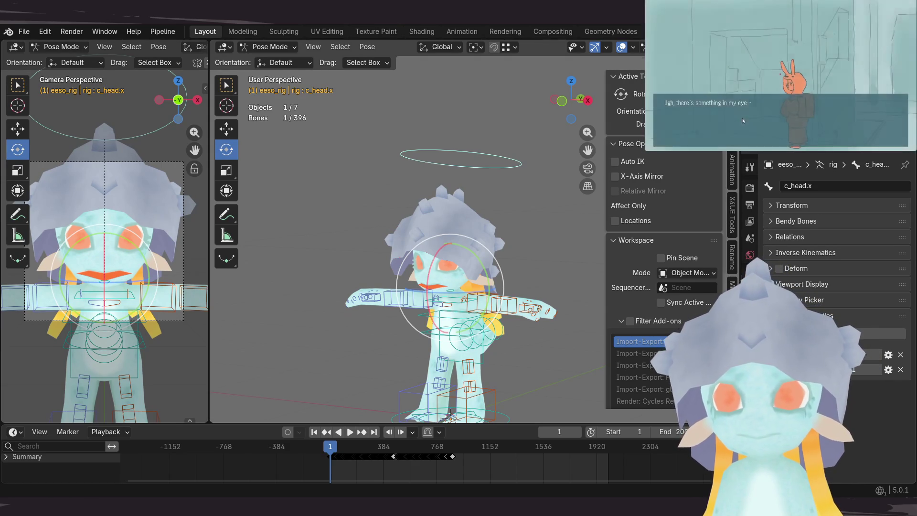
key(Escape)
key(Escape)
key(Escape)
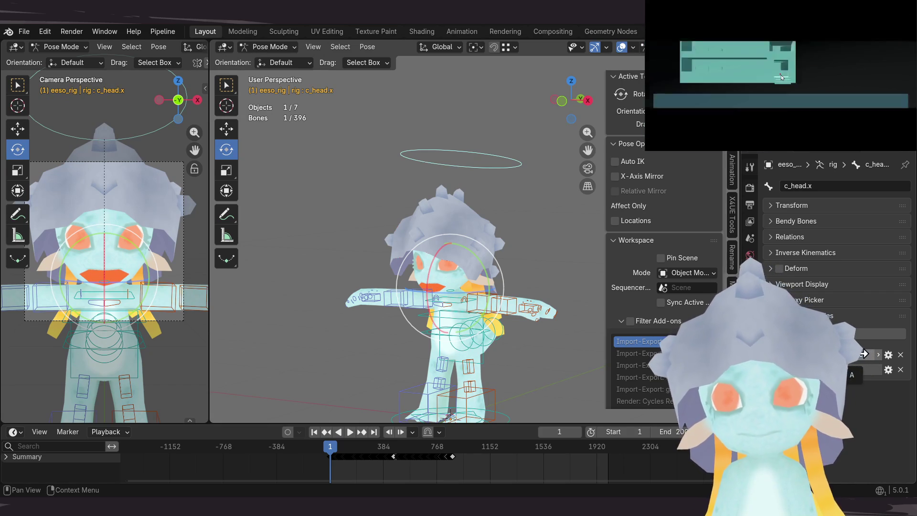
key(Escape)
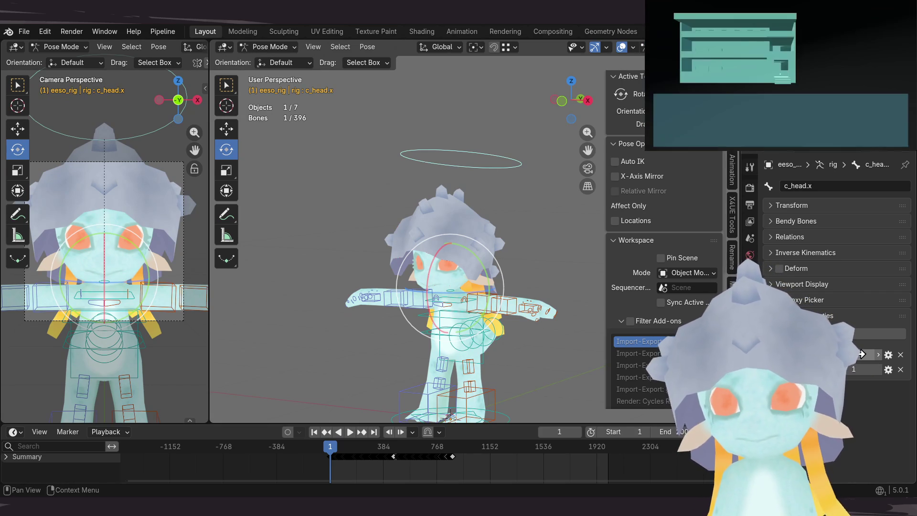
click(781, 78)
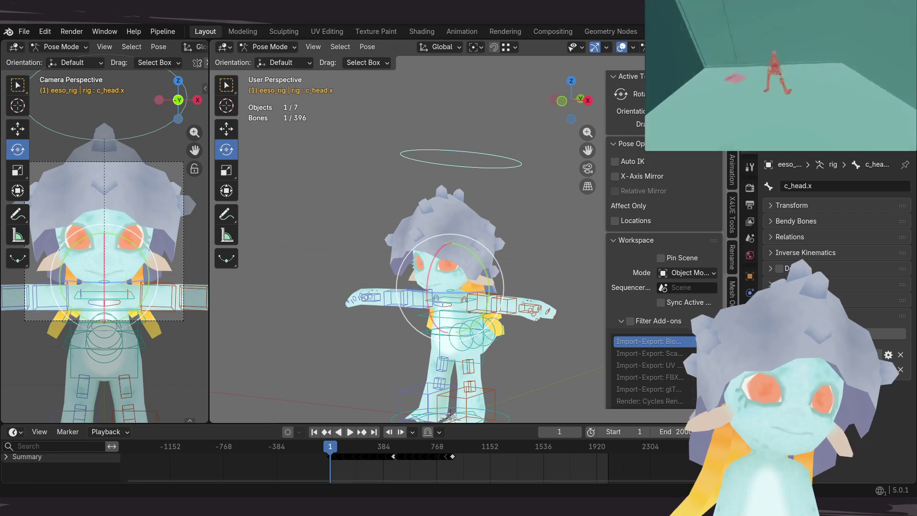
click(782, 77)
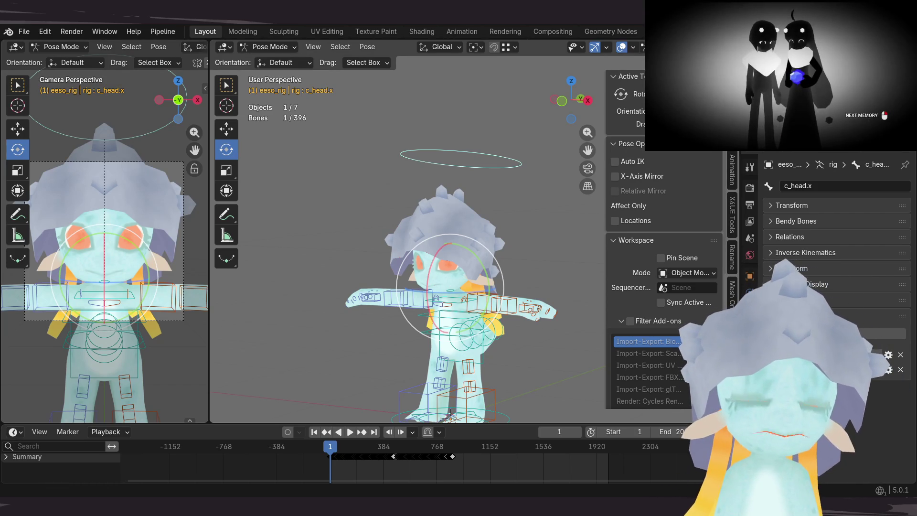
click(331, 245)
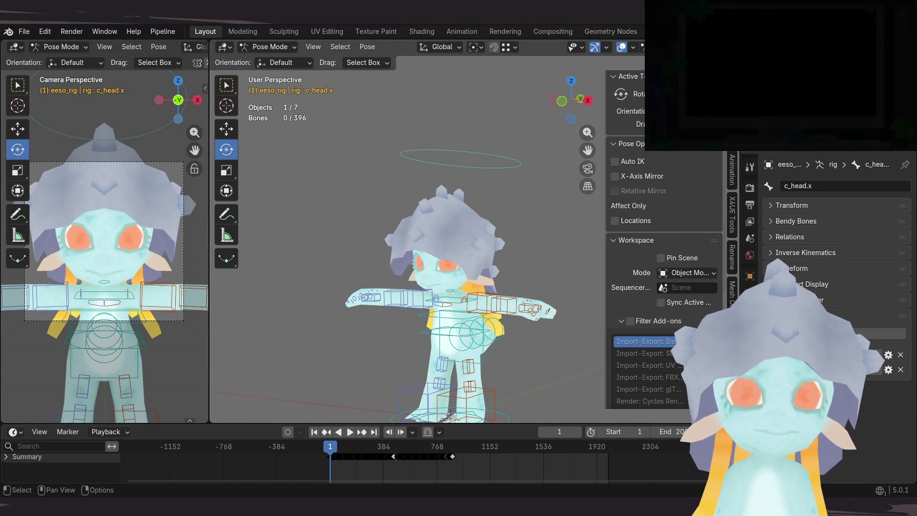
Step: Return to the body mesh, then select the head control ring and enter Pose Mode
key(ctrl+Tab)
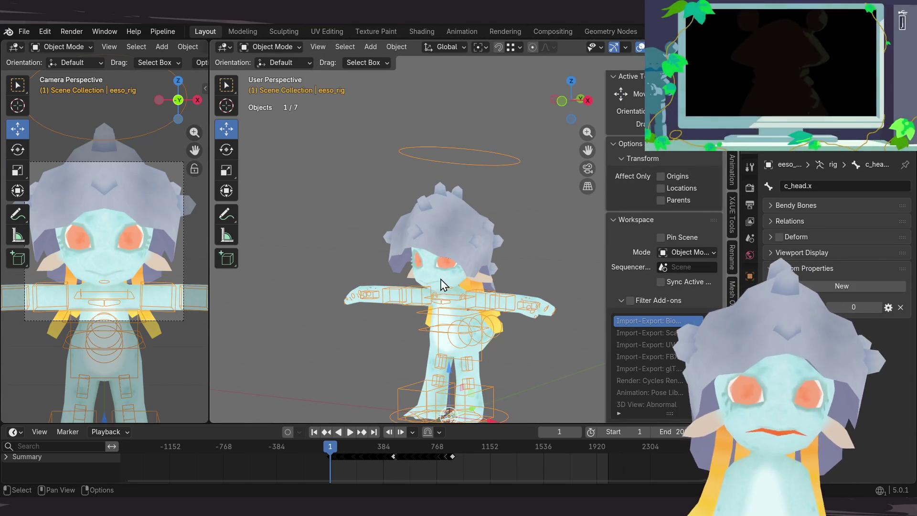
click(452, 263)
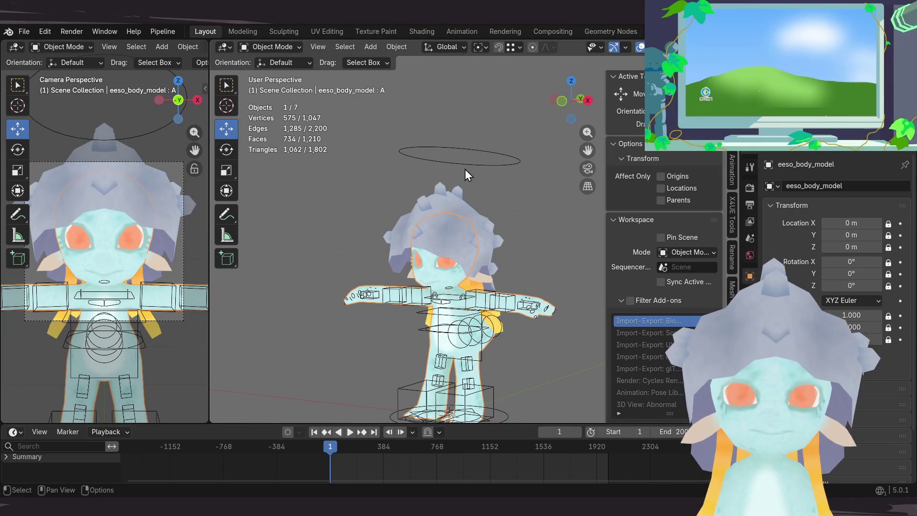
click(477, 164)
key(ctrl+Tab)
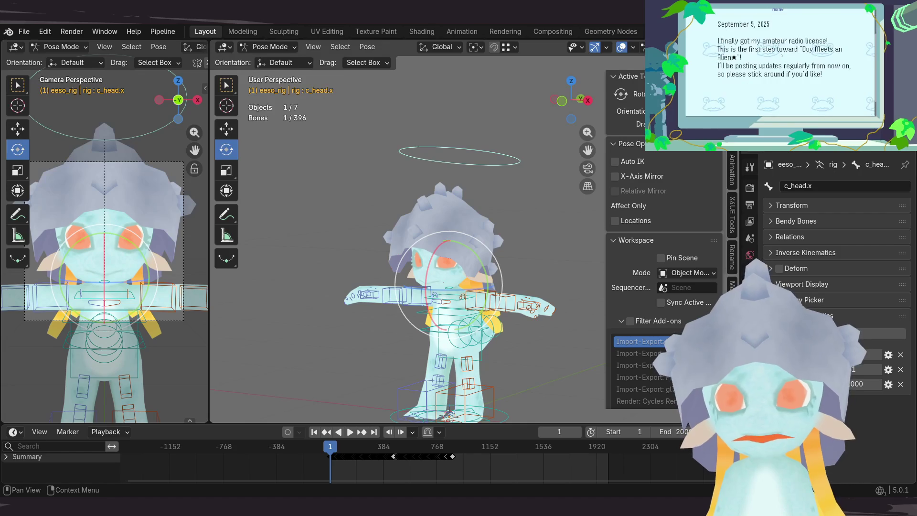
Step: Set the c_head.x custom property to type Float with its name and apply
click(889, 386)
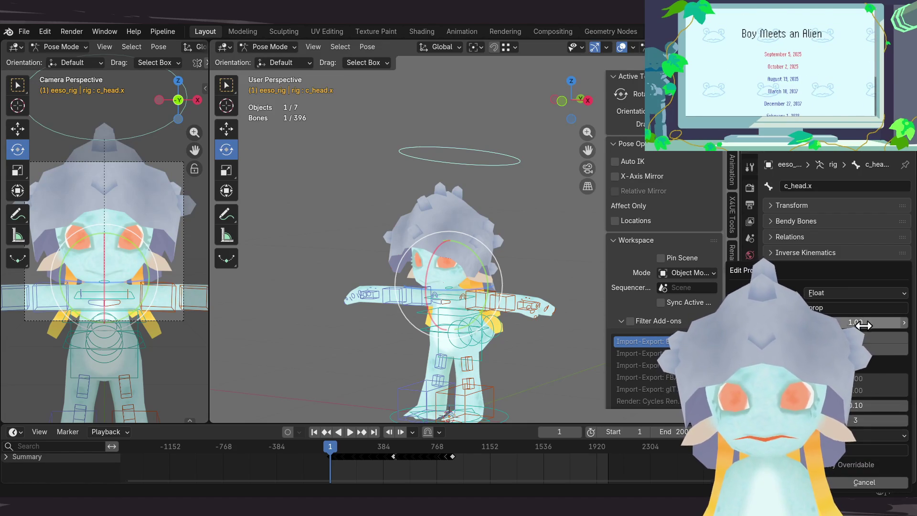
click(846, 309)
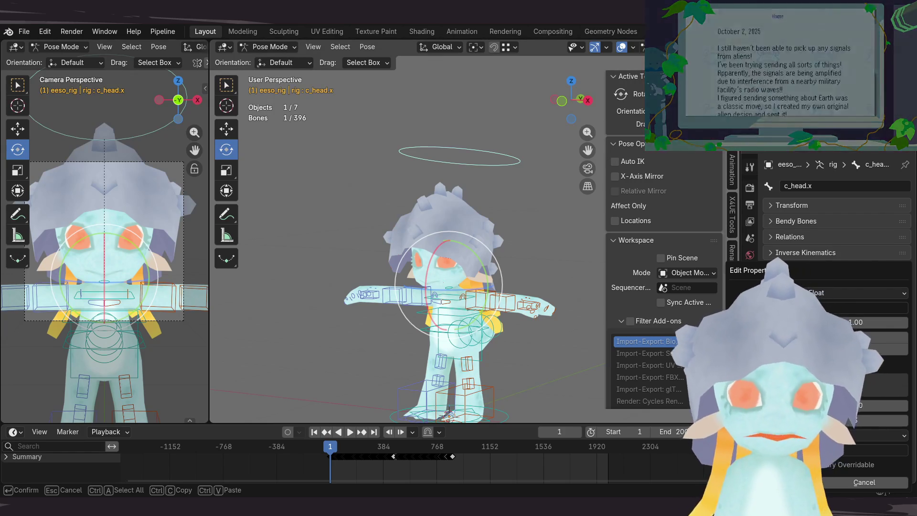
key(Return)
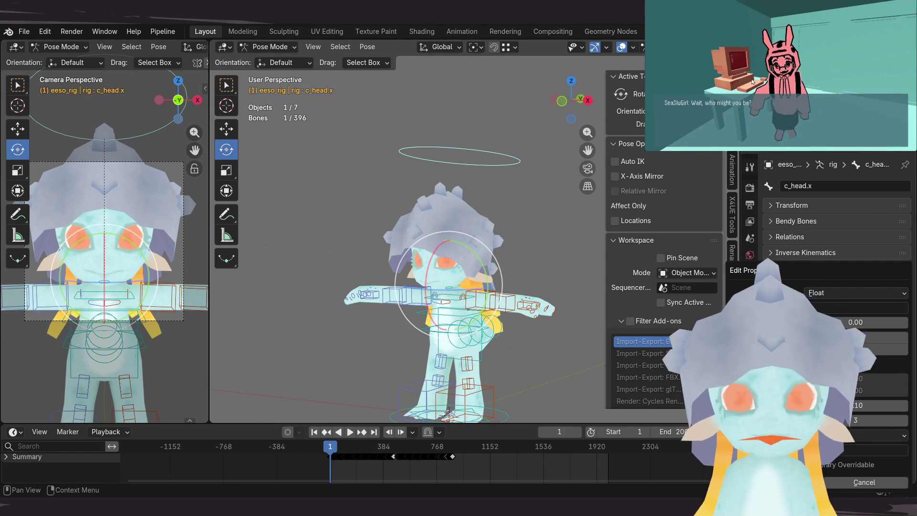
key(Return)
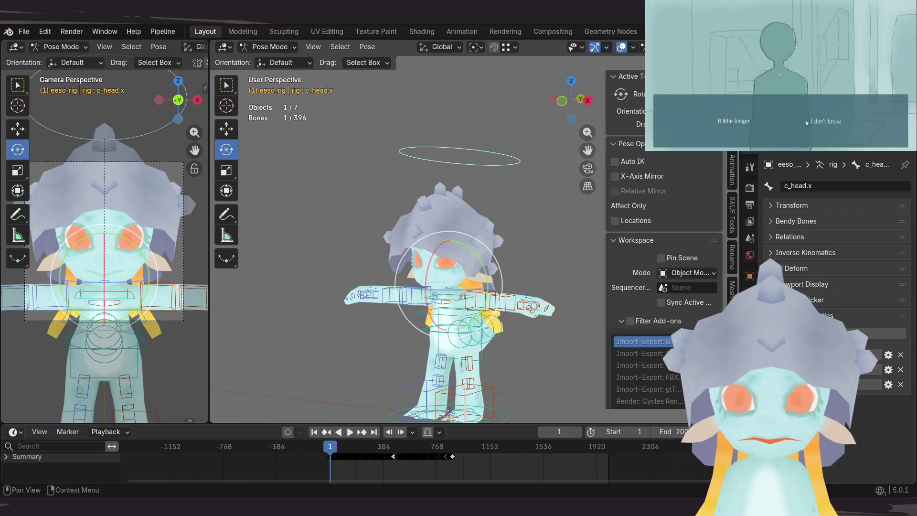
click(840, 122)
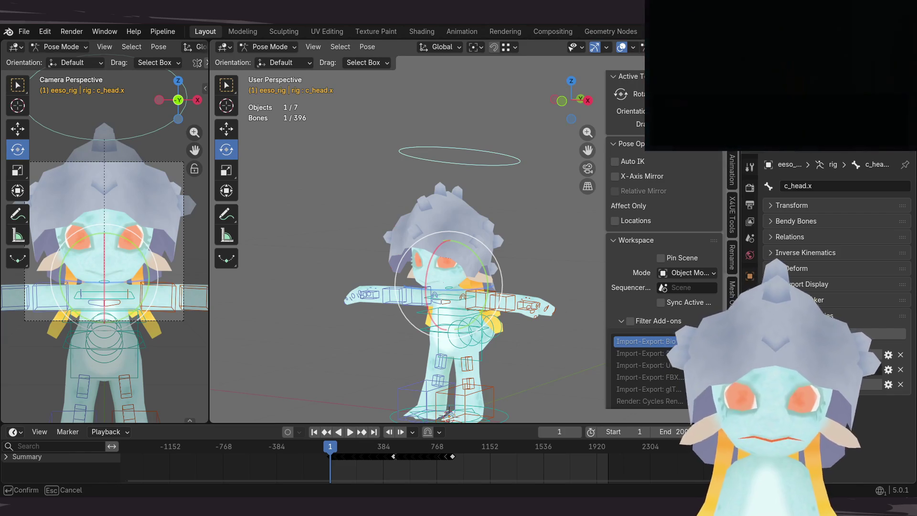
key(Escape)
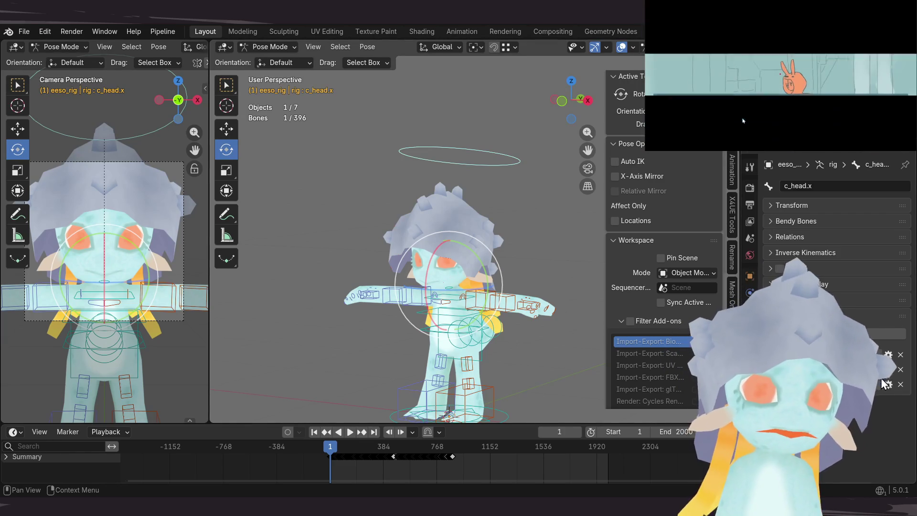
Step: Copy the head bone's custom property as a new driver and switch to the body mesh
right_click(807, 321)
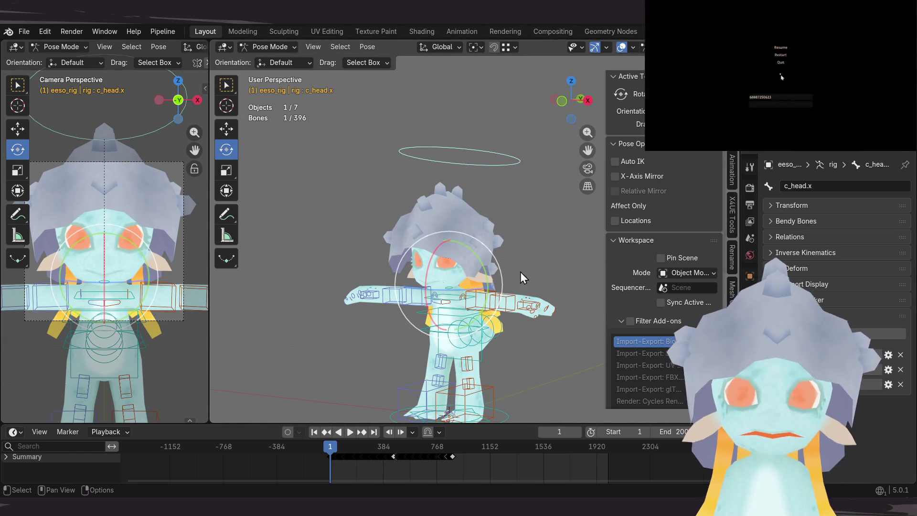
click(505, 233)
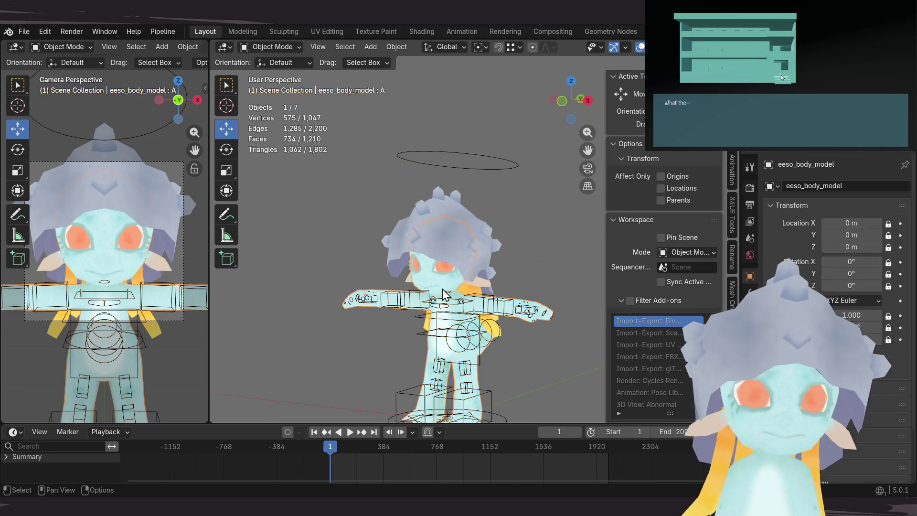
Step: Paste the copied head-bone driver onto the body's A and I shape key values
click(750, 362)
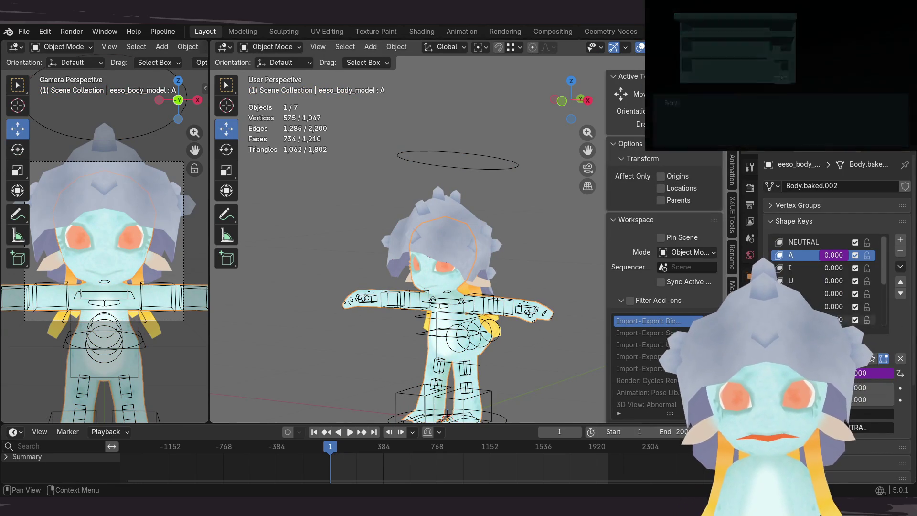
right_click(830, 269)
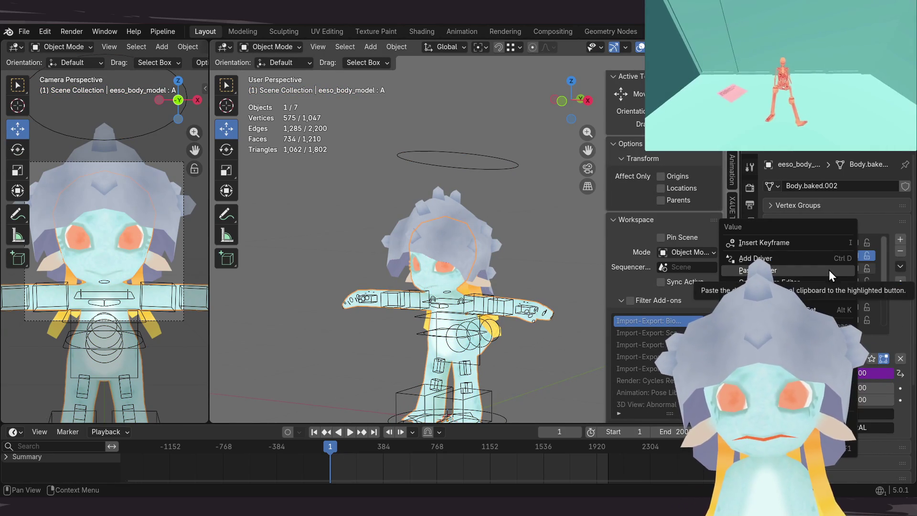
click(801, 267)
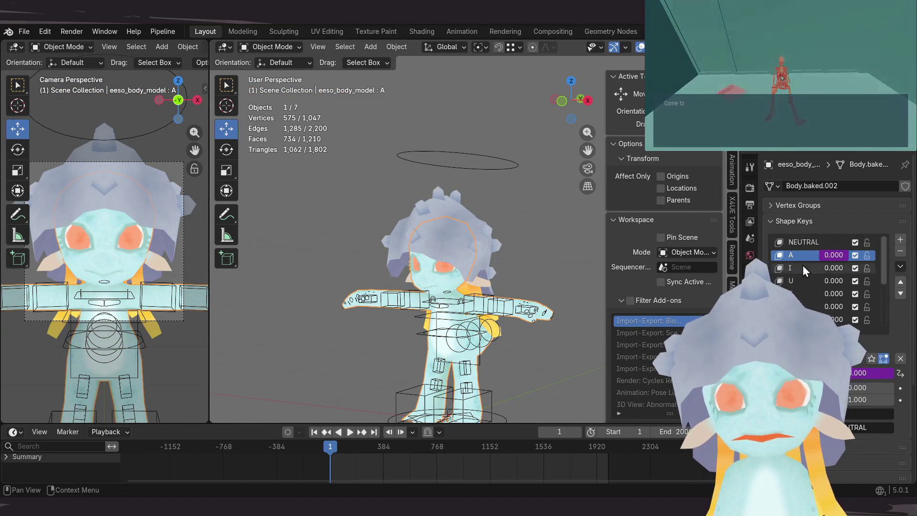
key(ctrl+d)
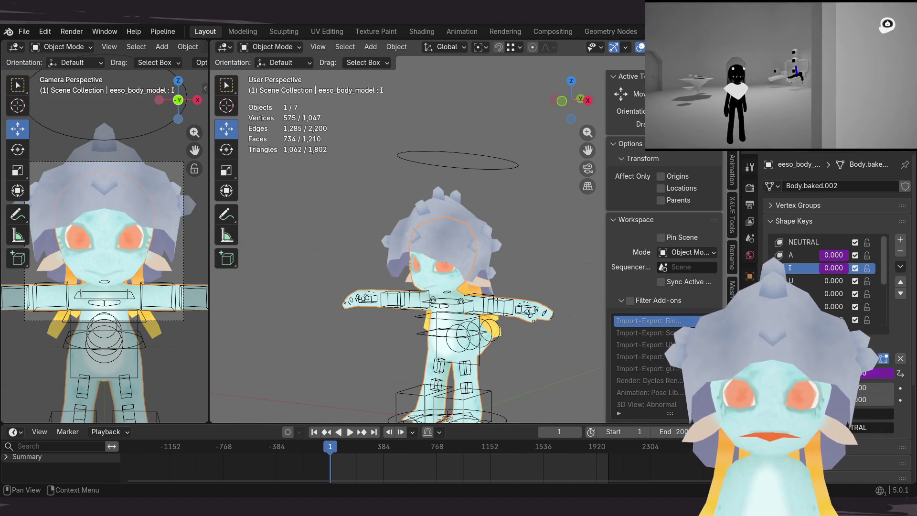
click(473, 170)
key(ctrl+Tab)
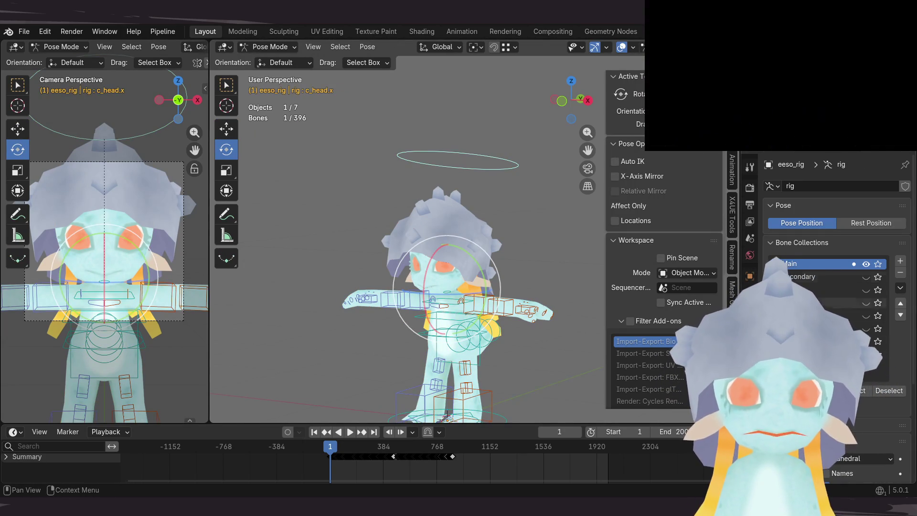
click(749, 327)
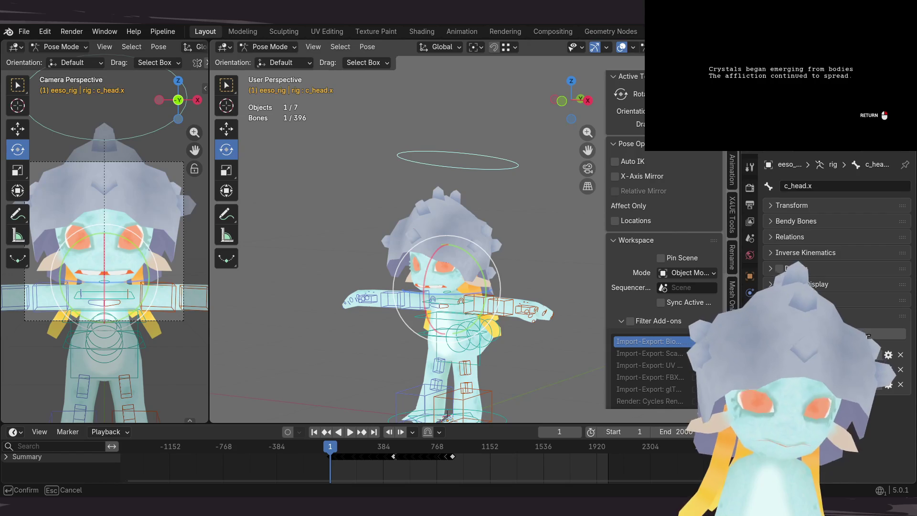
click(502, 209)
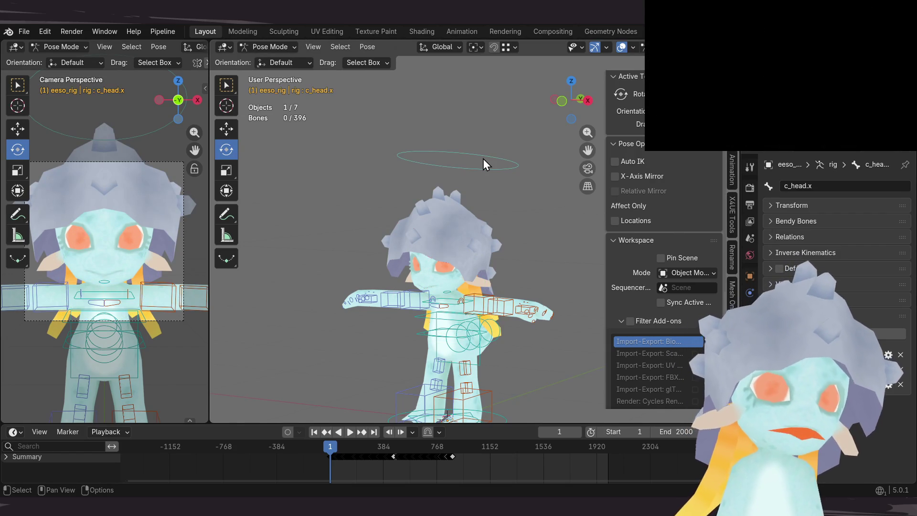
middle_drag(485, 225, 491, 225)
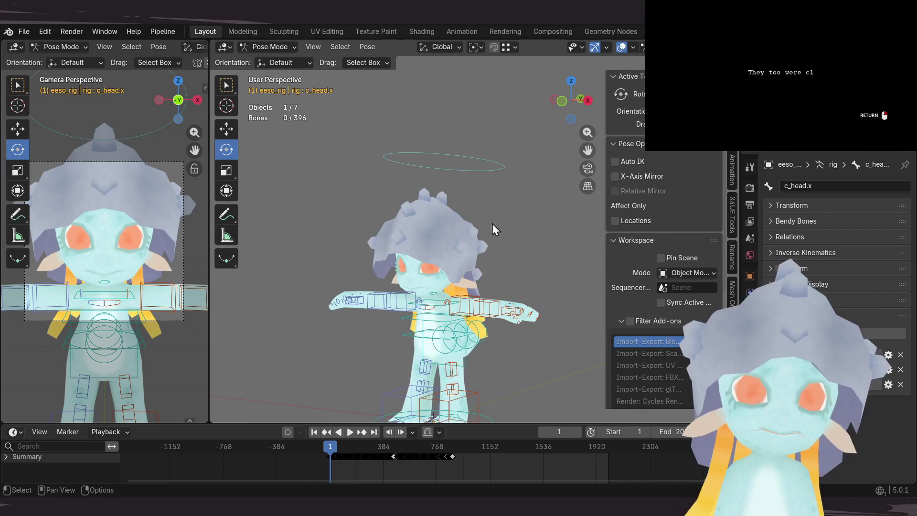
key(ctrl+Tab)
click(440, 288)
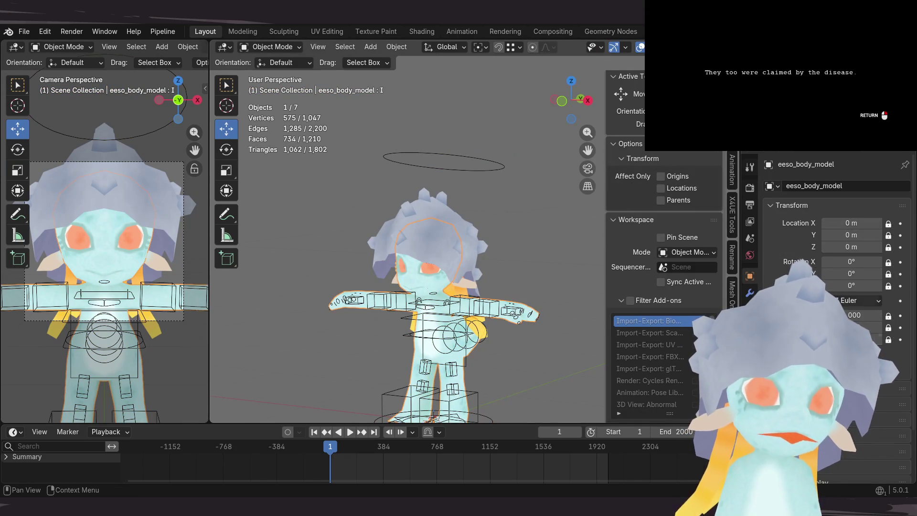
click(749, 356)
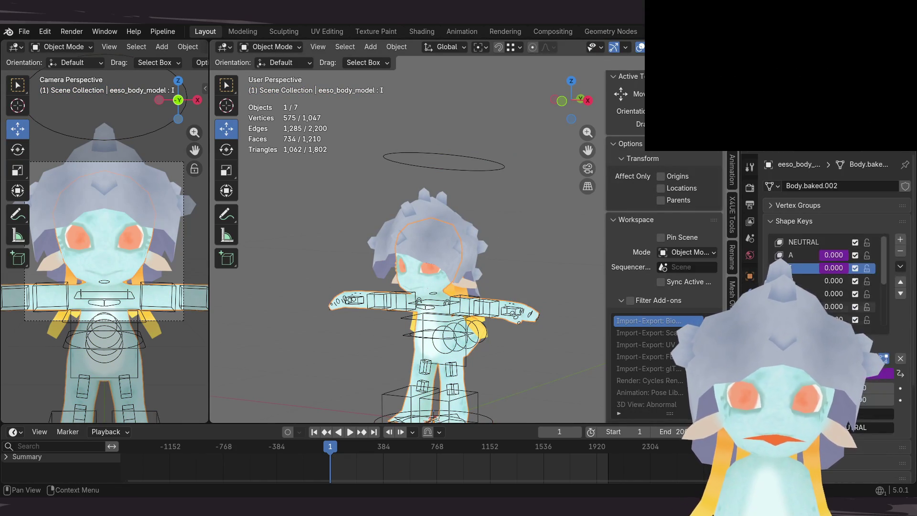
click(811, 281)
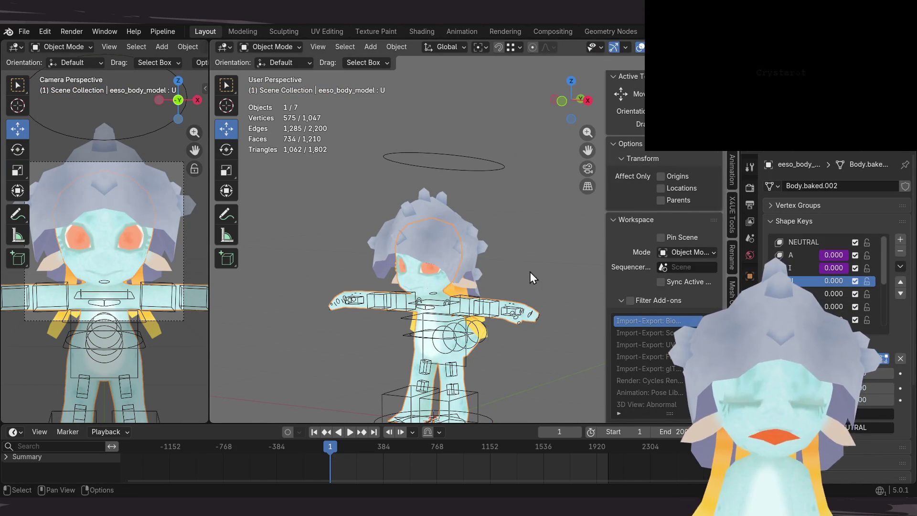
click(481, 176)
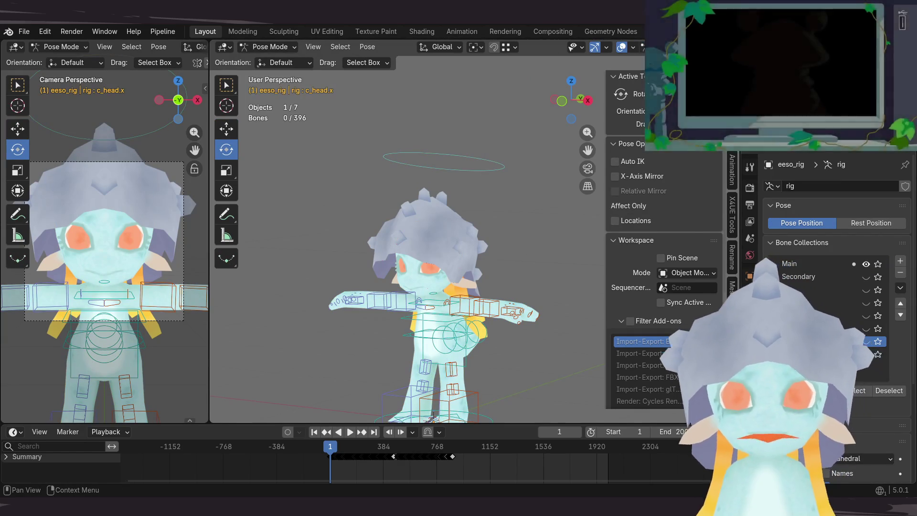
click(749, 362)
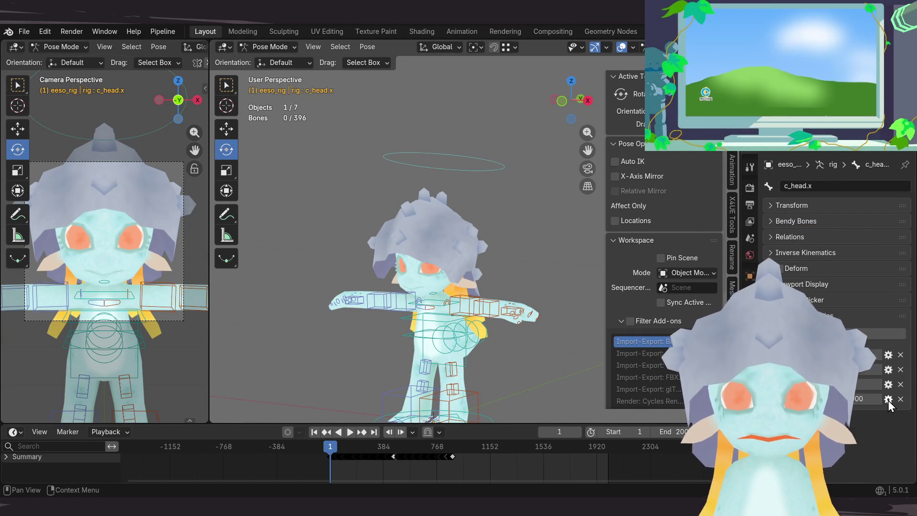
Step: Rename one of the c_head.x float custom properties and confirm it
click(889, 401)
click(840, 307)
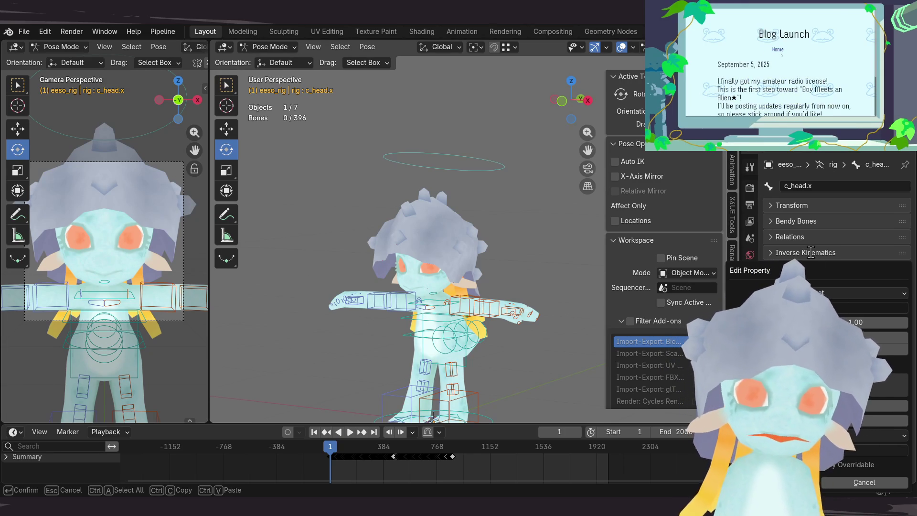
key(Return)
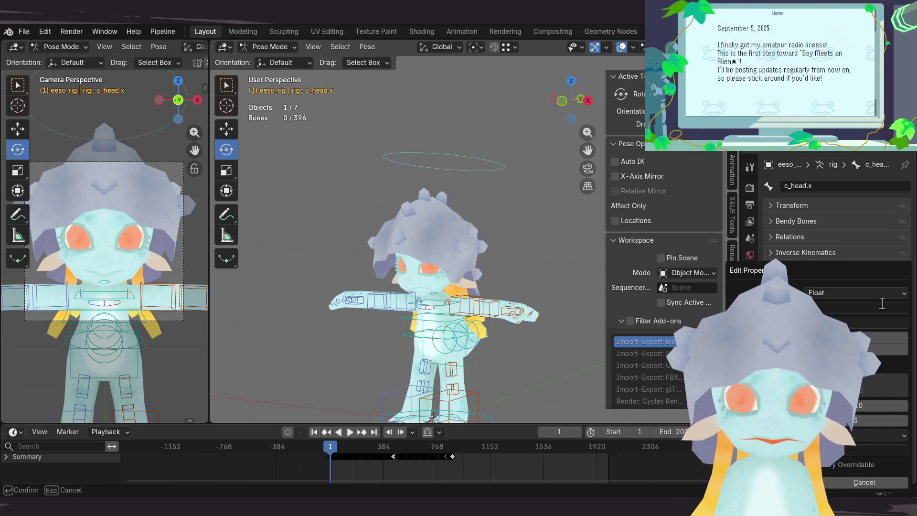
key(Escape)
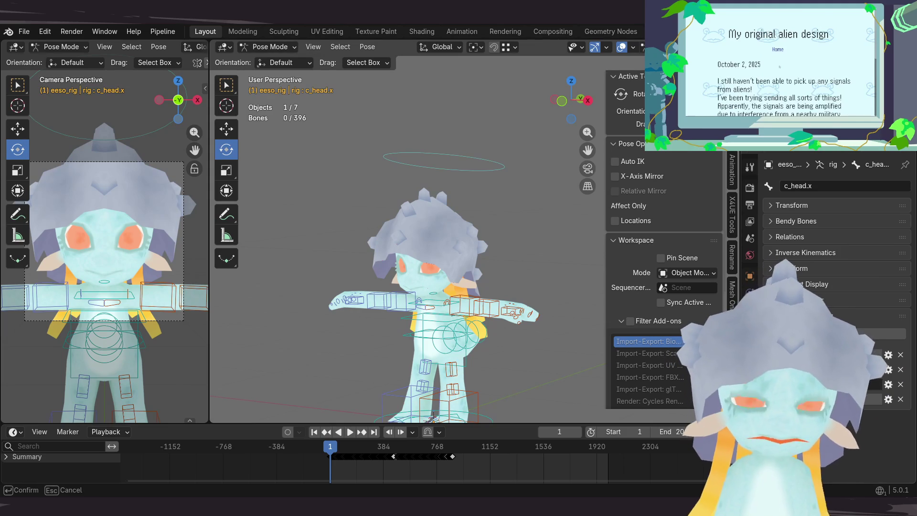
right_click(624, 382)
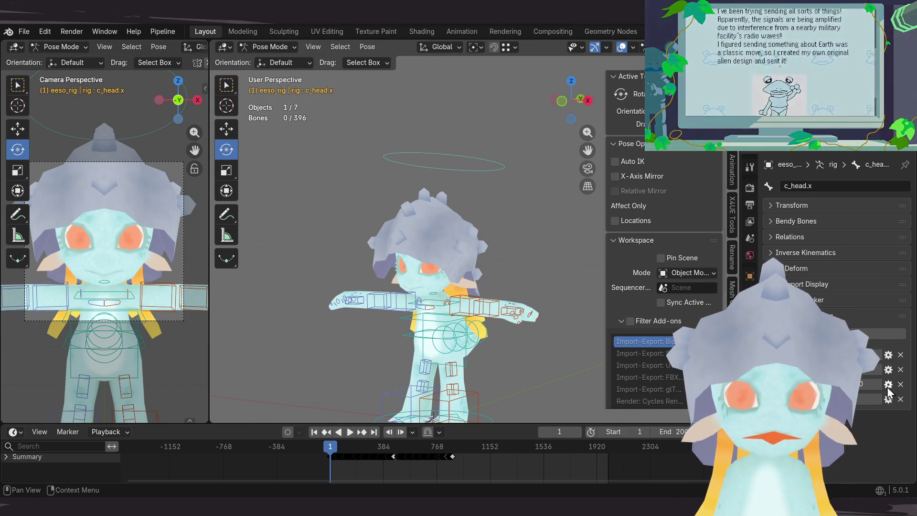
Step: Rename the next float custom property on c_head.x and confirm it
click(888, 384)
click(862, 479)
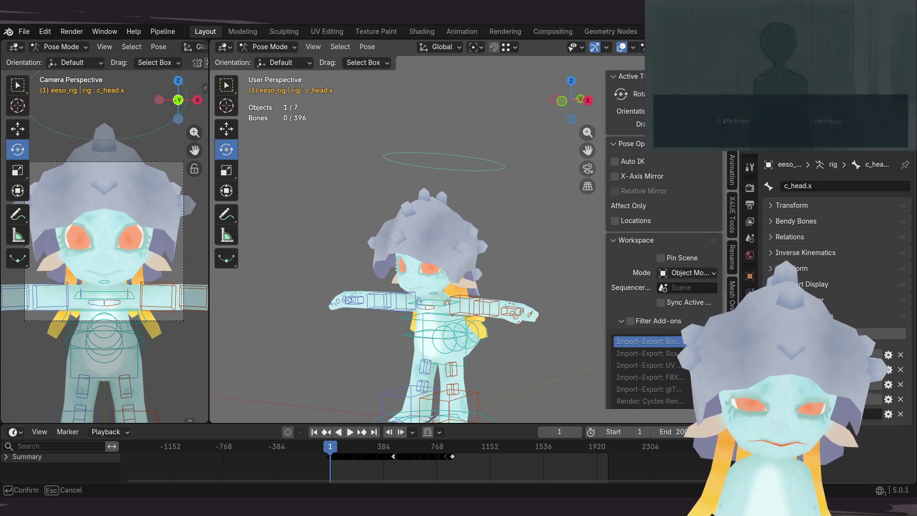
click(888, 413)
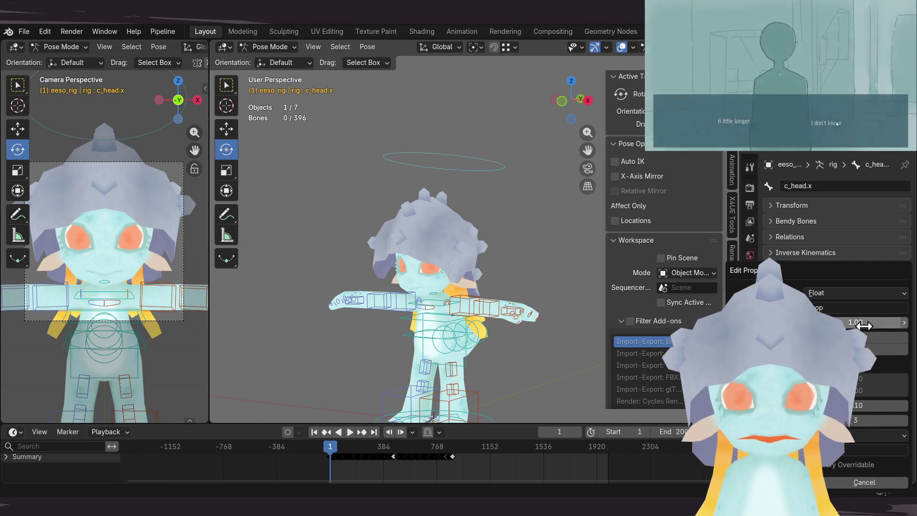
click(876, 331)
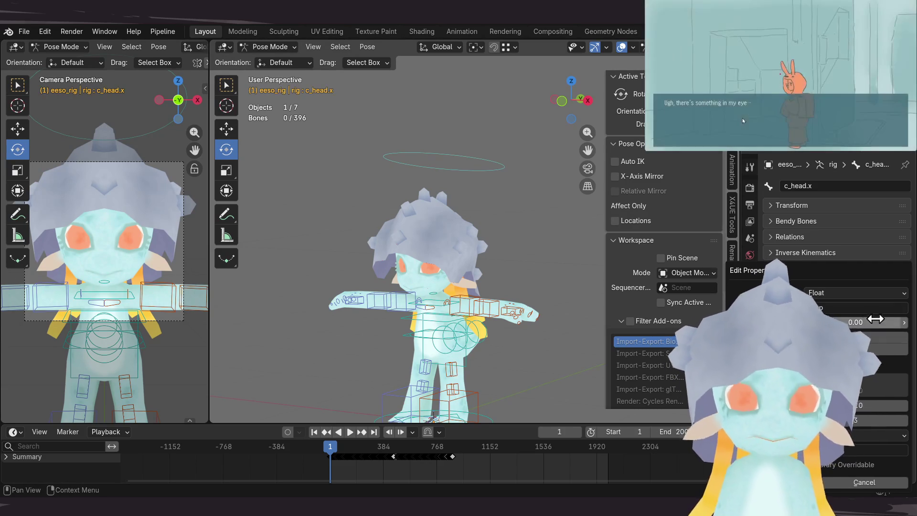
click(838, 308)
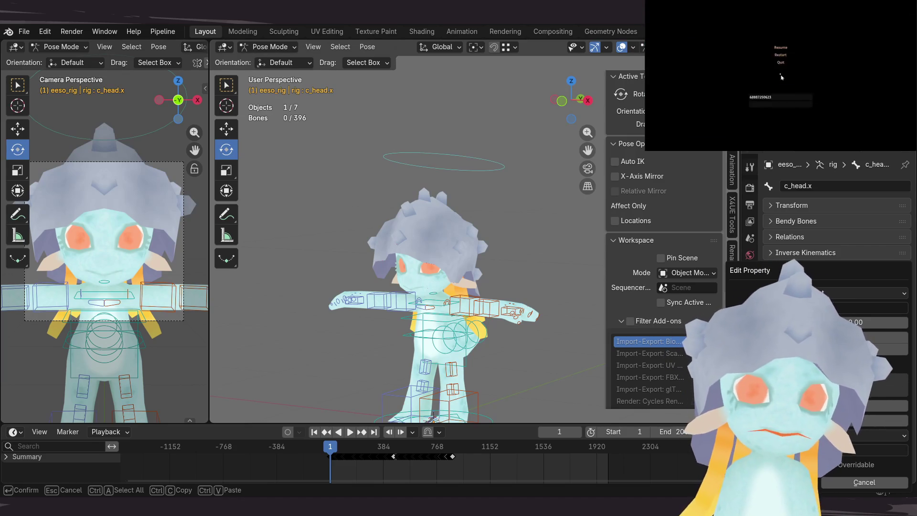
key(Return)
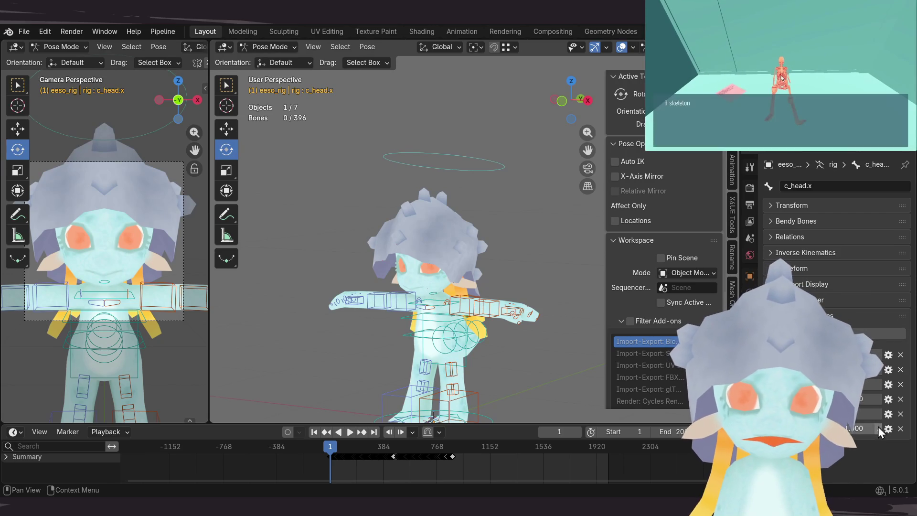
click(888, 428)
Step: Set the open custom property's default value and name and confirm
click(855, 322)
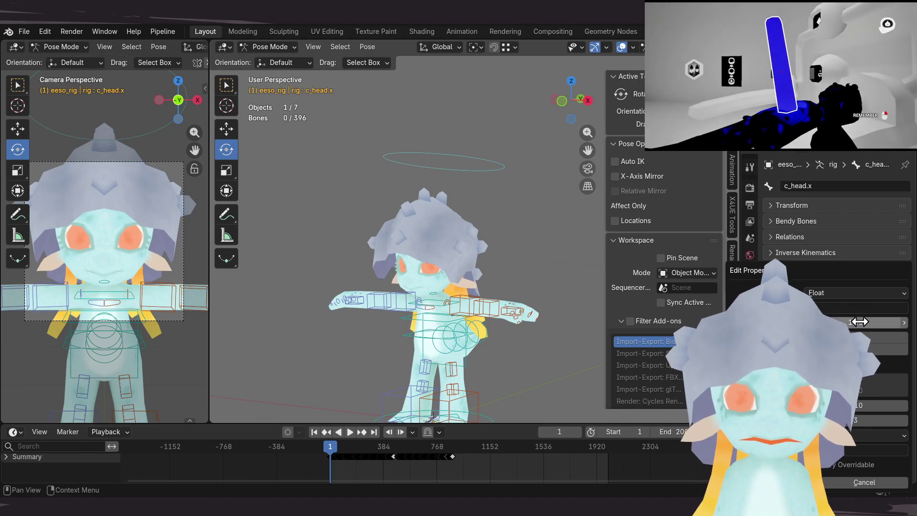
click(853, 308)
key(Return)
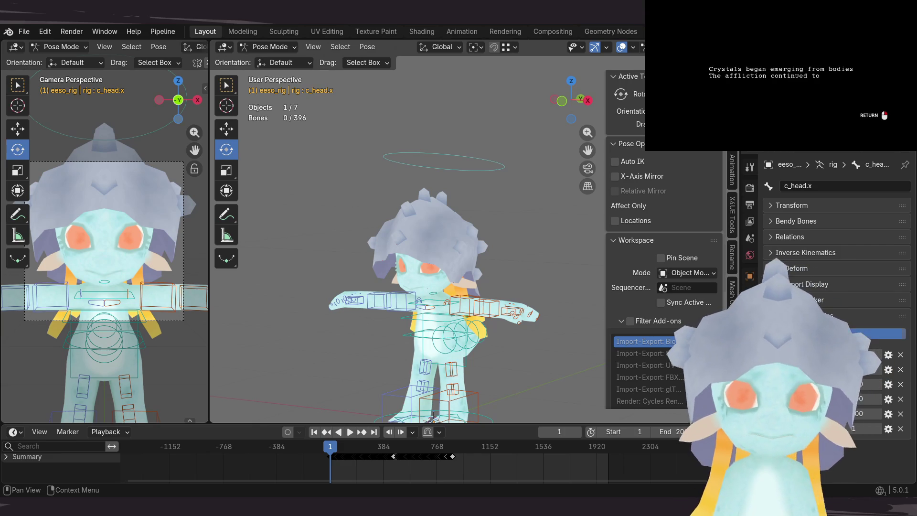
Step: Rename the next c_head.x float custom property for blinking and confirm
click(888, 445)
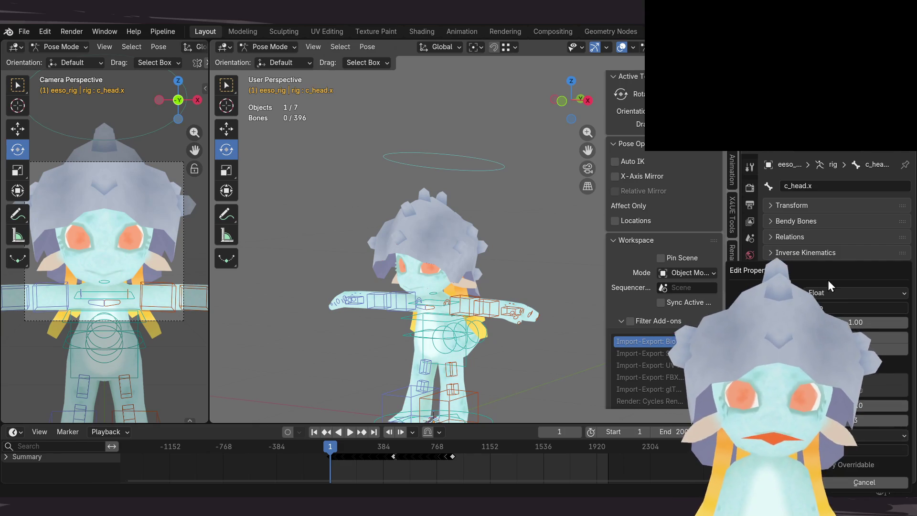
click(852, 308)
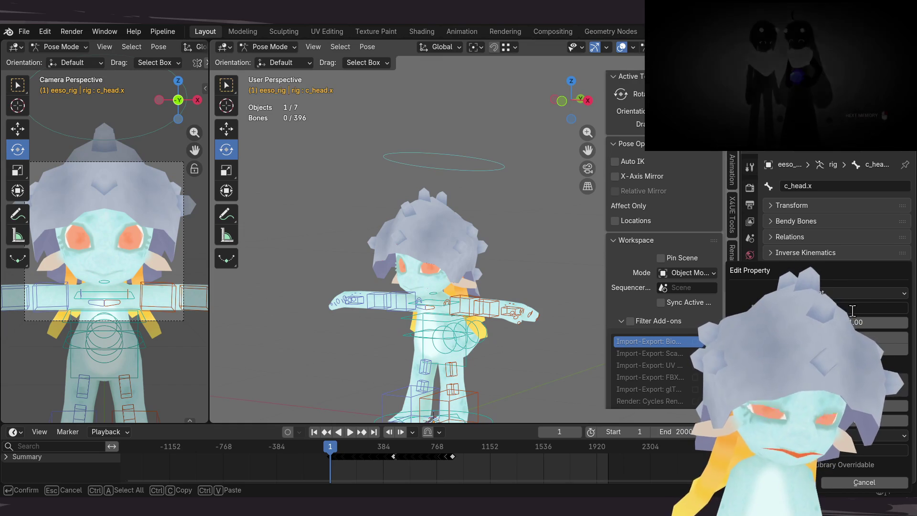
key(Return)
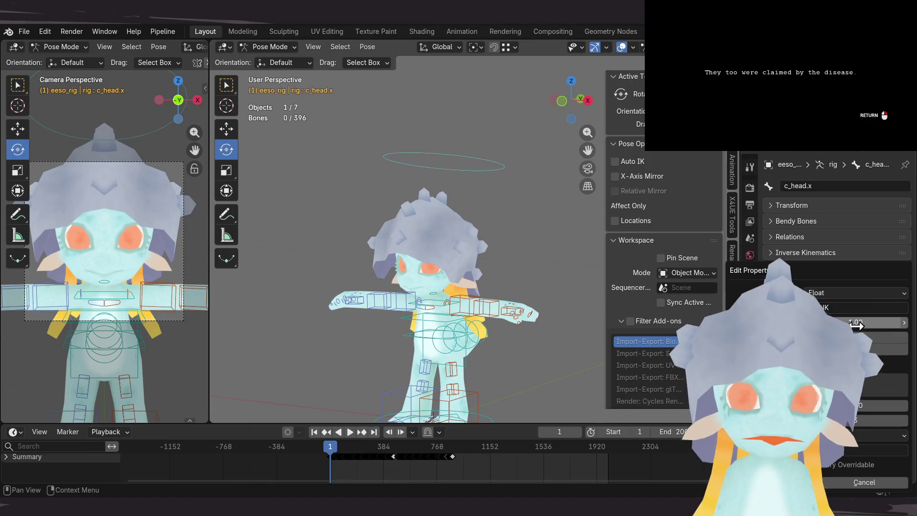
key(Return)
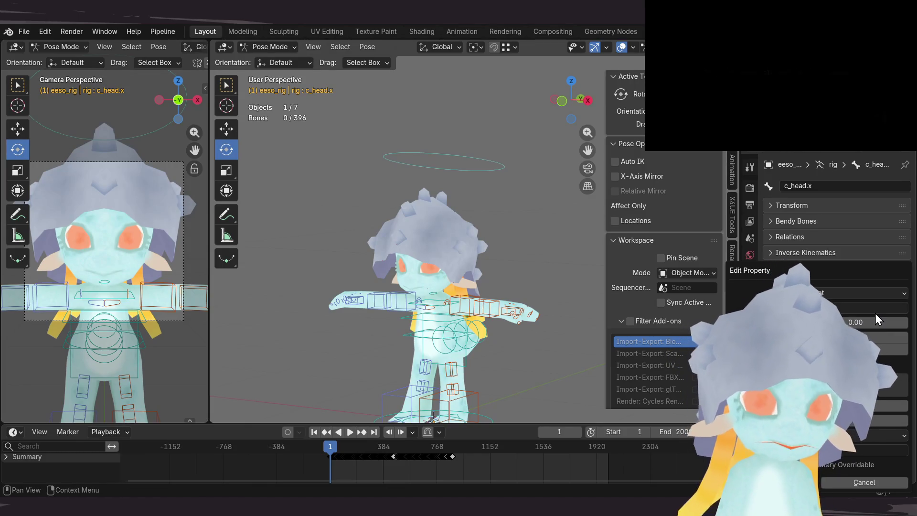
key(Return)
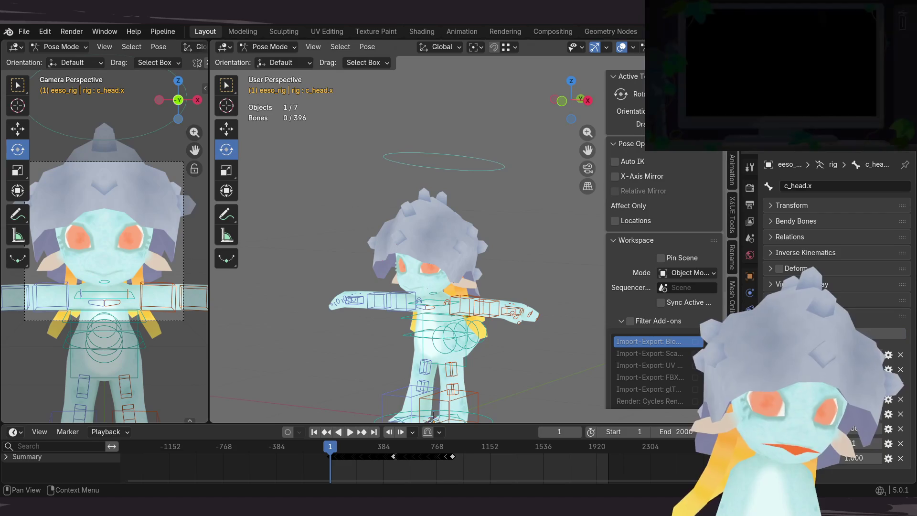
click(889, 458)
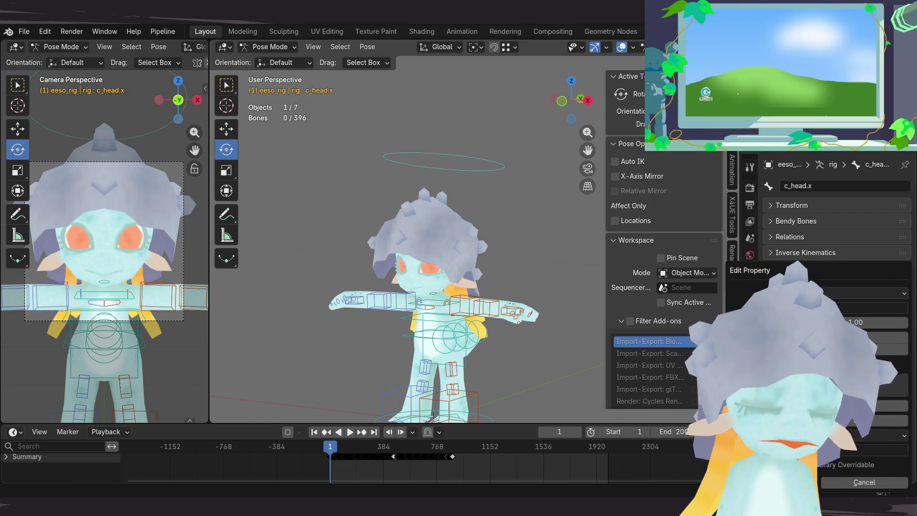
Step: Edit the names and numeric values of several existing custom properties on c_head.x
click(803, 308)
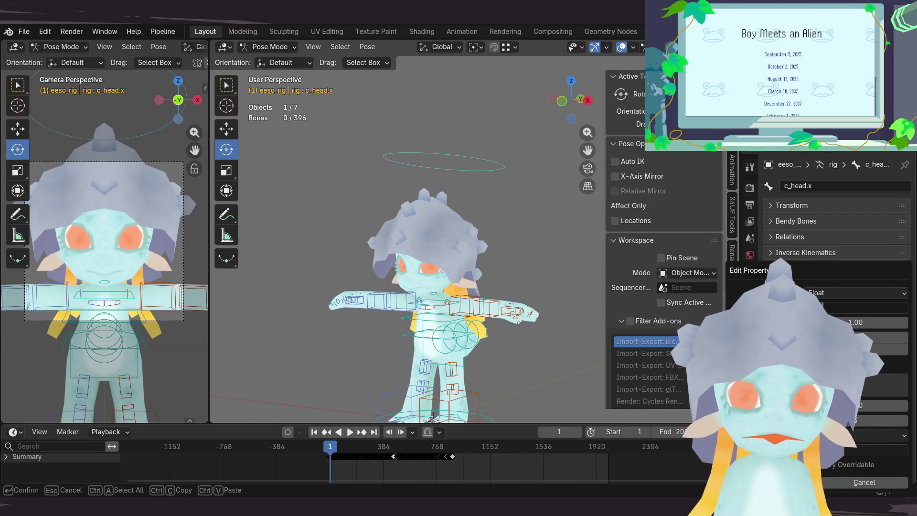
click(869, 324)
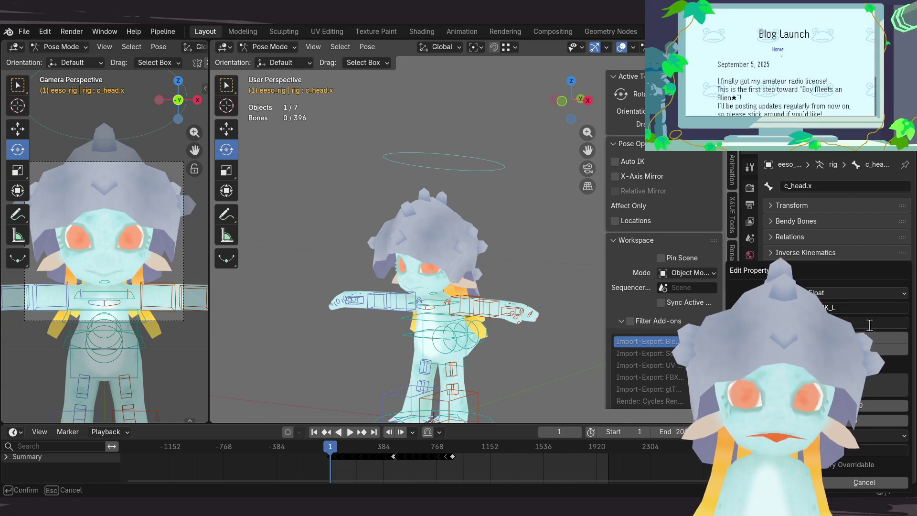
key(Return)
key(Return)
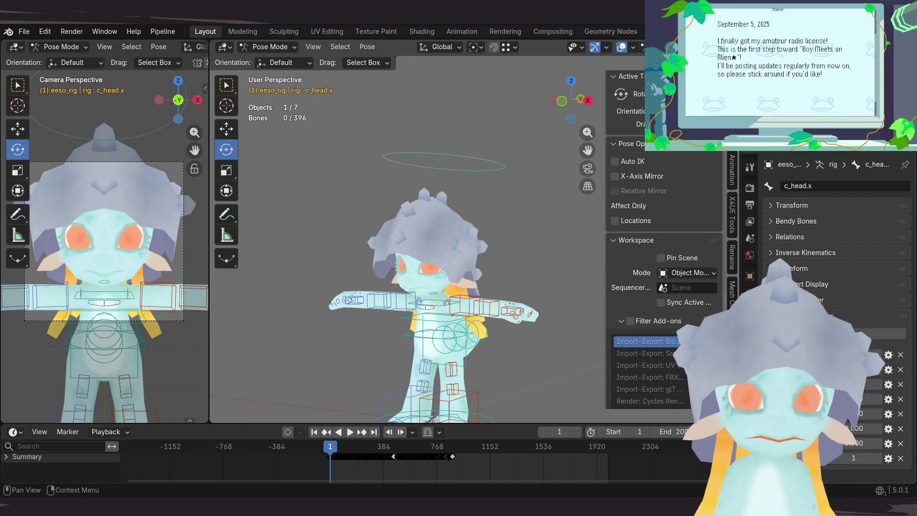
click(881, 372)
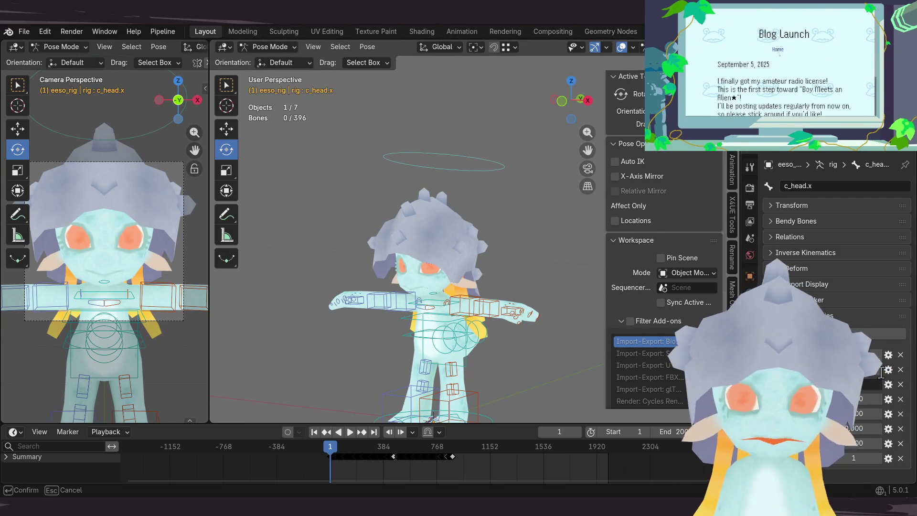
key(Return)
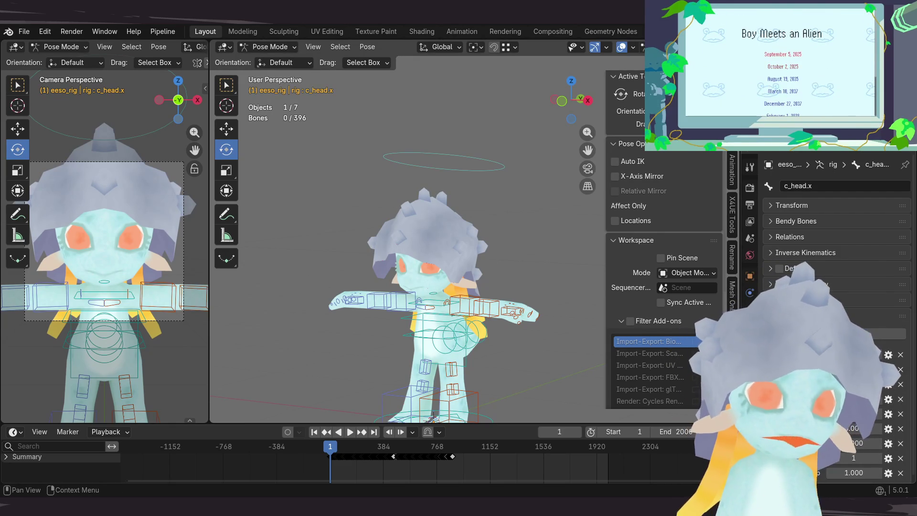
click(889, 474)
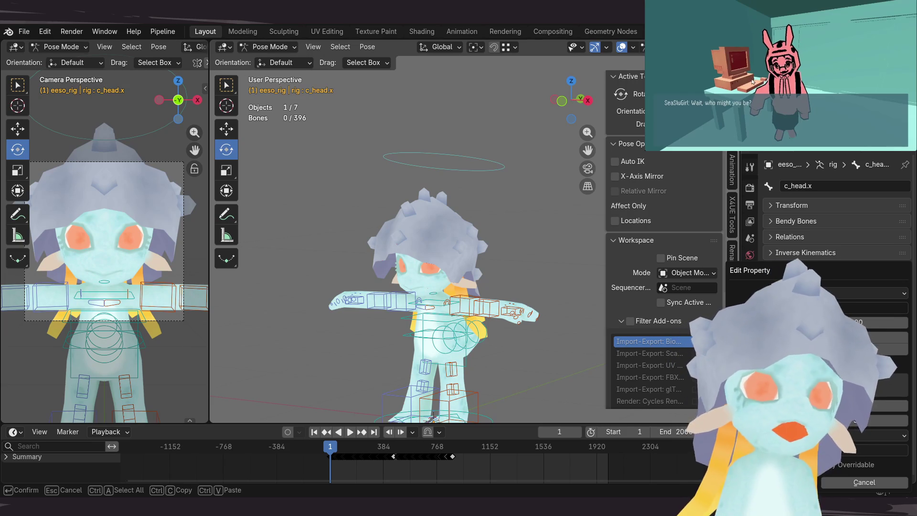
key(Return)
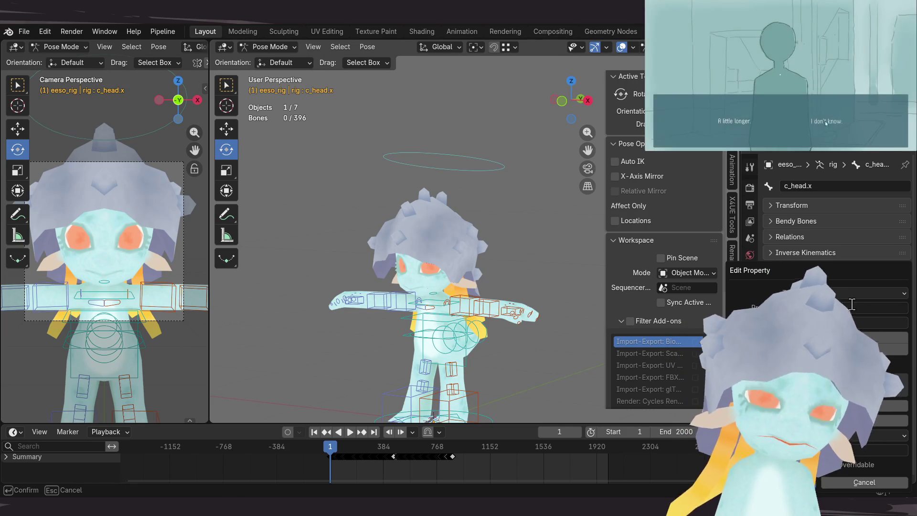
click(838, 122)
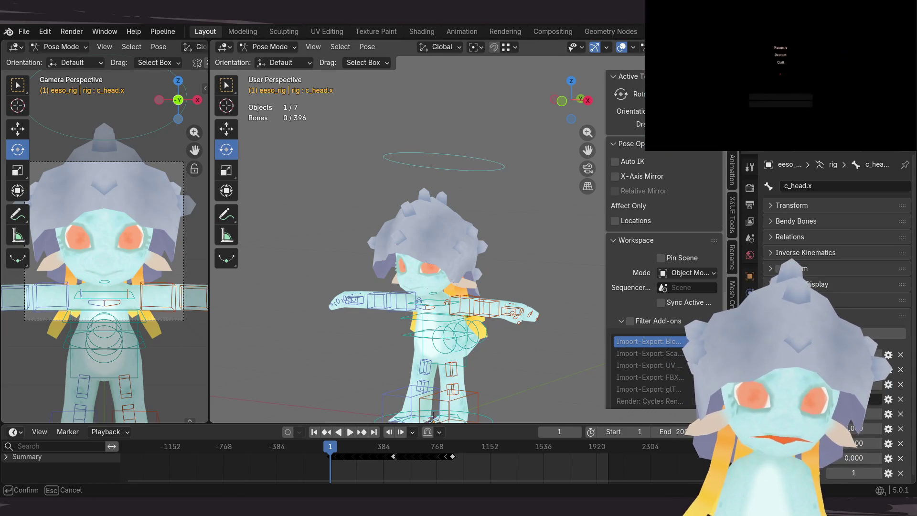
key(Escape)
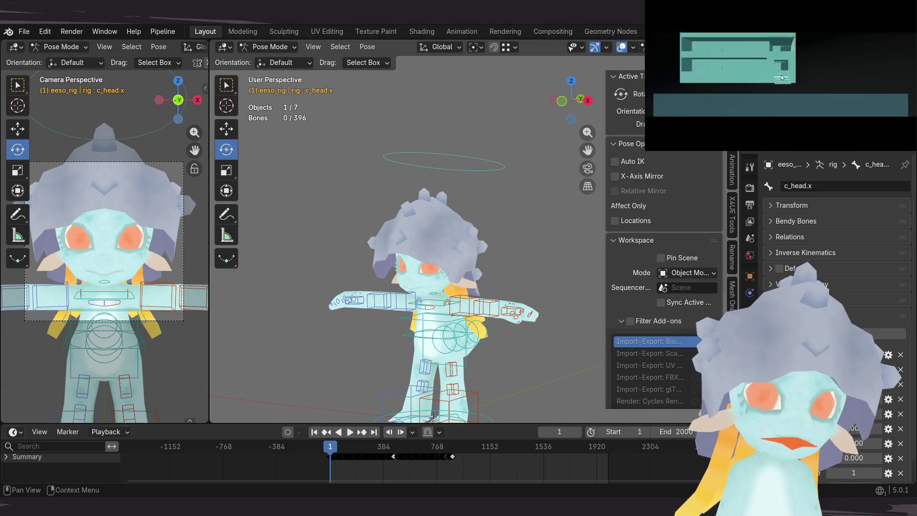
scroll(862, 427, down, 1)
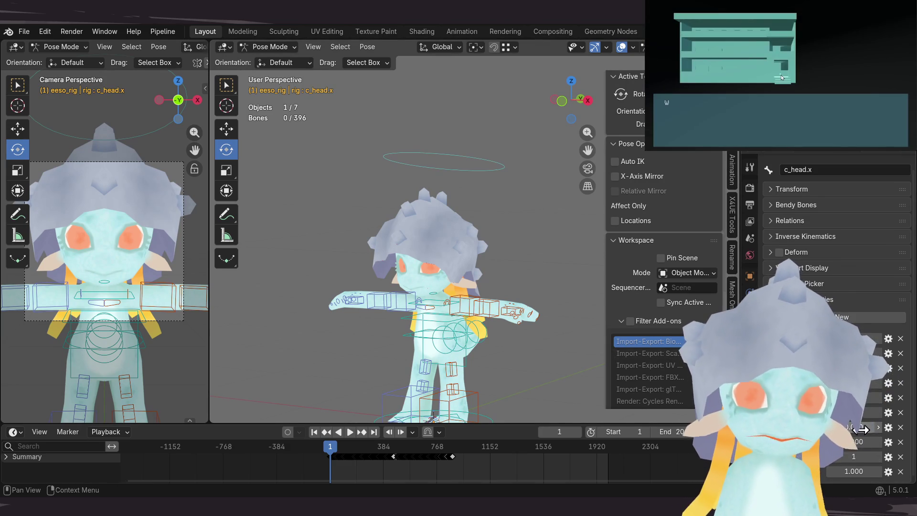
Step: Rename further custom properties on the bone, one of them to SORROW
click(889, 471)
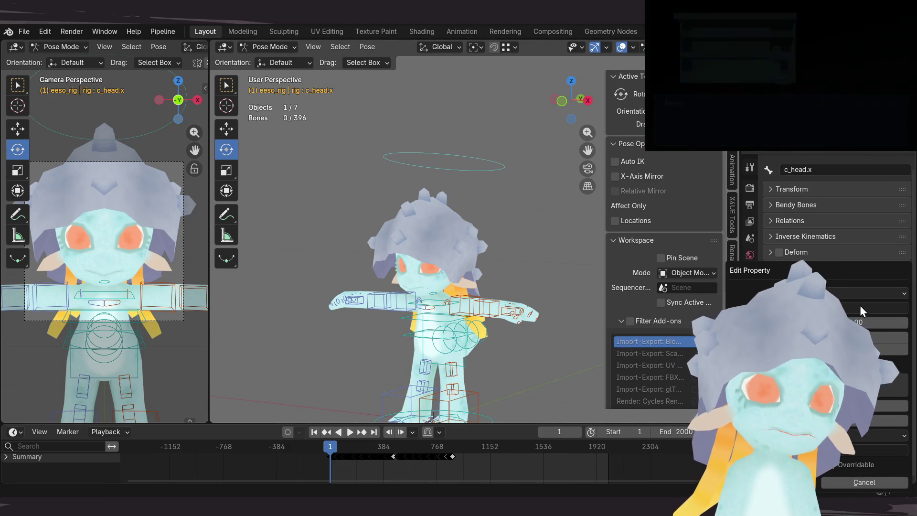
click(842, 307)
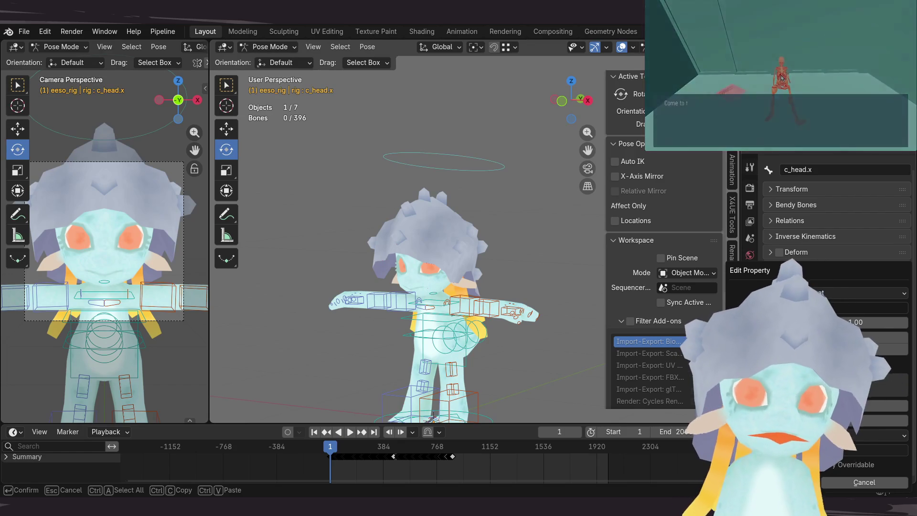
key(Return)
key(Return)
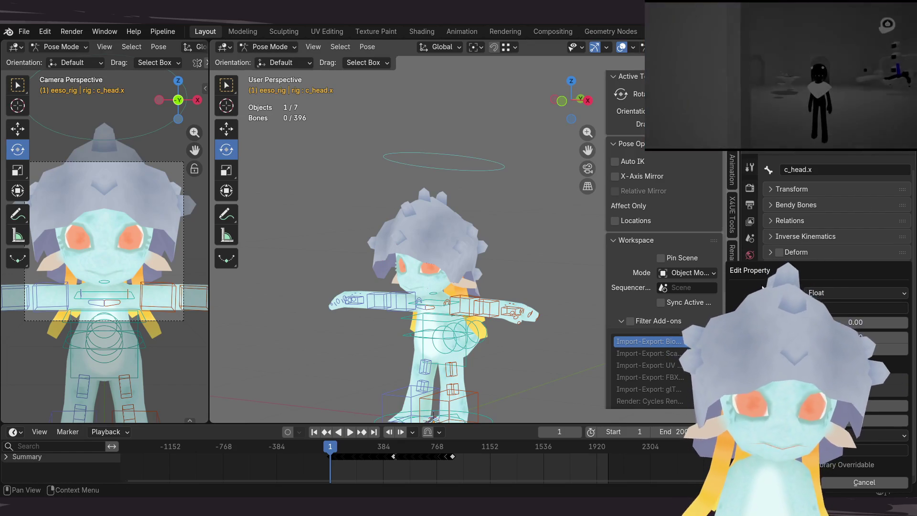
key(Return)
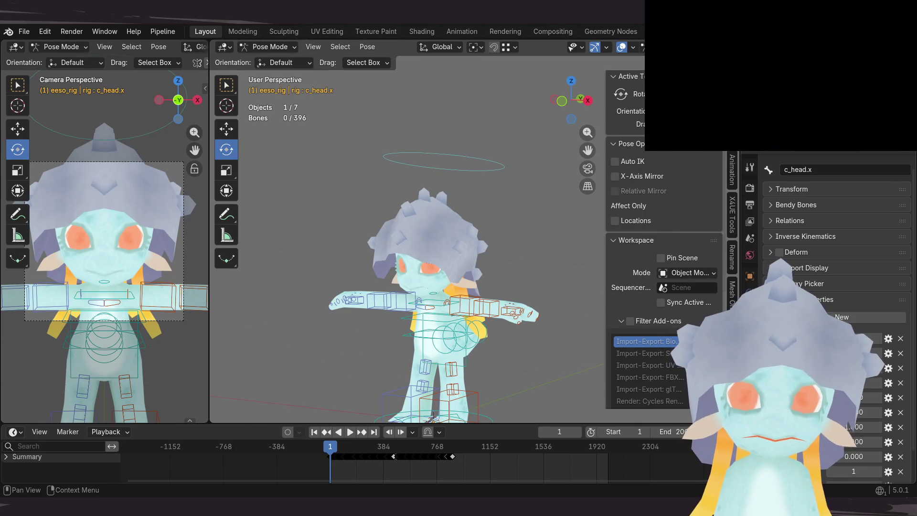
scroll(824, 359, down, 2)
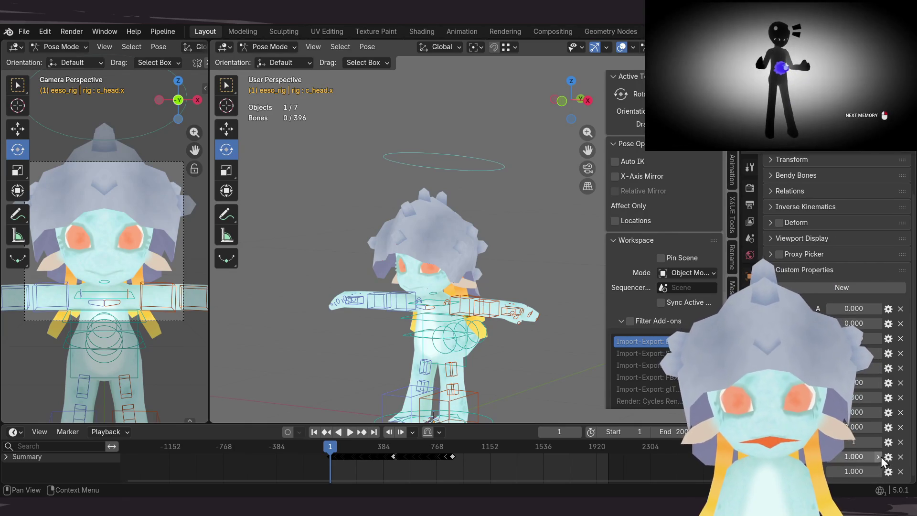
click(866, 459)
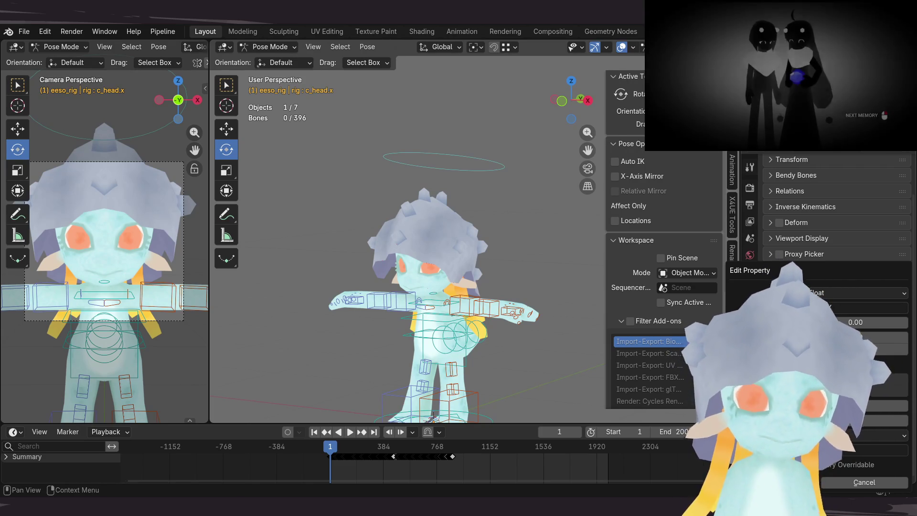
text(ANGRY)
key(Return)
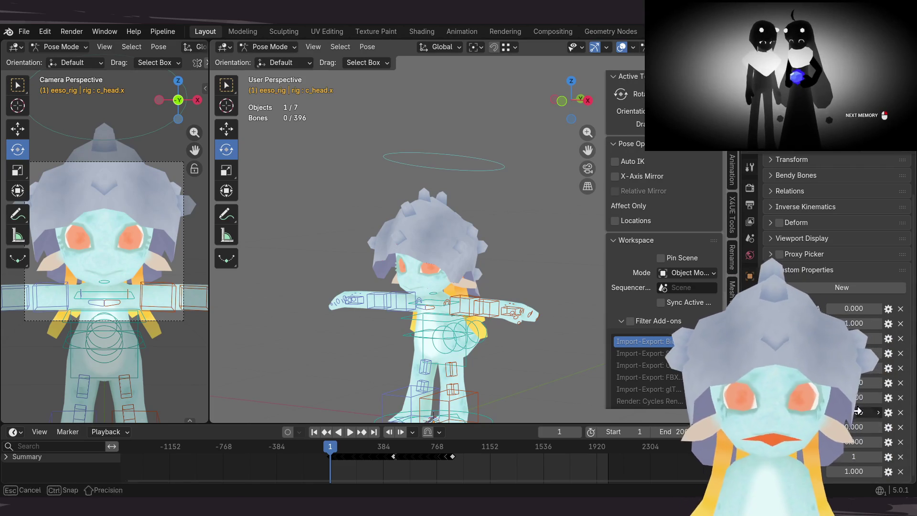
click(887, 473)
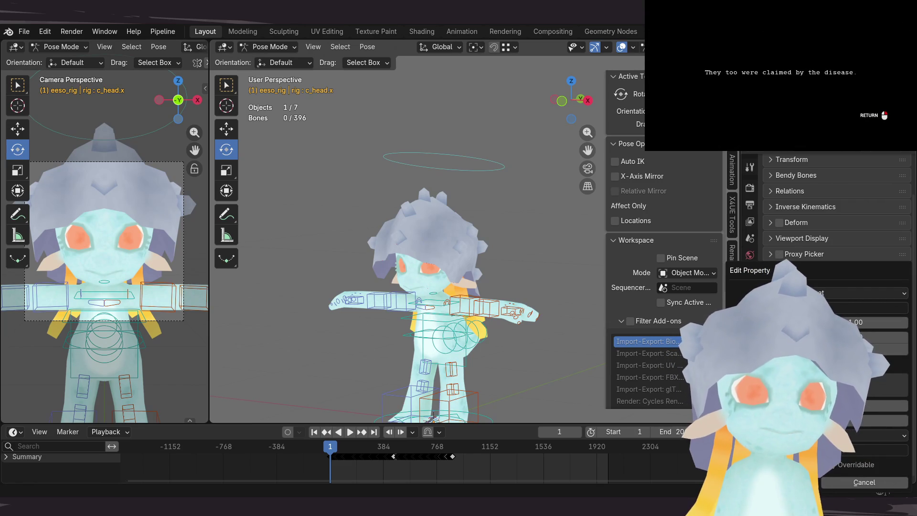
click(860, 307)
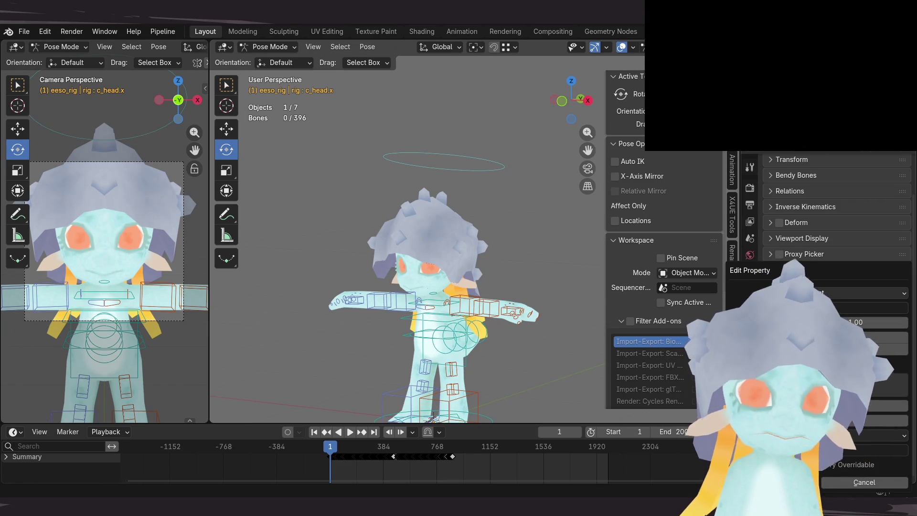
text(SORROW)
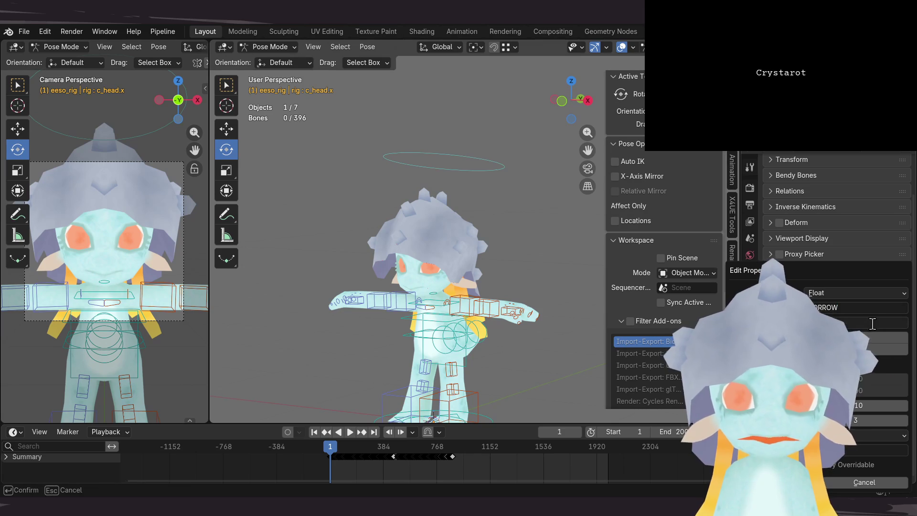
key(Return)
key(Return)
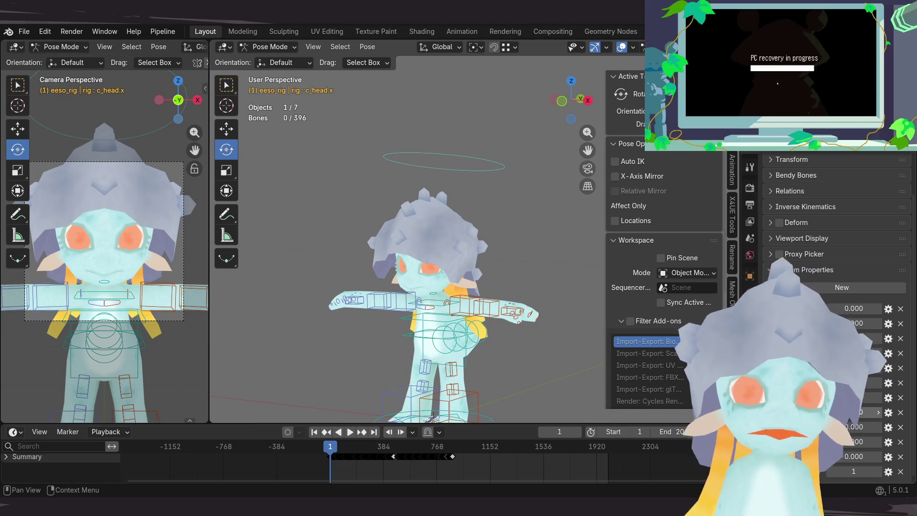
Step: Add a new float custom property to c_head.x and save the rig file as v01_009
click(850, 288)
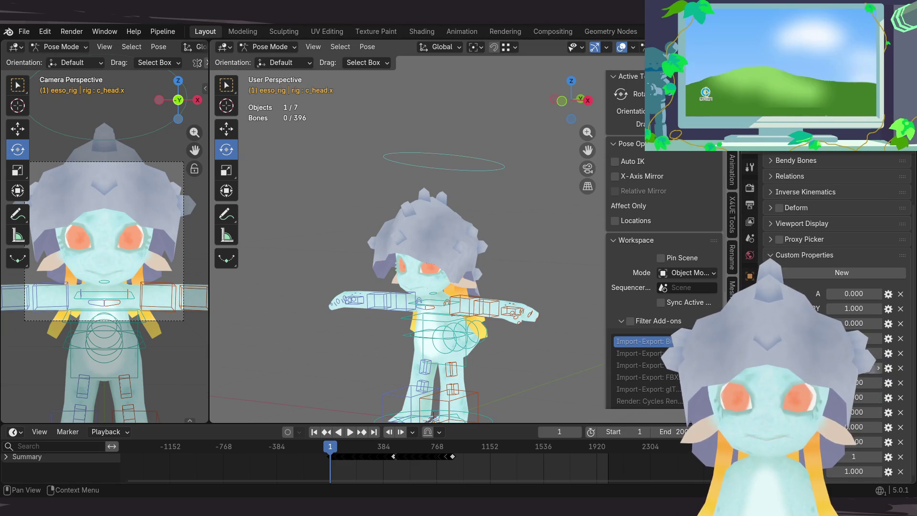
click(888, 472)
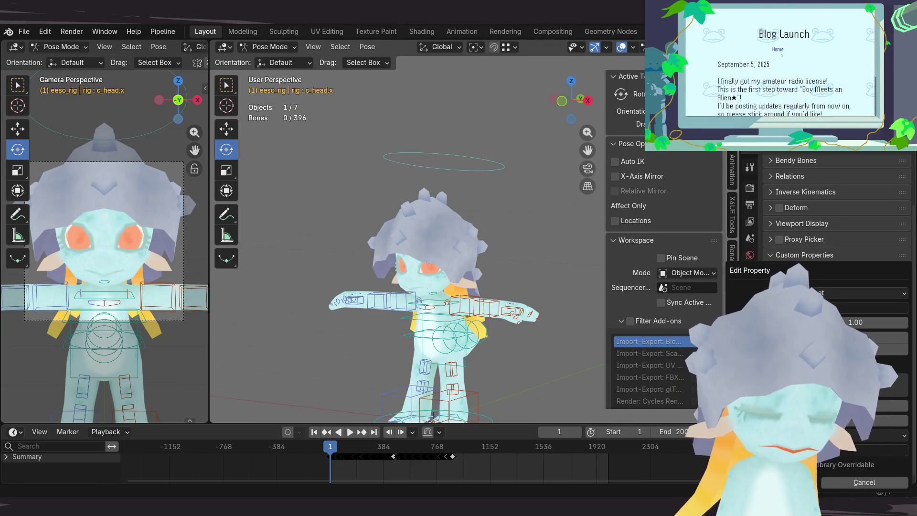
click(844, 307)
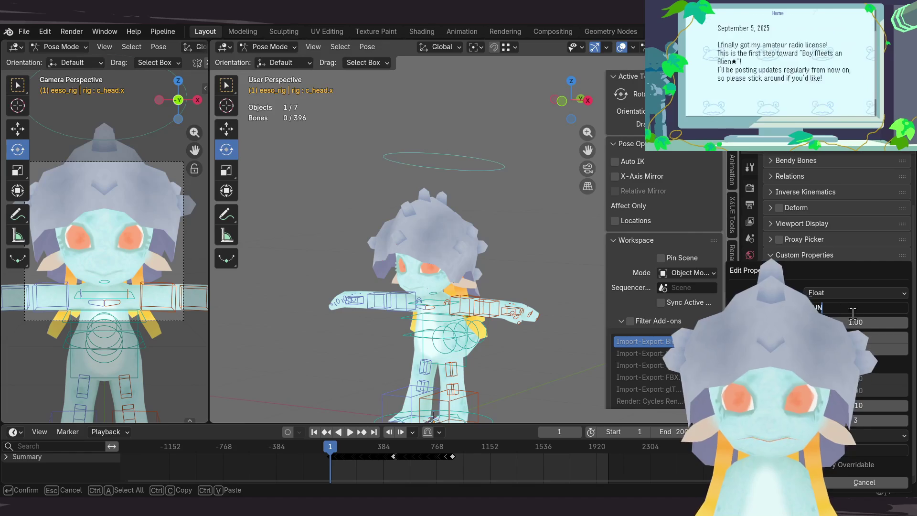
text(UN)
key(BackSpace)
key(BackSpace)
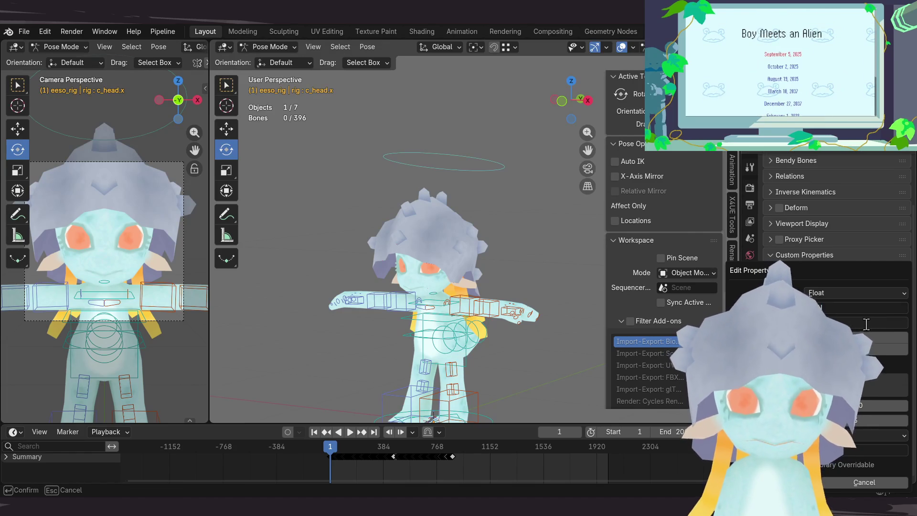
key(Return)
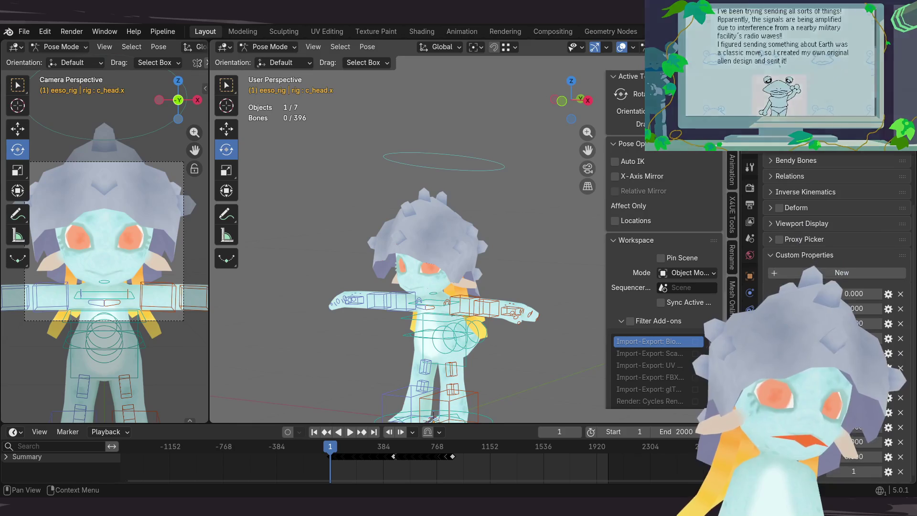
key(ctrl+s)
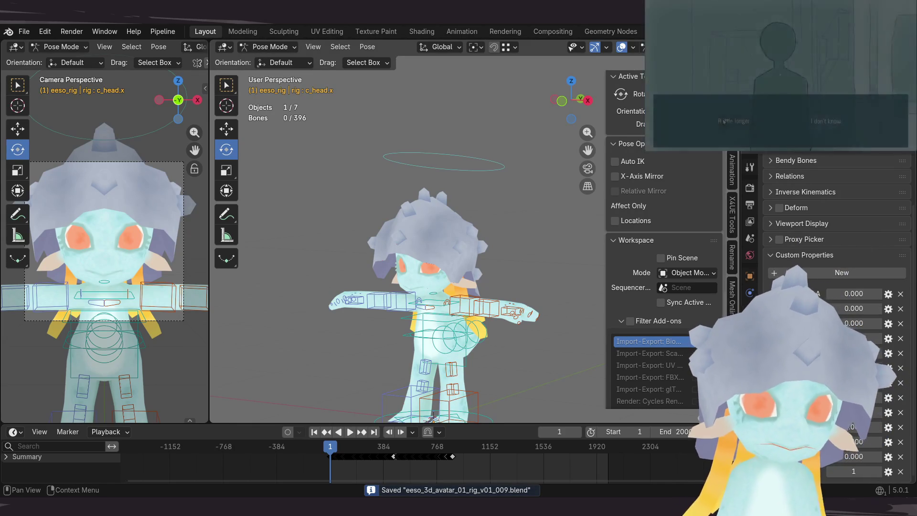
Step: Review the Edit Property settings of the top custom properties on c_head.x
click(836, 123)
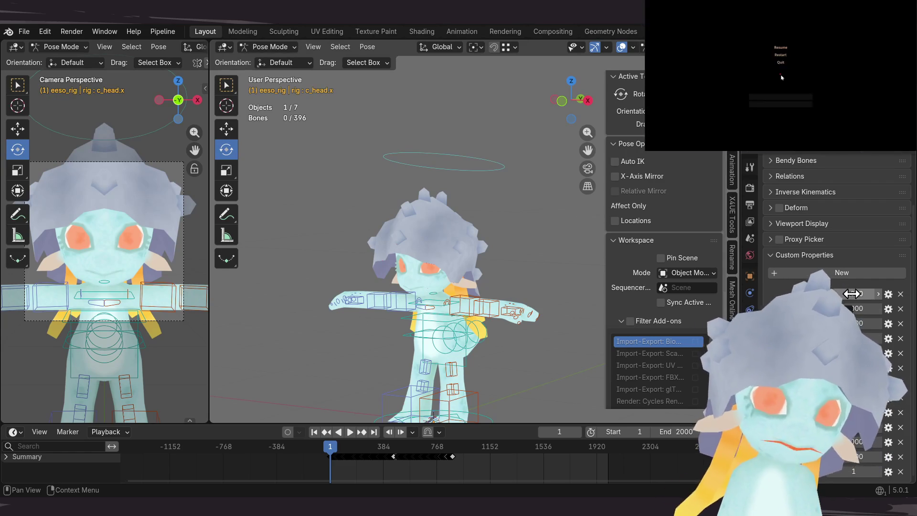
click(889, 293)
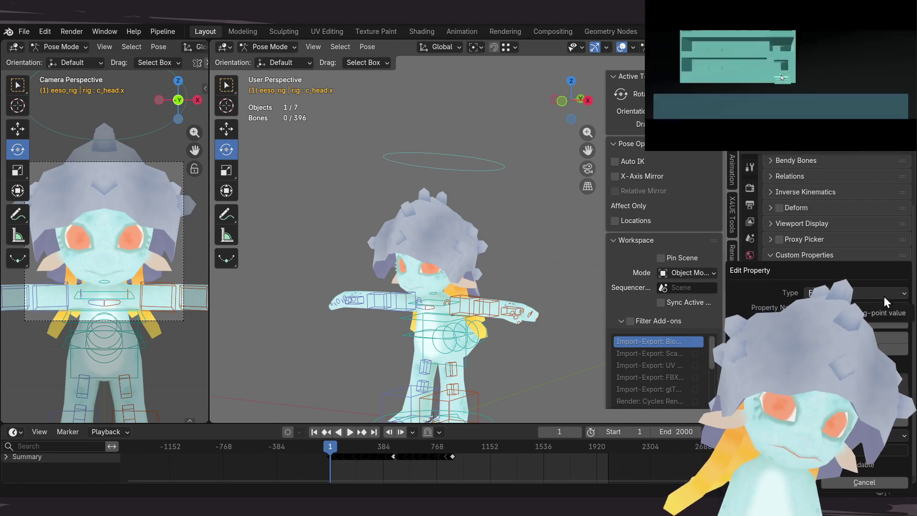
click(843, 277)
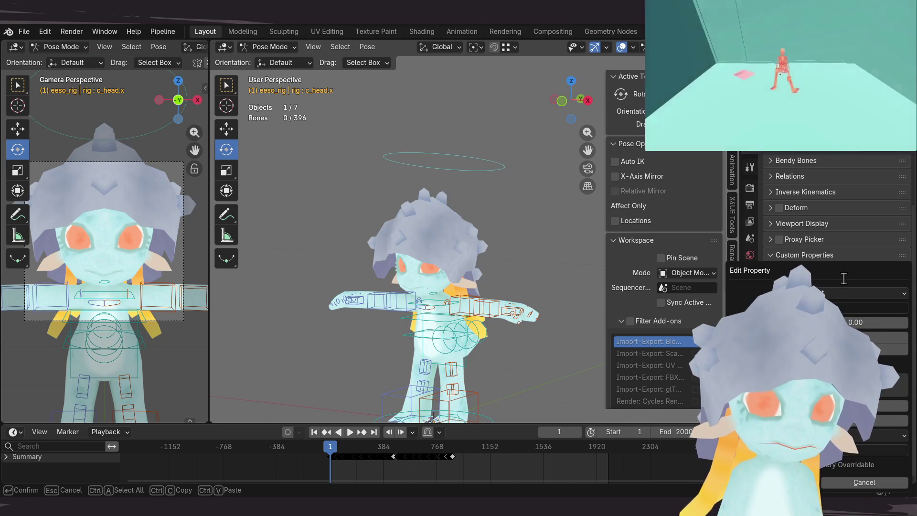
key(Return)
key(Return)
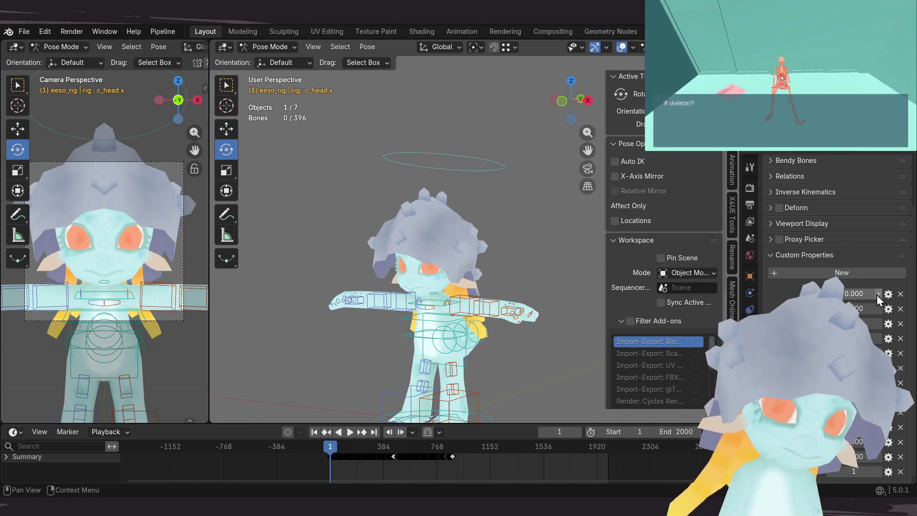
click(887, 295)
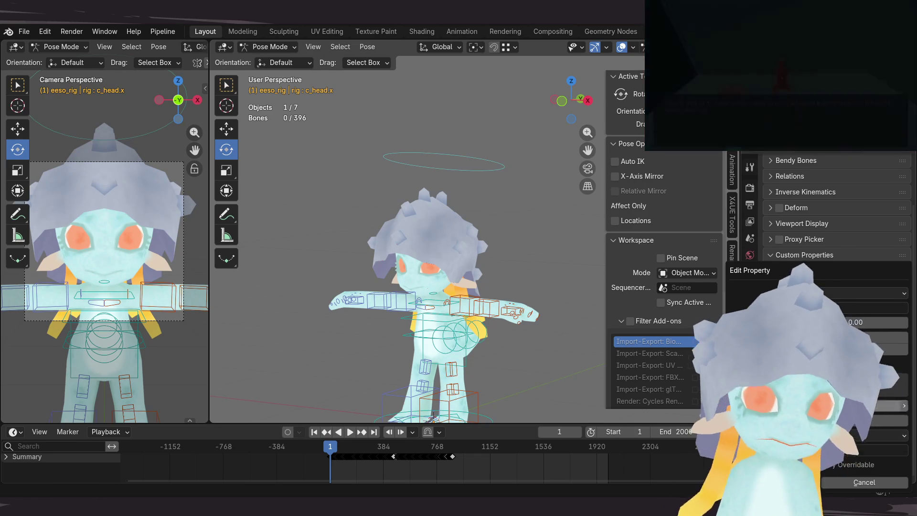
click(852, 482)
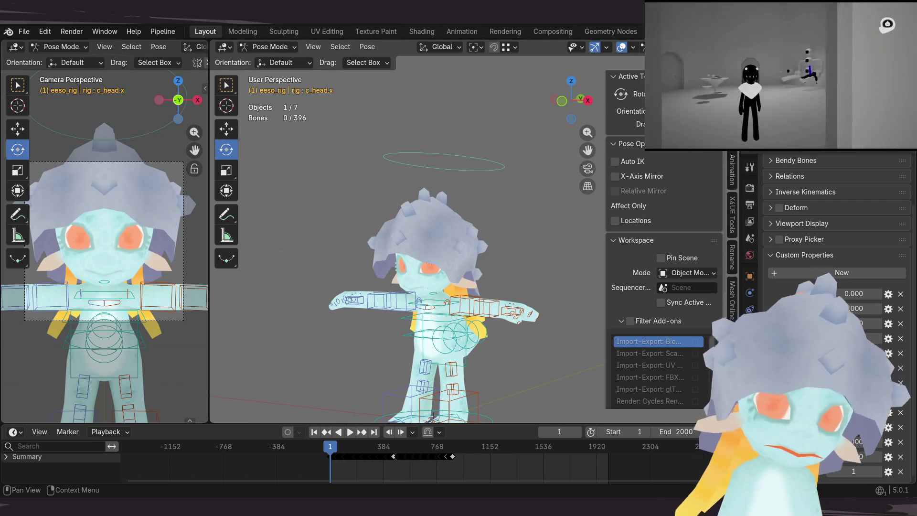
click(888, 294)
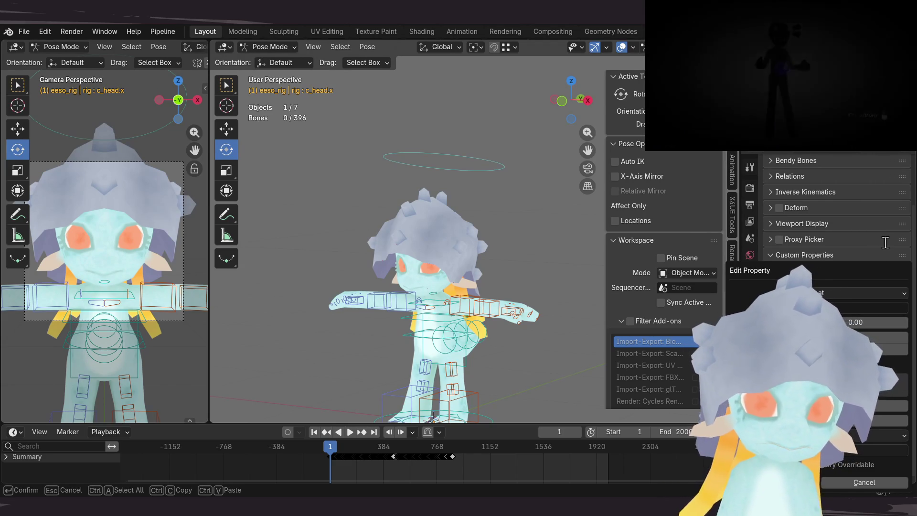
key(Return)
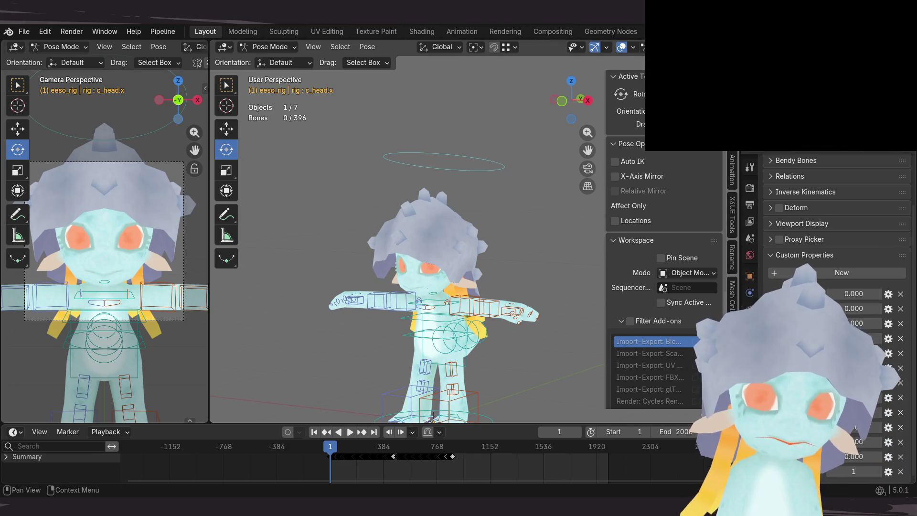
Step: Check the lower custom properties' settings and rename one of them
click(889, 457)
click(838, 308)
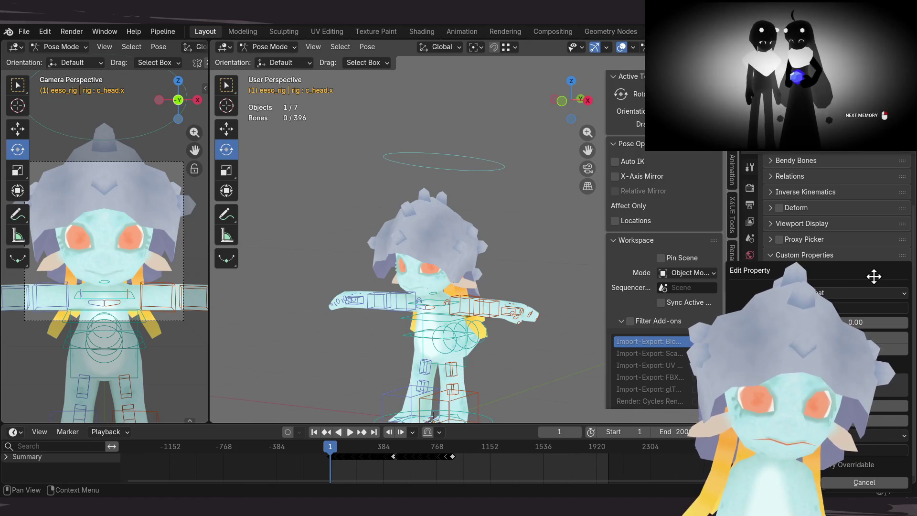
key(Return)
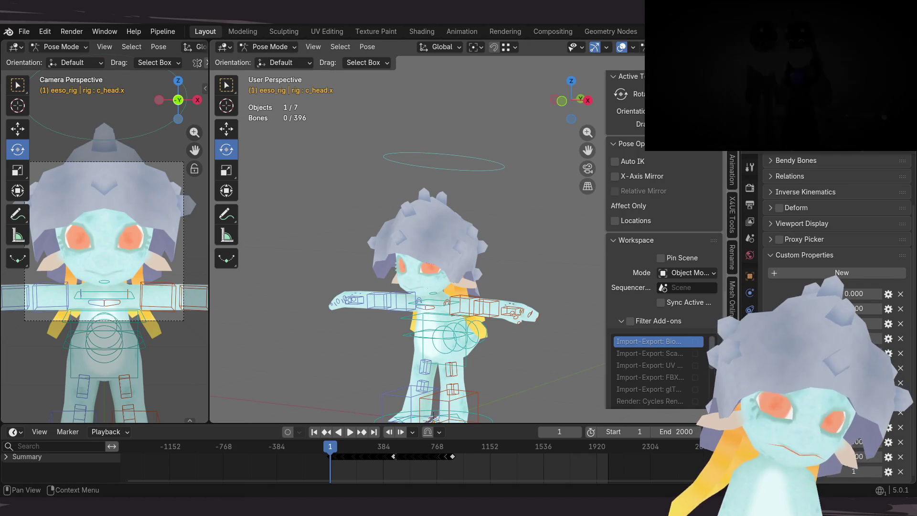
click(886, 397)
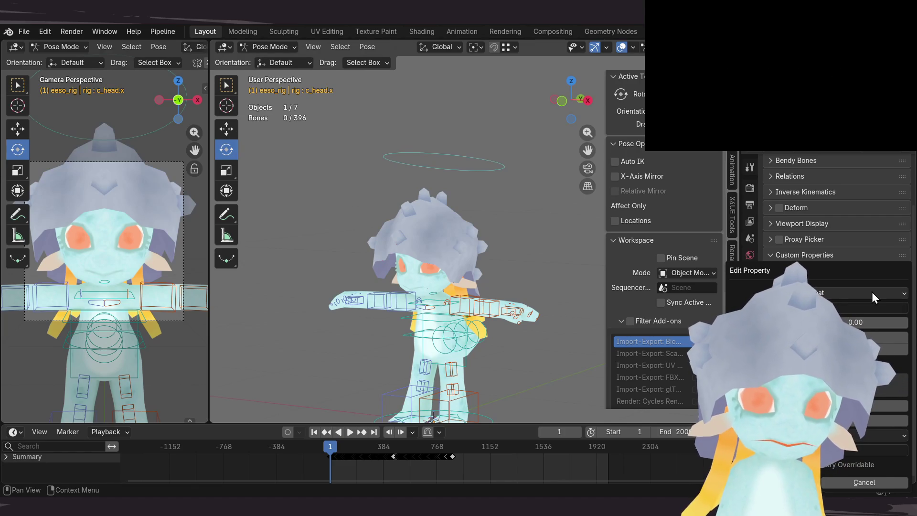
key(Return)
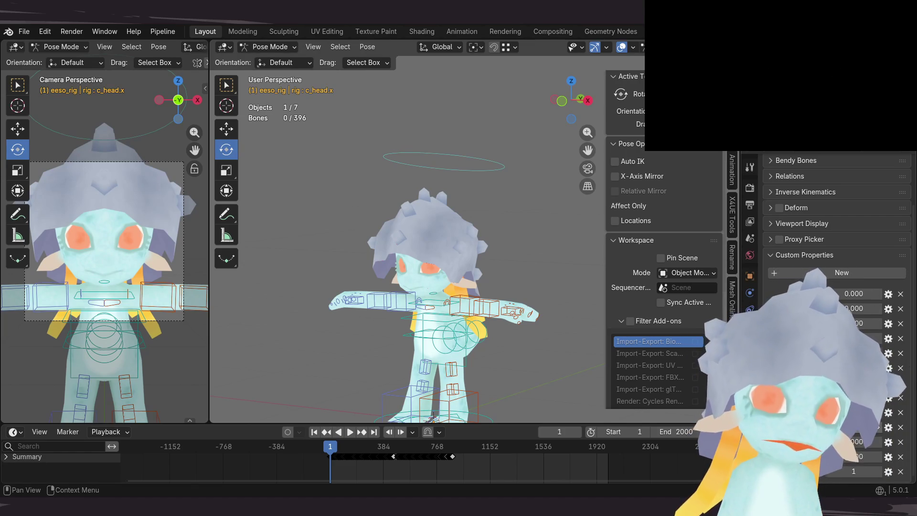
click(888, 442)
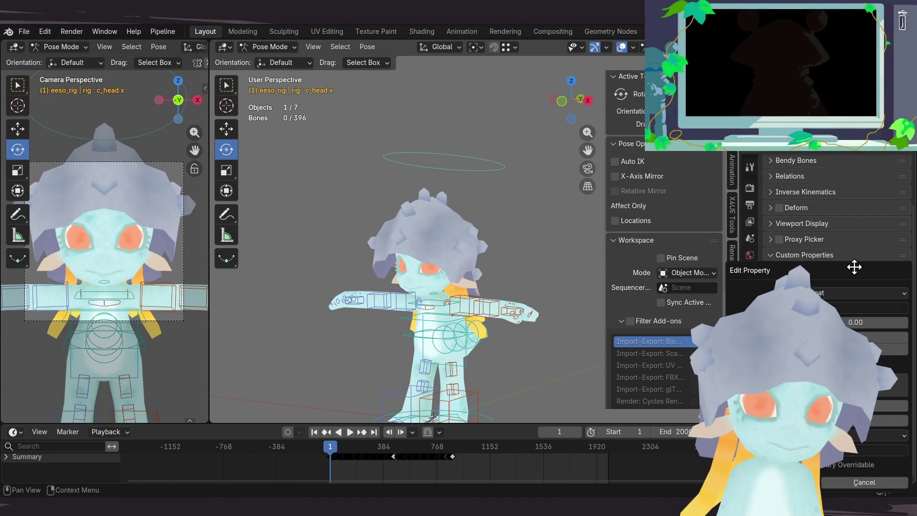
key(Escape)
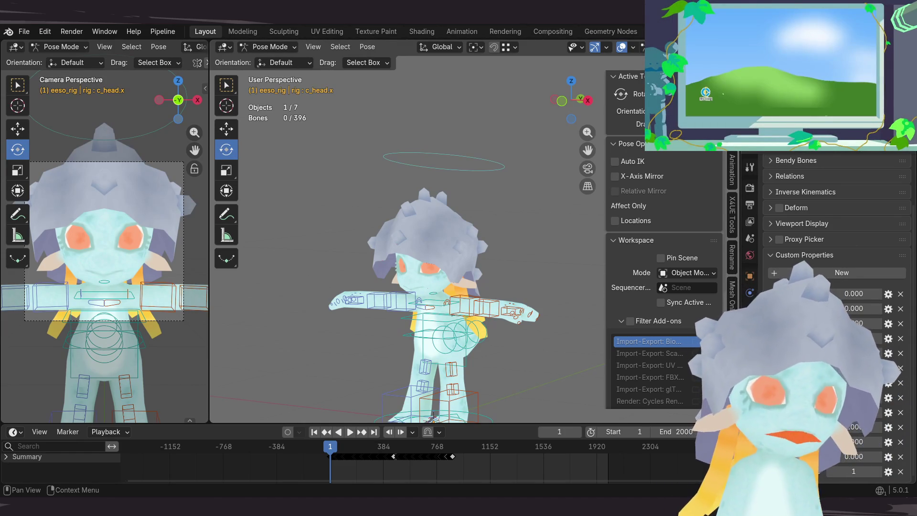
click(888, 383)
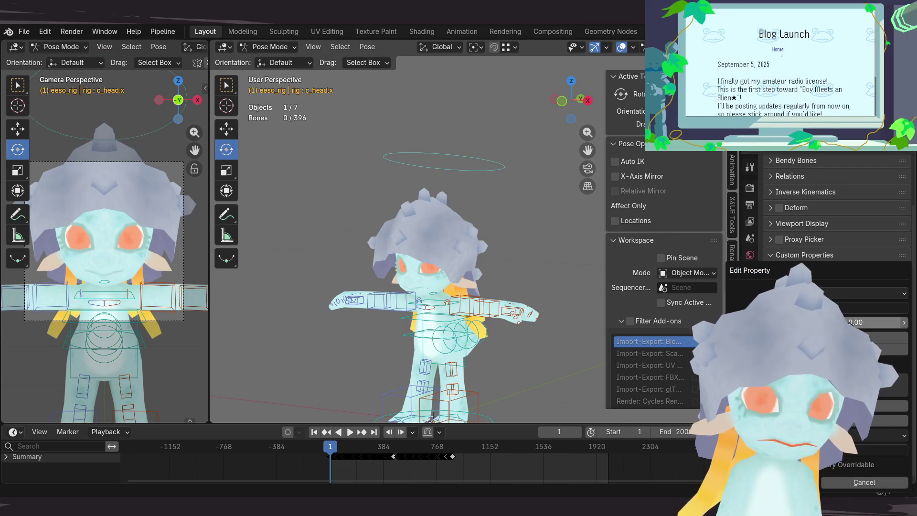
click(846, 309)
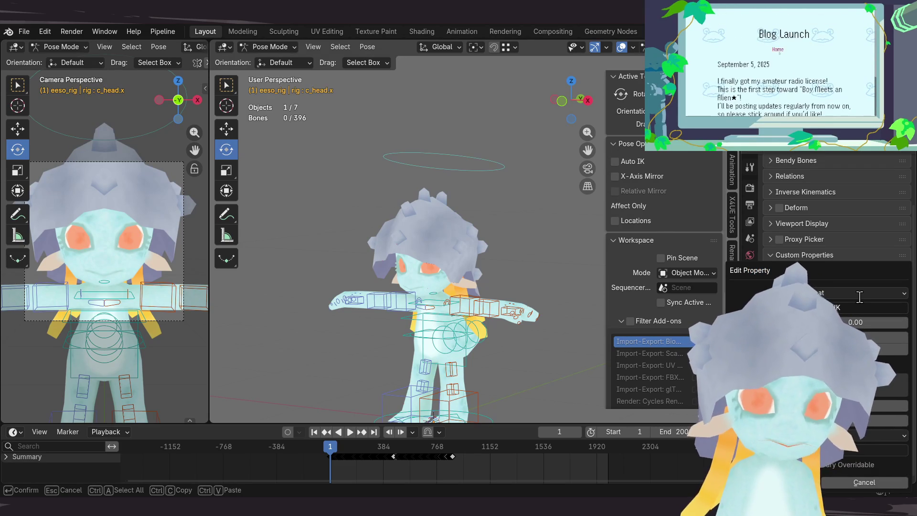
key(Return)
key(Return)
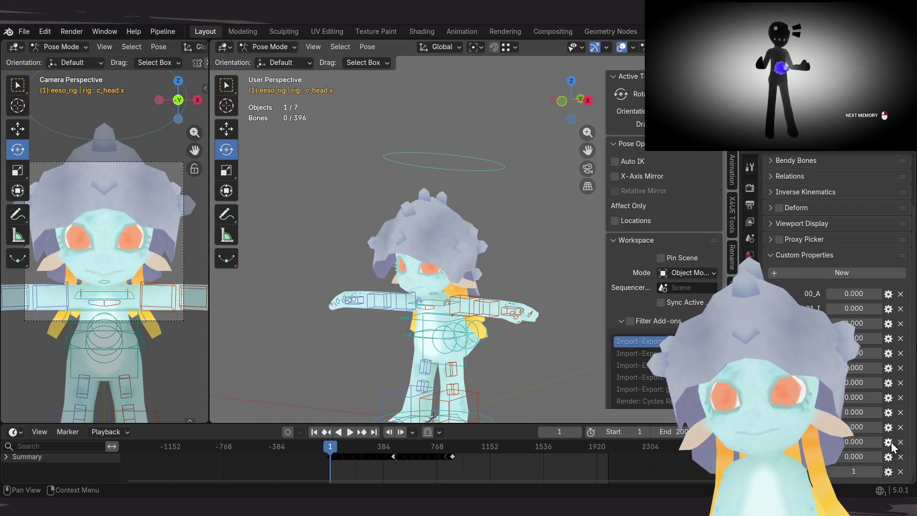
Step: Rename the properties to 06_JOY, 07_ANGRY and 08SORROW
click(888, 413)
click(841, 311)
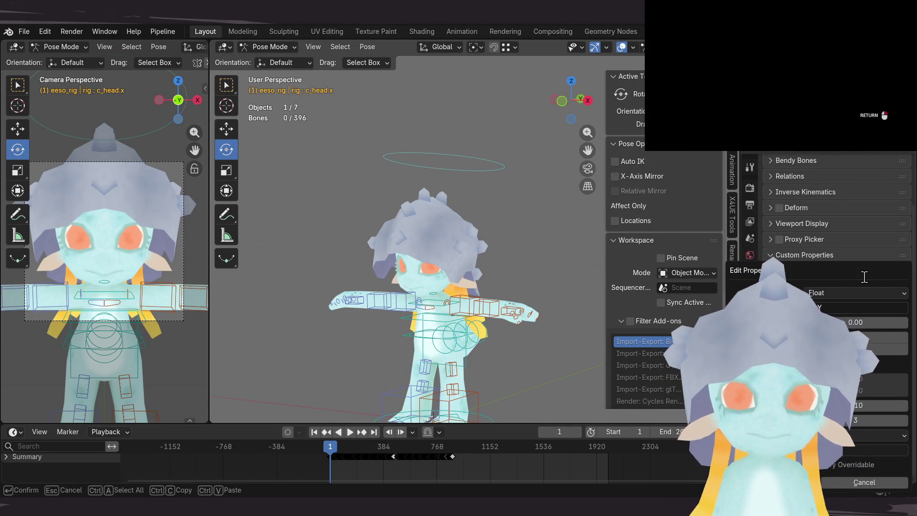
text(JOY)
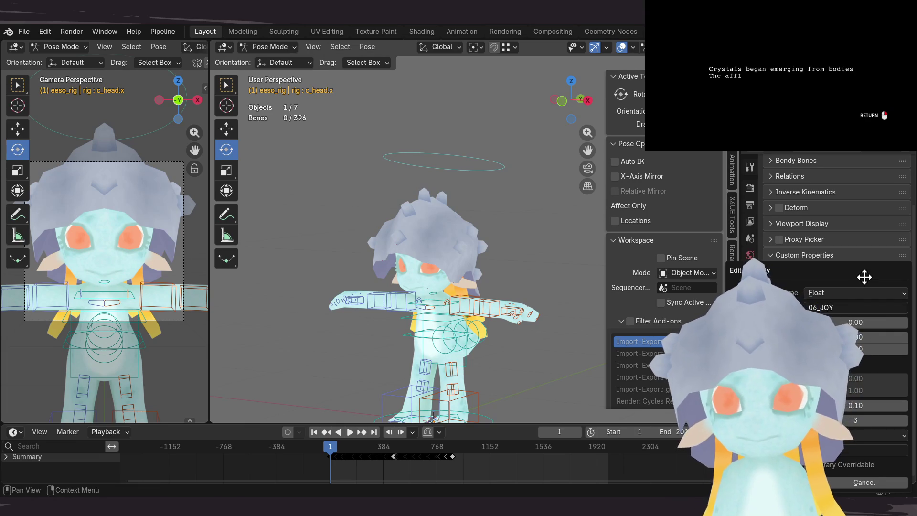
key(Return)
key(Return)
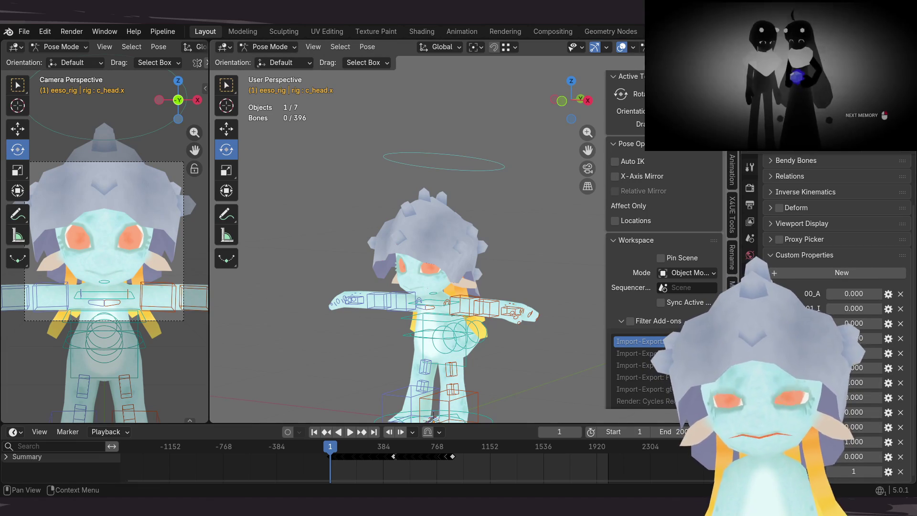
click(888, 397)
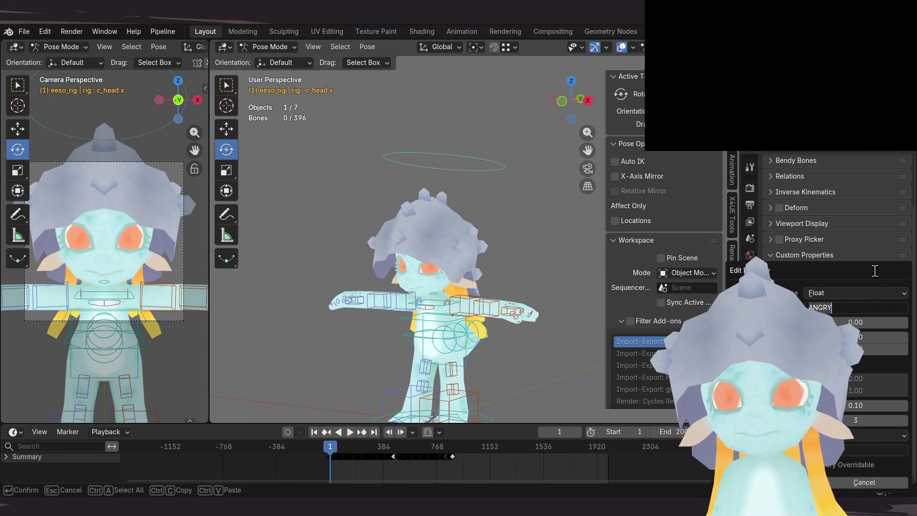
text(07_)
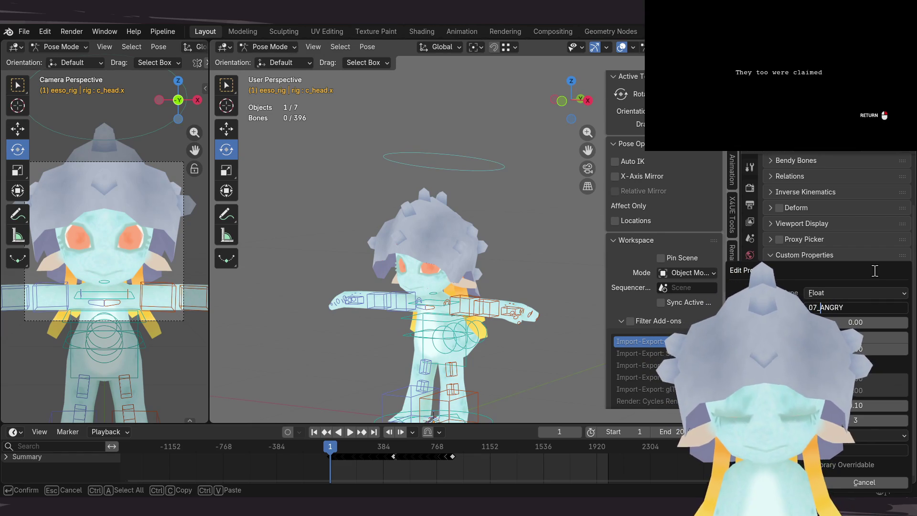
key(Return)
key(Return)
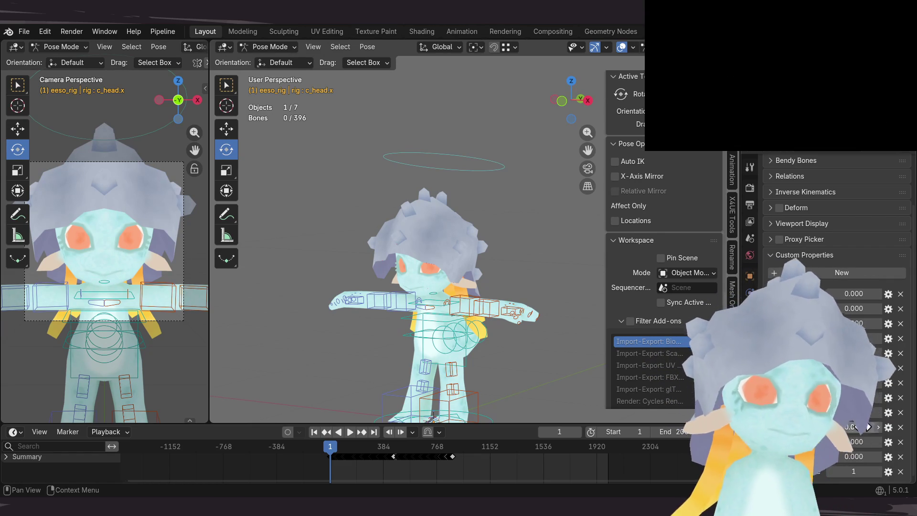
click(888, 458)
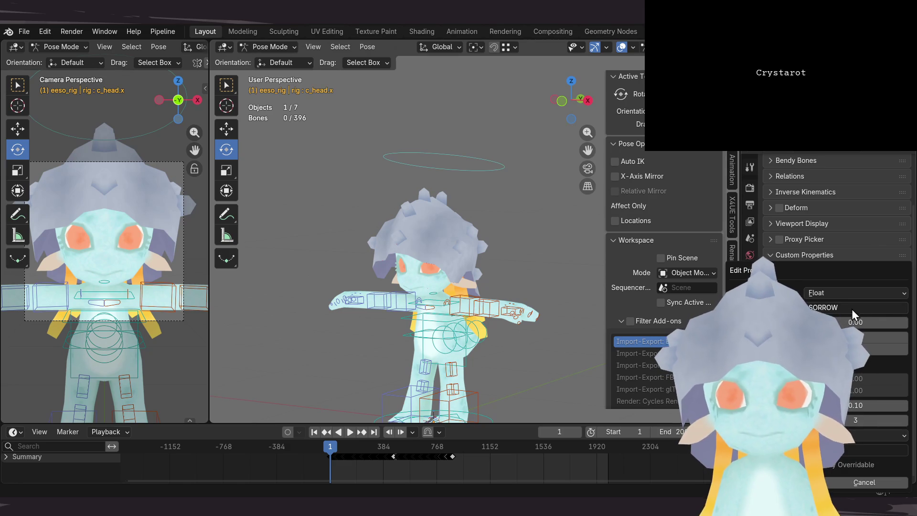
text(08_)
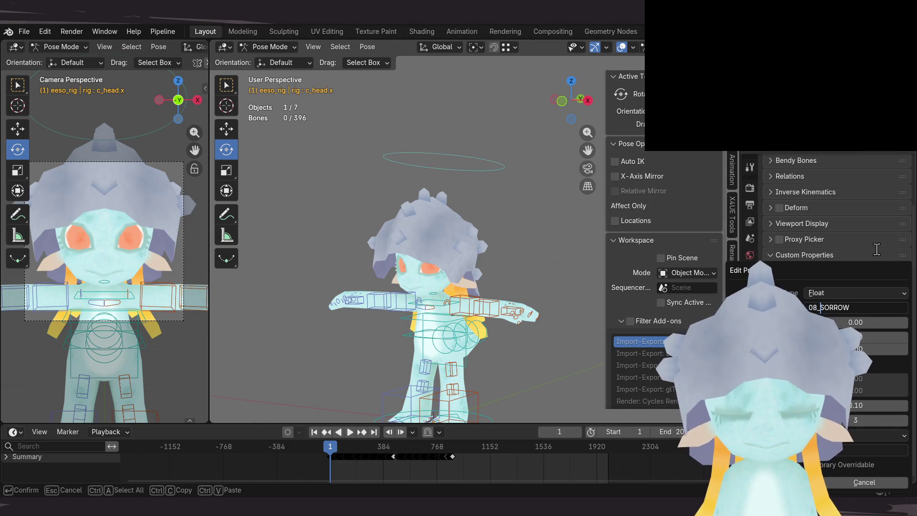
key(Return)
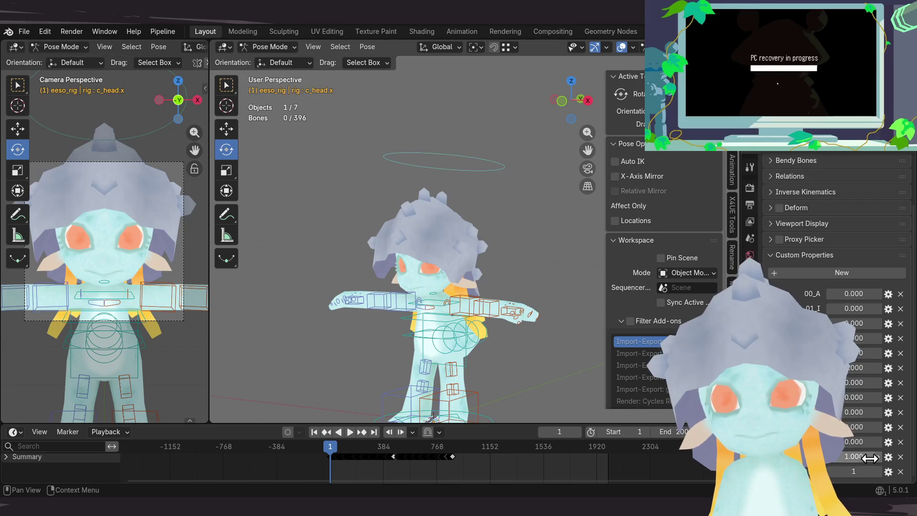
Step: Rename the FUN and BLINK_L properties to 09_FUN and 10_BLINK_L
click(888, 457)
click(846, 309)
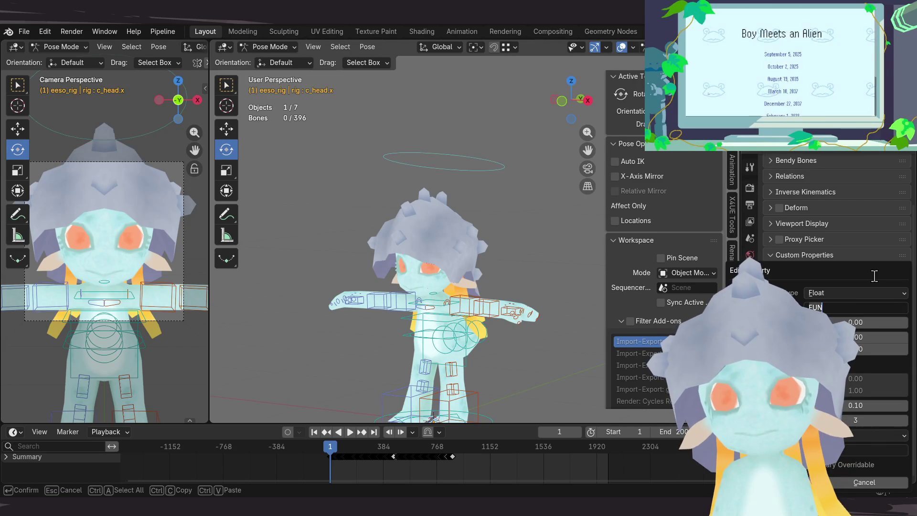
text(09_)
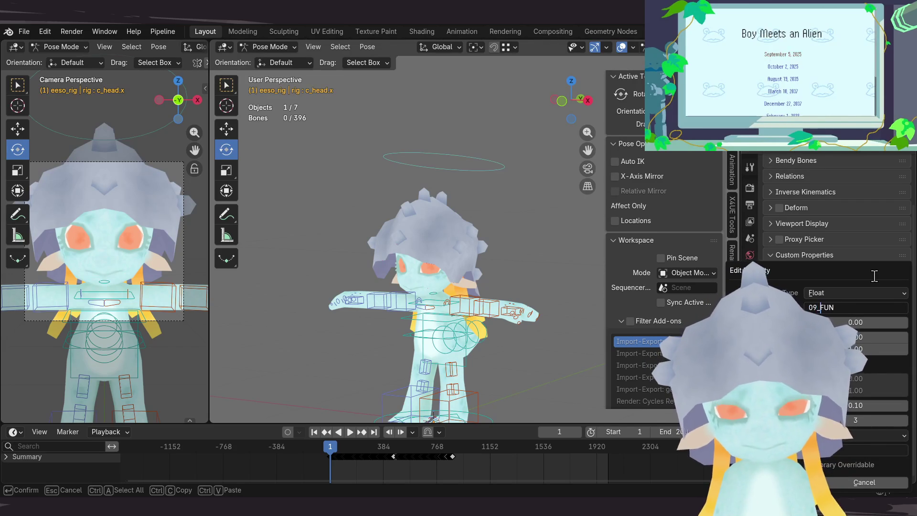
key(Return)
key(Return)
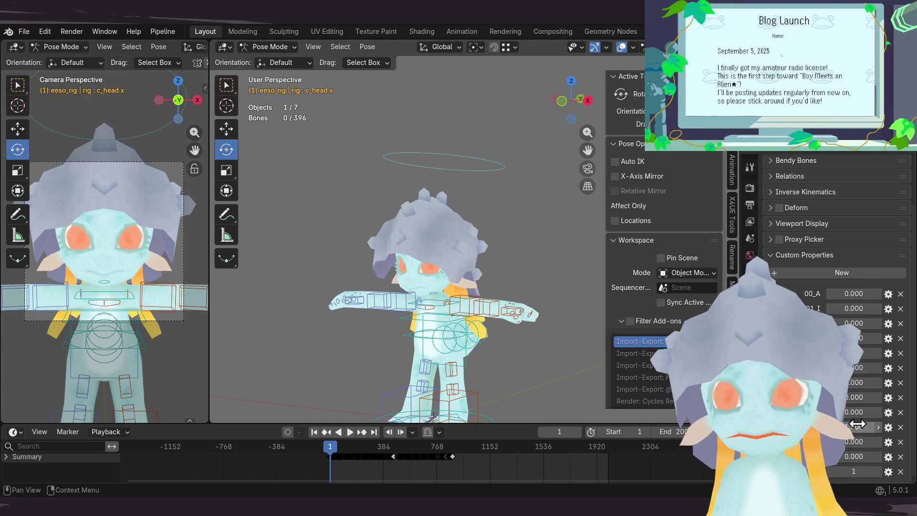
click(856, 425)
key(Return)
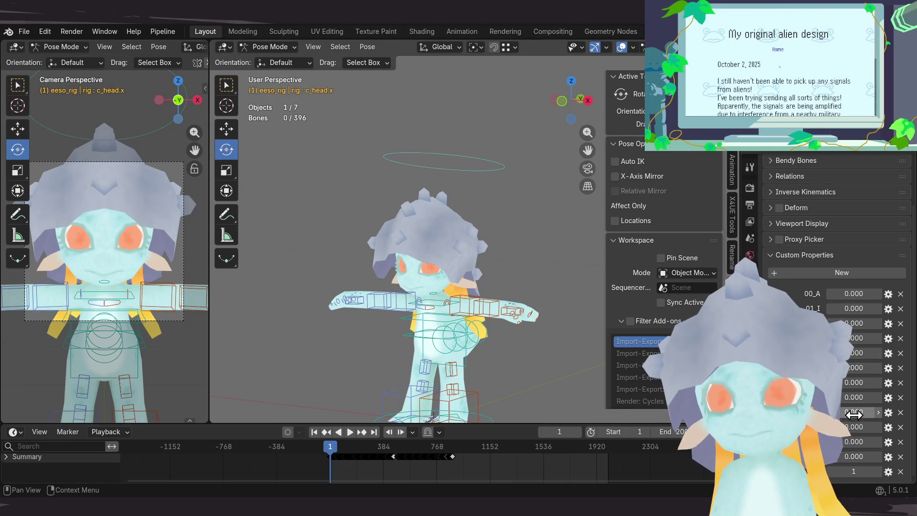
click(888, 443)
click(853, 306)
text(BLINK_L)
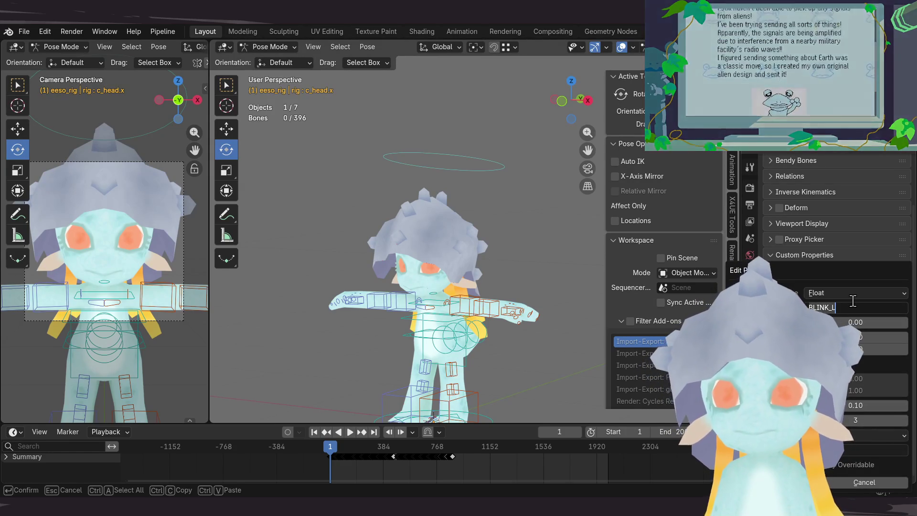
key(Home)
text(10_)
key(Return)
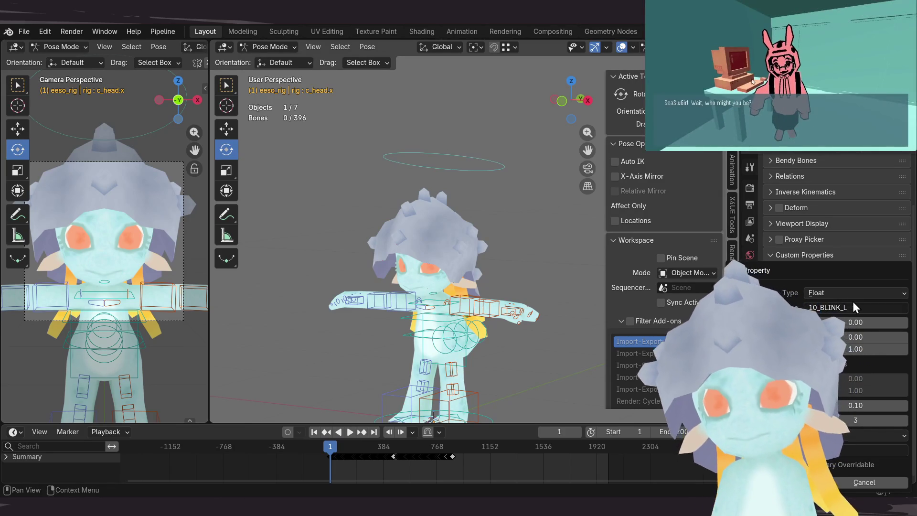
key(Return)
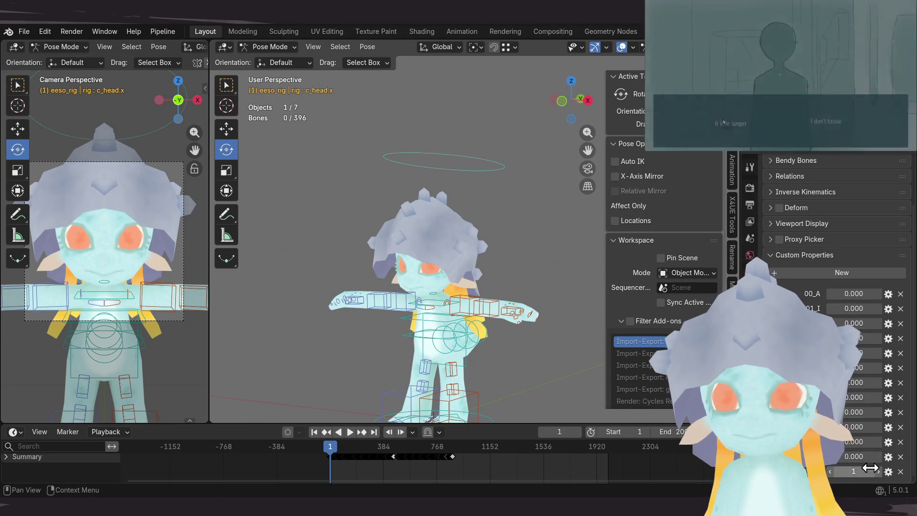
Step: Rename BLINK_R to 11_BLINK_R and save the blend file
click(888, 471)
click(833, 309)
key(Home)
text(11)
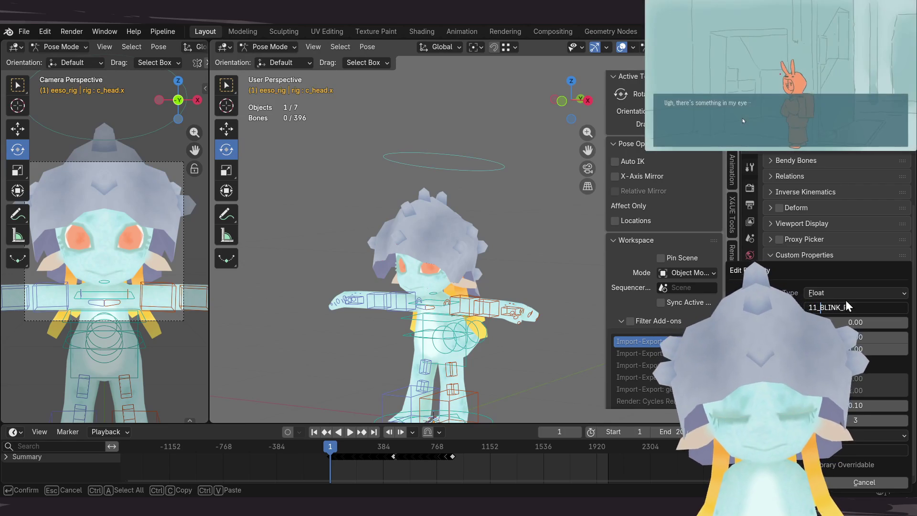
key(Return)
key(Return)
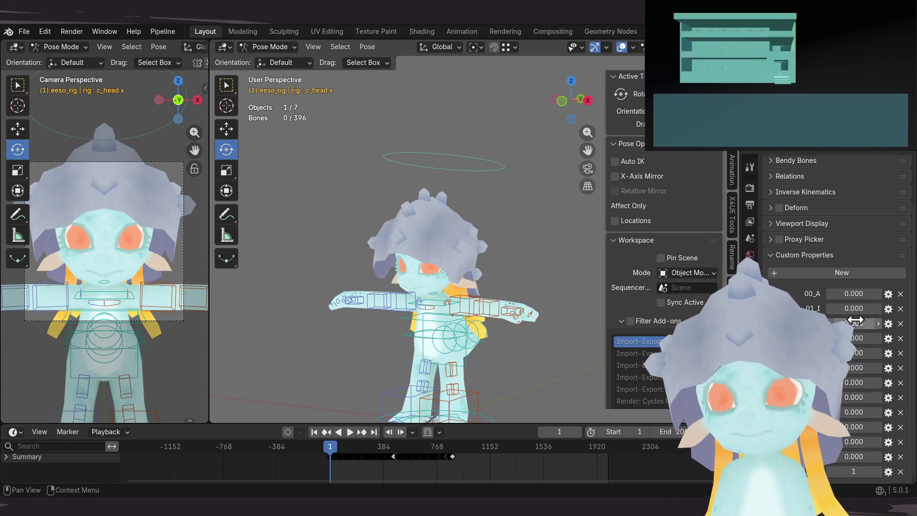
key(ctrl+s)
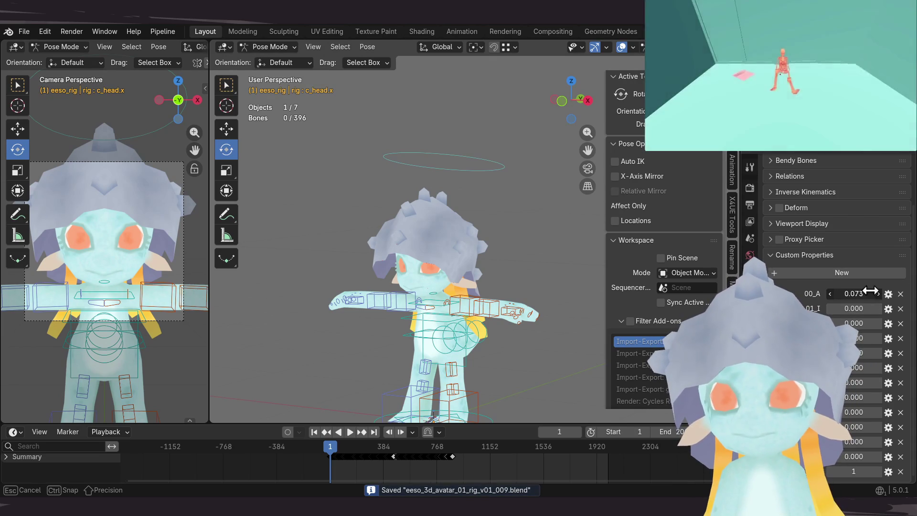
Step: Raise the 00_A property to 1, then reset it back to 0
drag(853, 294, 855, 294)
text(1)
key(Return)
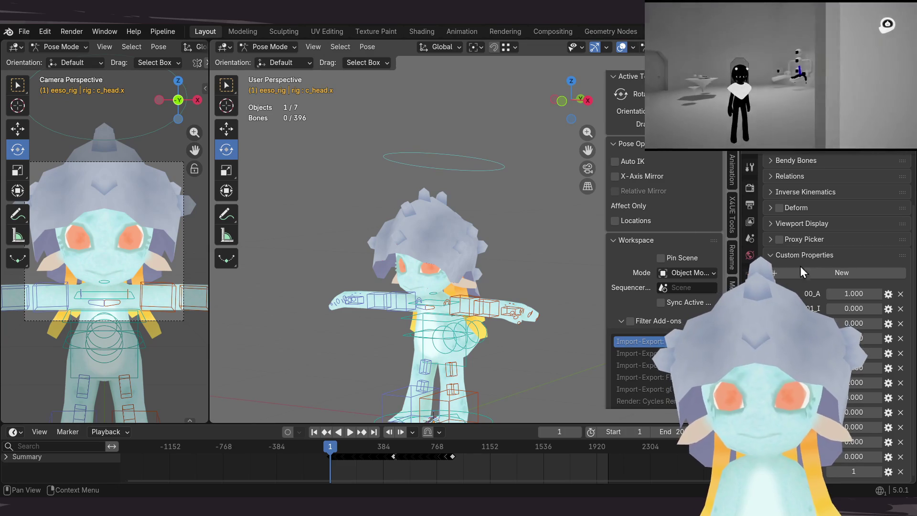
click(860, 295)
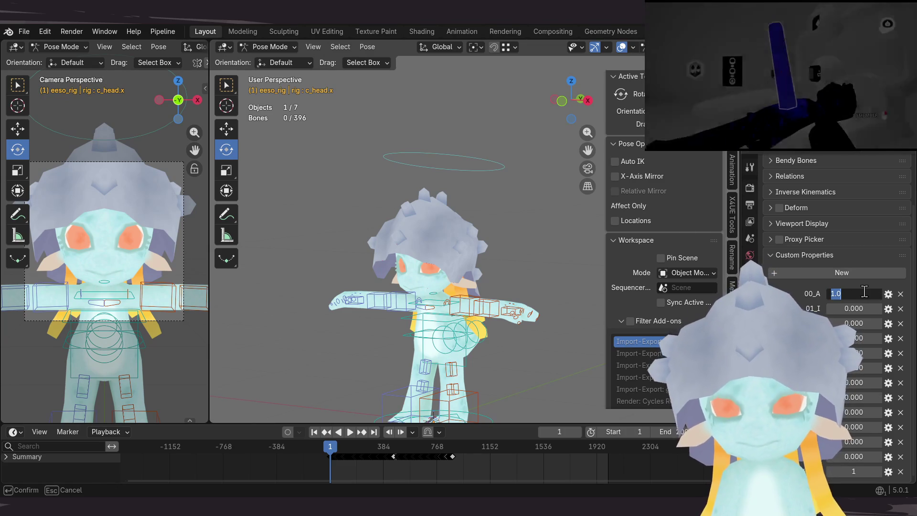
text(0)
key(Return)
right_click(854, 295)
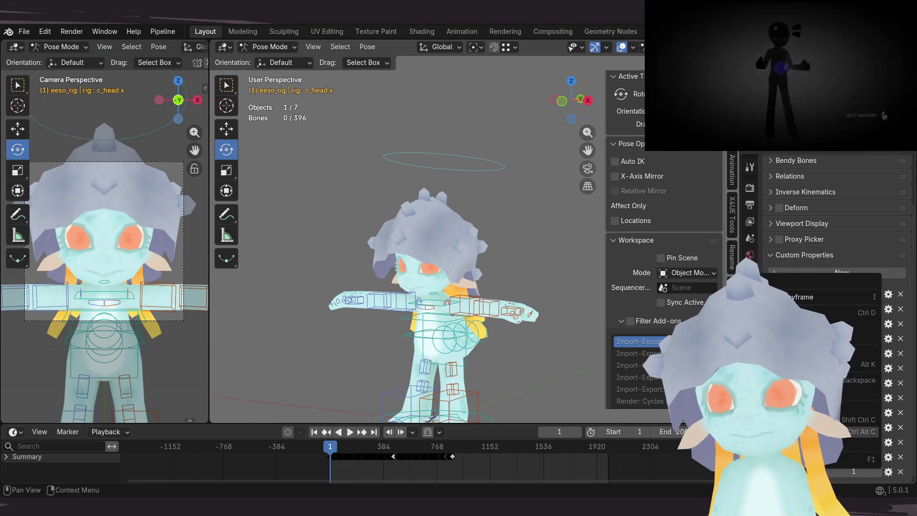
click(876, 443)
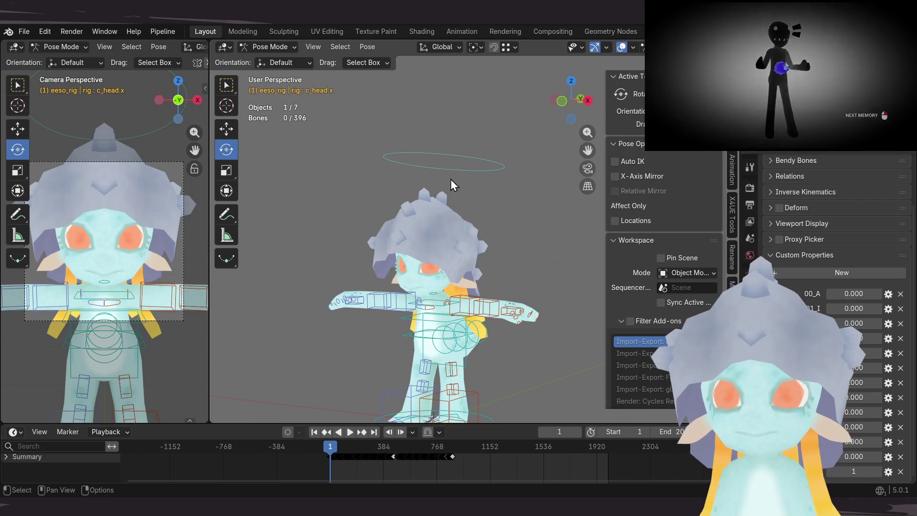
Step: Select the head control bone and return the rig to object mode
click(466, 172)
key(ctrl+Tab)
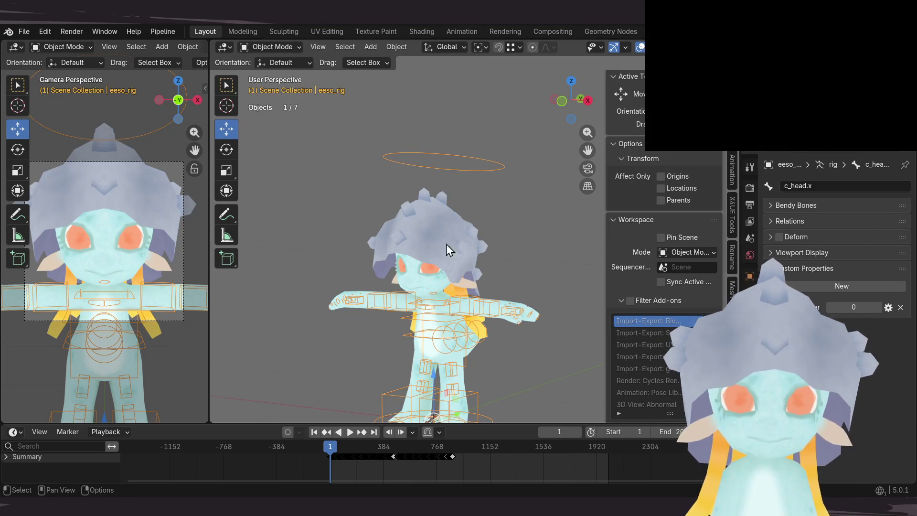
Step: Make shape key A active on the body mesh and glance at its value options
click(437, 291)
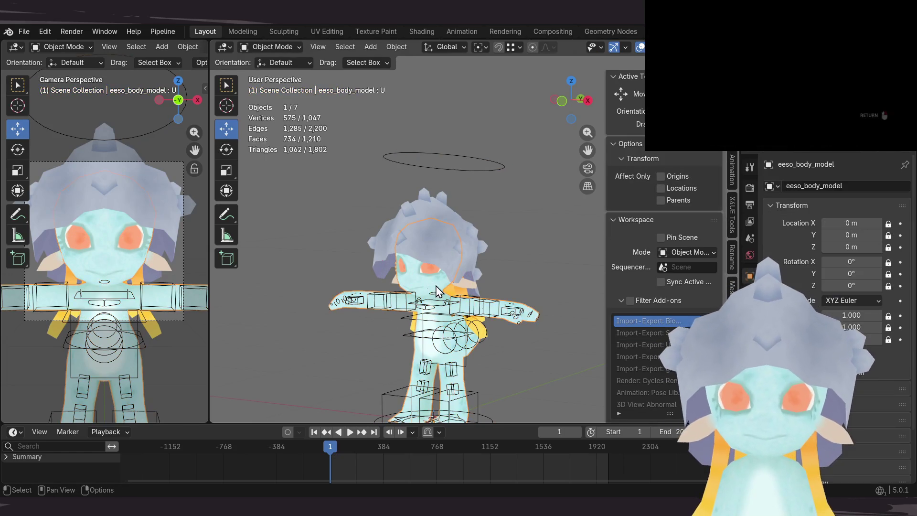
click(791, 205)
click(750, 370)
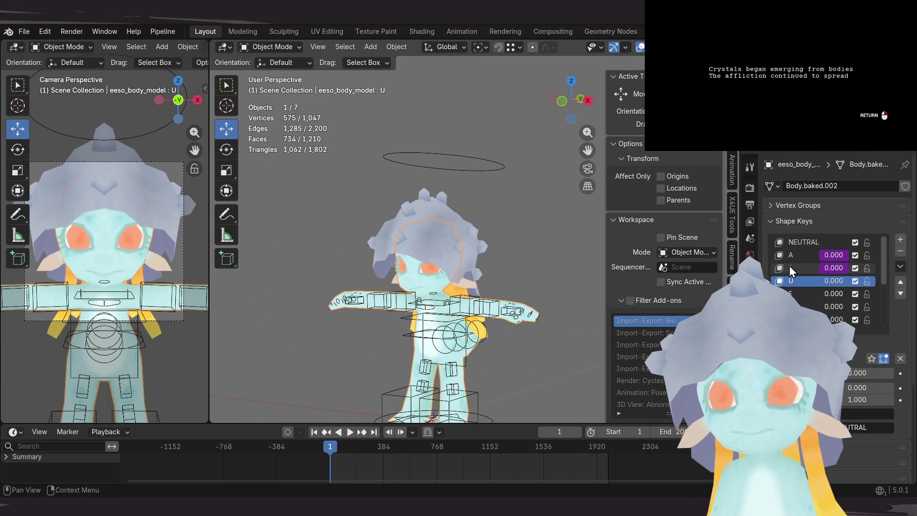
click(800, 255)
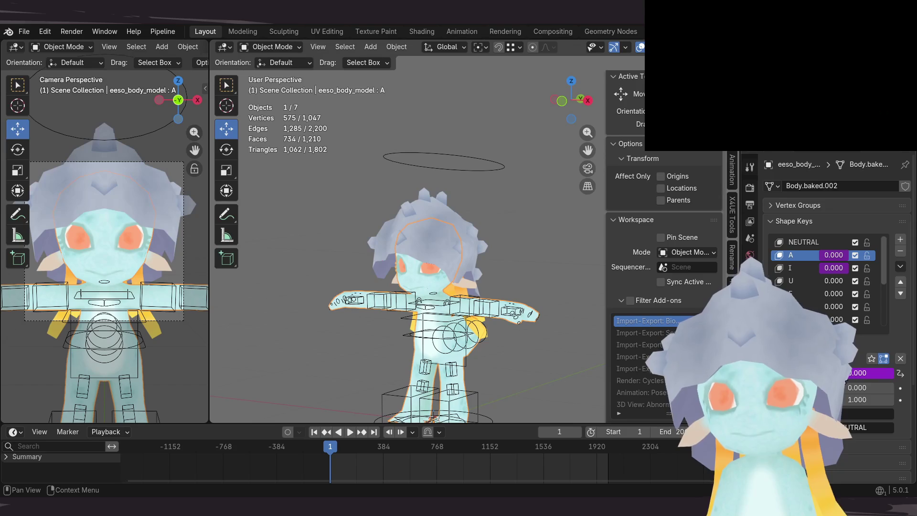
right_click(846, 379)
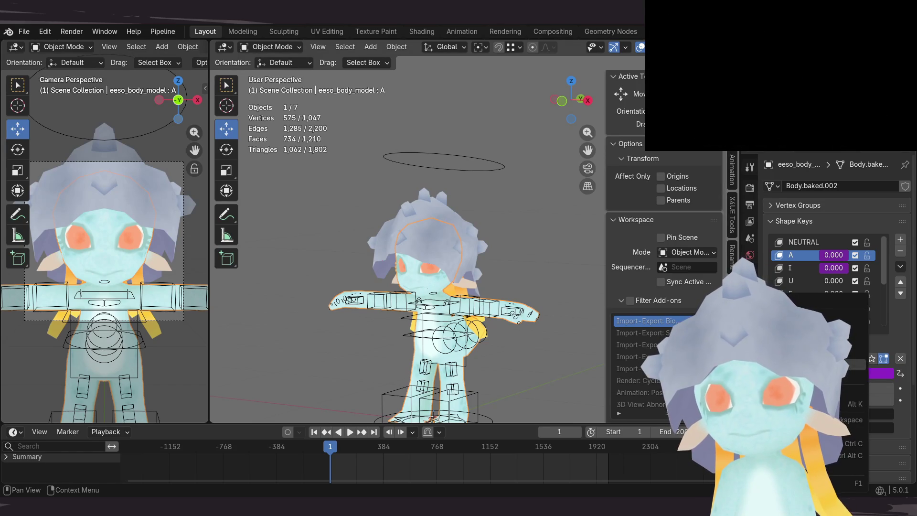
key(Escape)
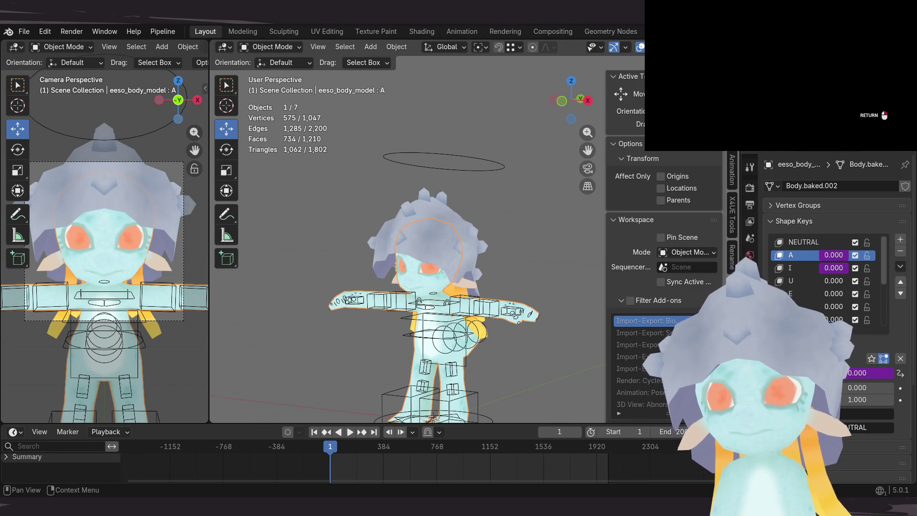
Step: Select the rig and enter pose mode on c_head.x
click(459, 172)
key(ctrl+Tab)
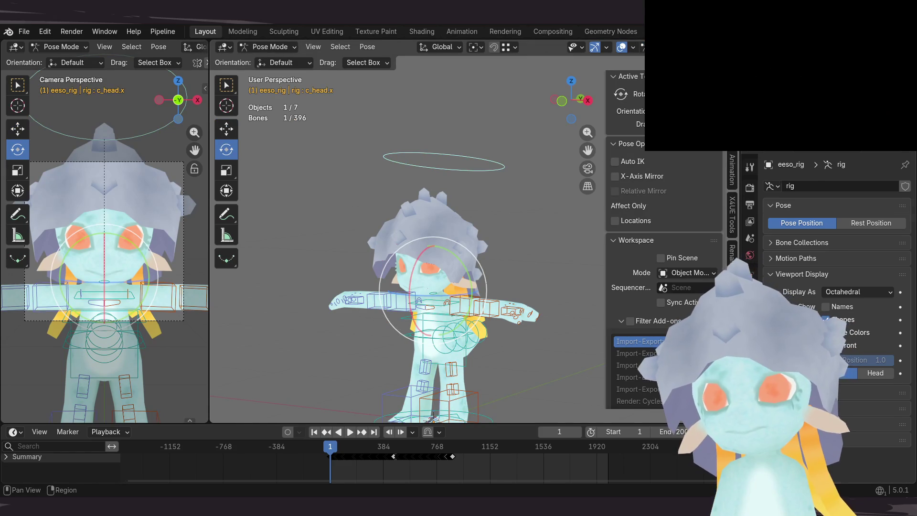
Step: Edit a c_head.x custom property value, then view the body mesh's shape keys in object mode
click(750, 341)
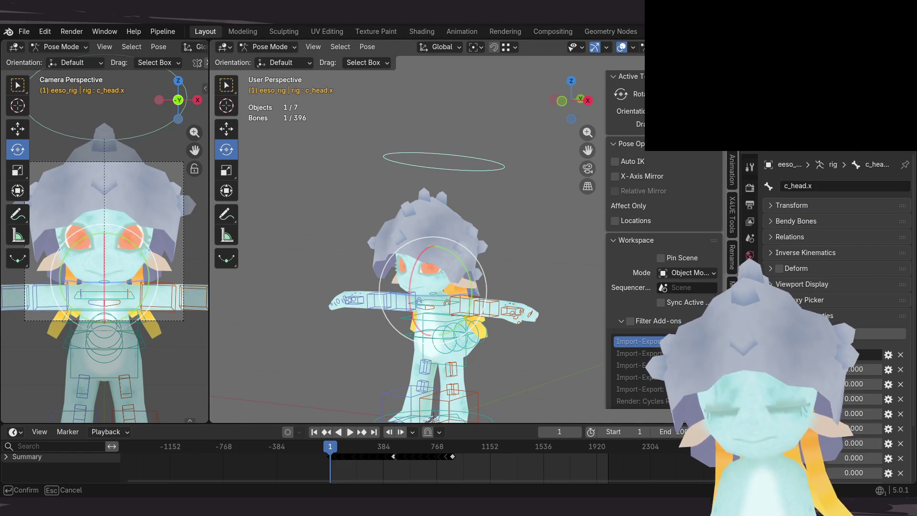
key(Return)
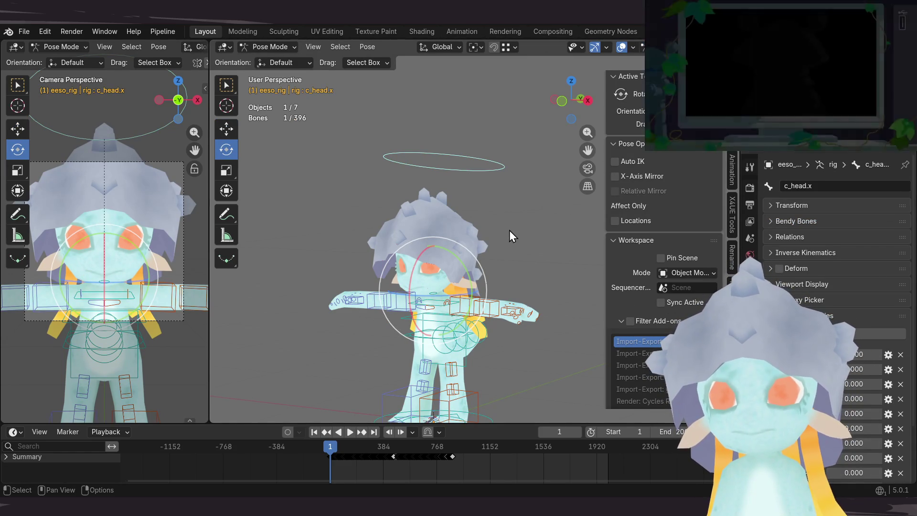
key(ctrl+Tab)
click(415, 291)
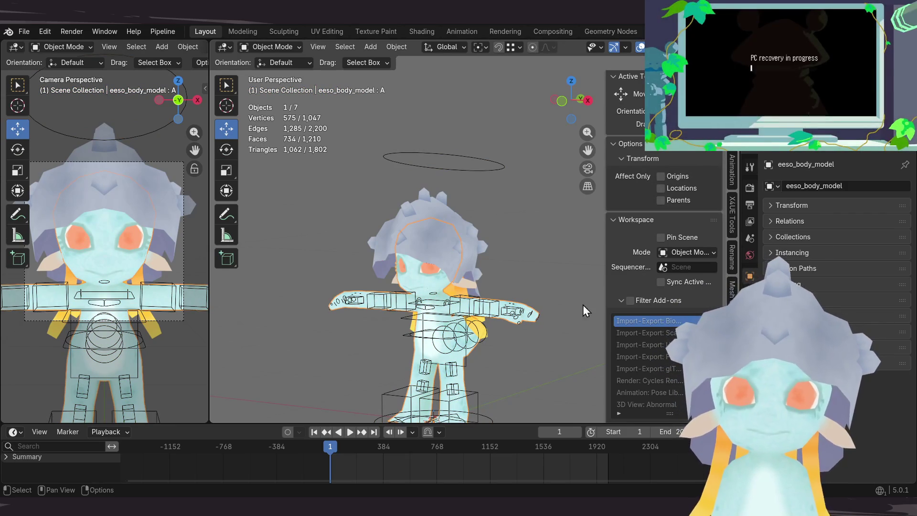
click(750, 359)
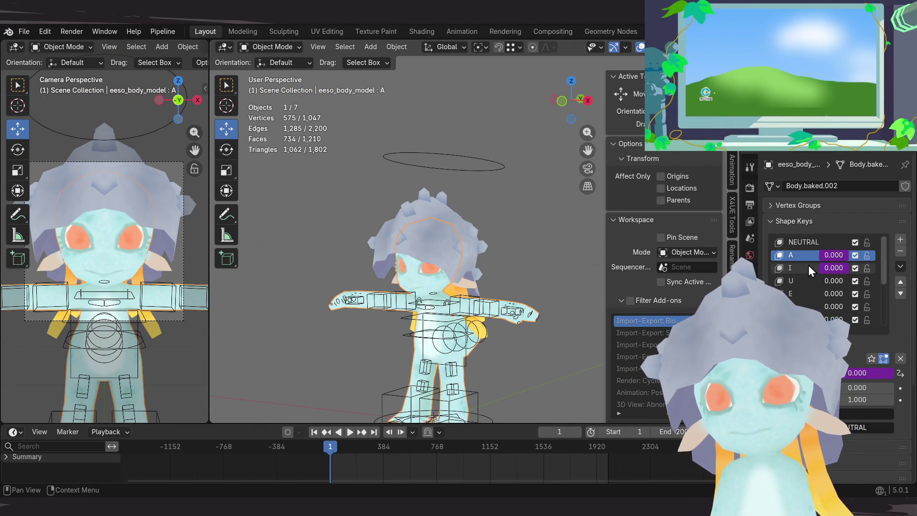
Step: Check c_head.x's custom properties in pose mode again, then reselect the body mesh in object mode
click(441, 169)
key(ctrl+Tab)
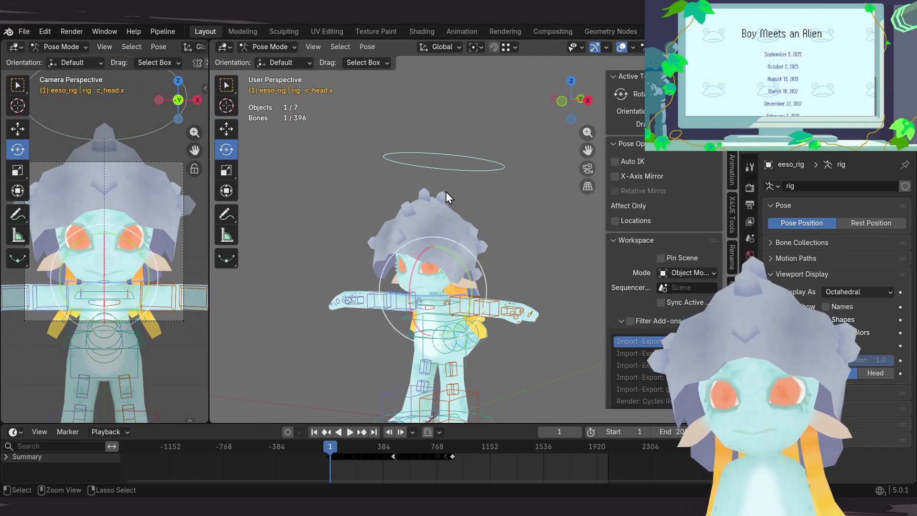
click(749, 351)
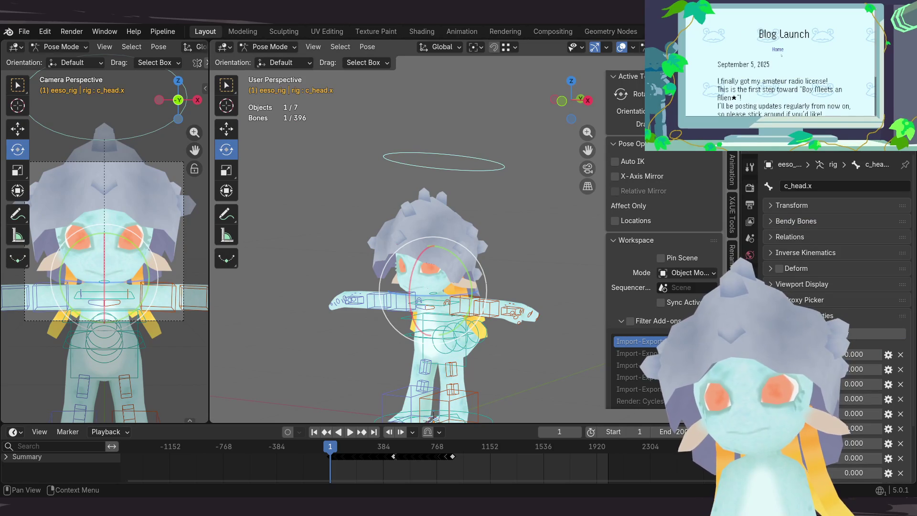
right_click(858, 369)
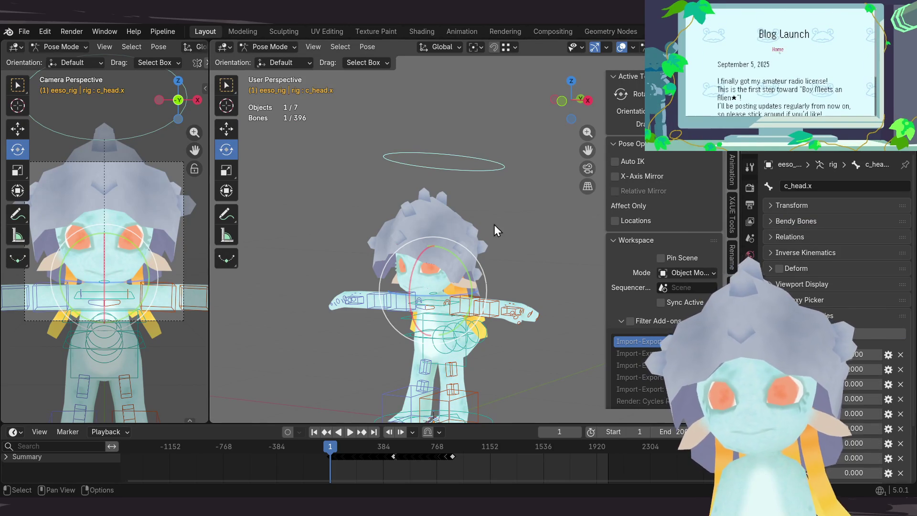
key(ctrl+Tab)
click(439, 295)
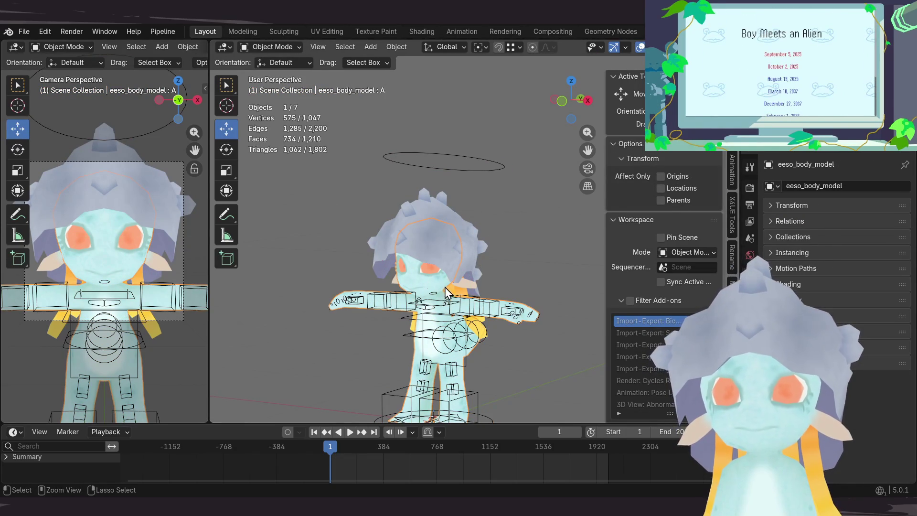
Step: Make shape key I active on the body mesh, then enter pose mode on the rig
click(750, 370)
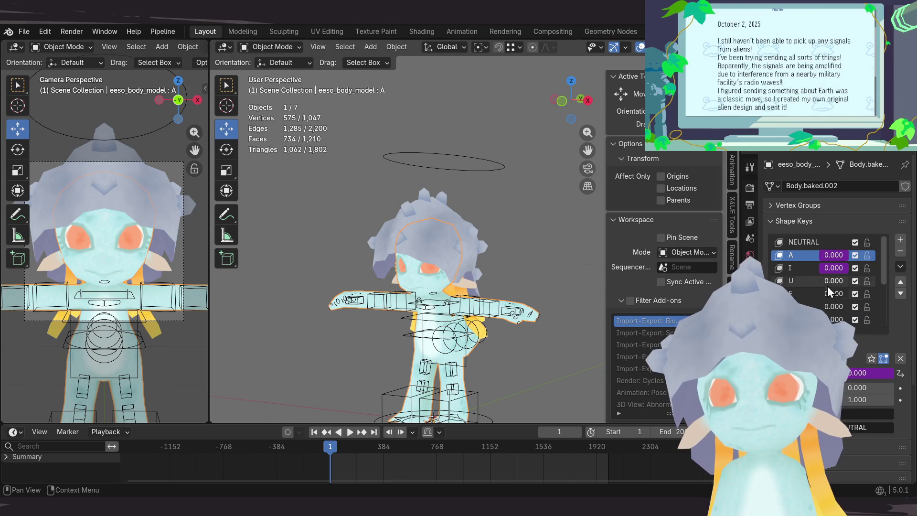
click(805, 268)
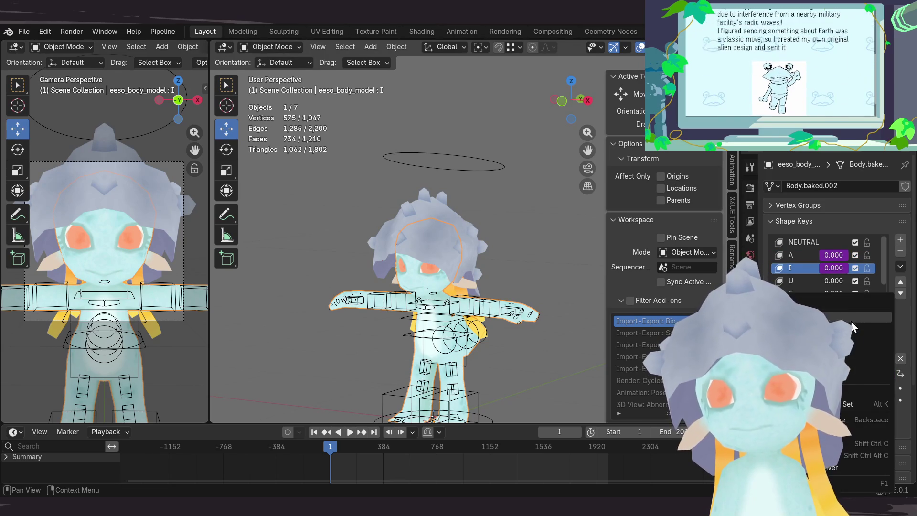
click(849, 324)
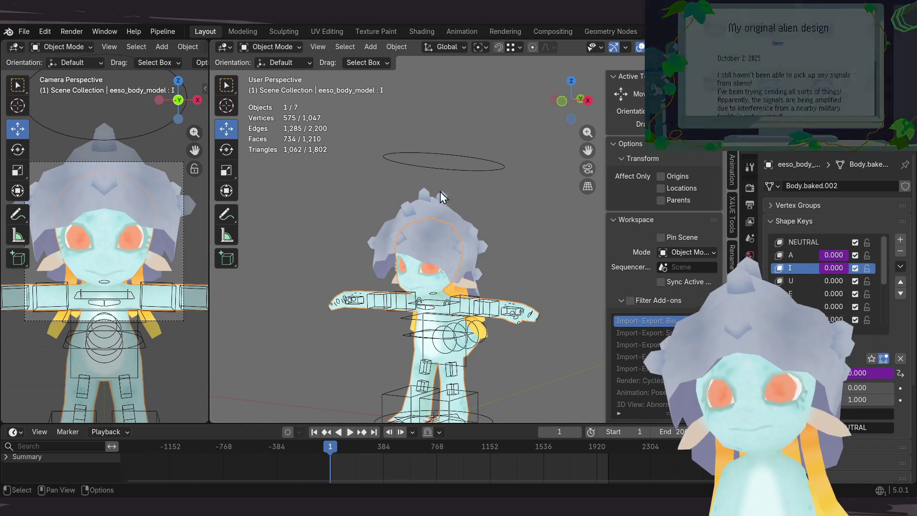
click(465, 175)
key(ctrl+Tab)
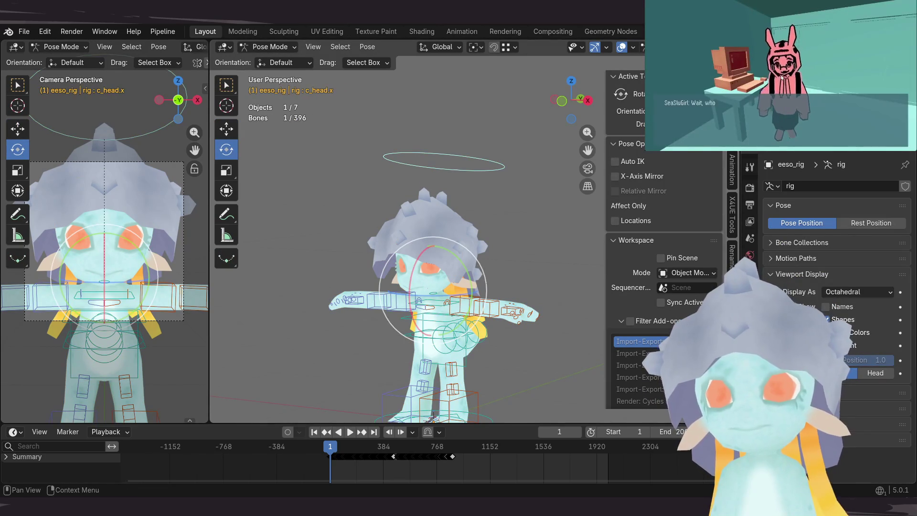
Step: Drag a c_head.x property up and back to open and close the mouth, then reselect the body mesh
click(750, 336)
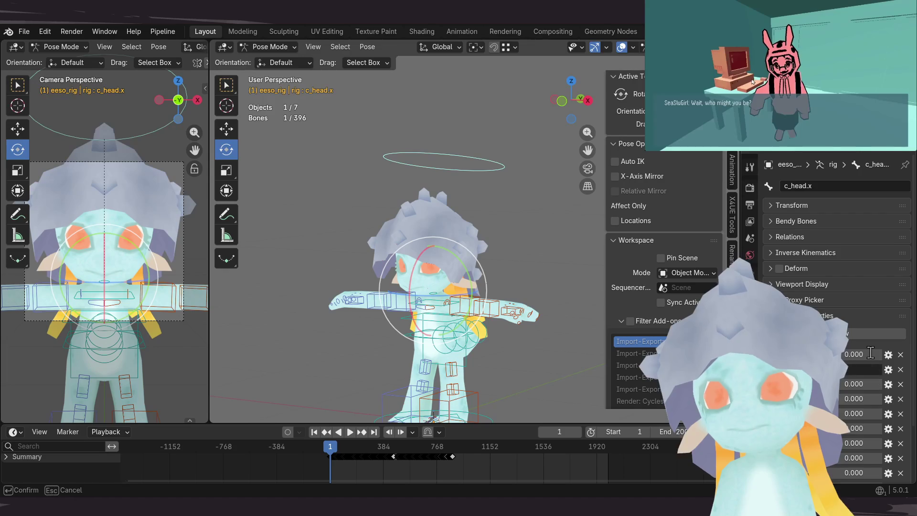
drag(871, 353, 872, 351)
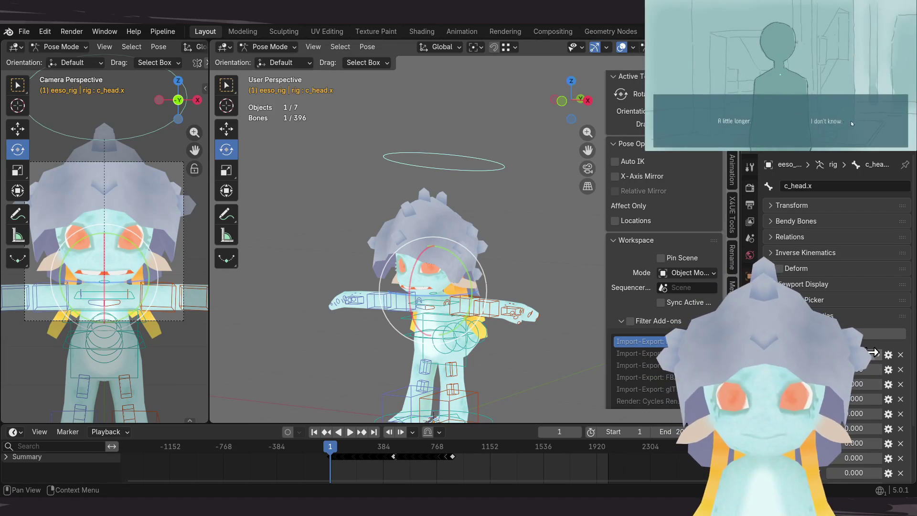
drag(871, 383, 853, 383)
right_click(853, 383)
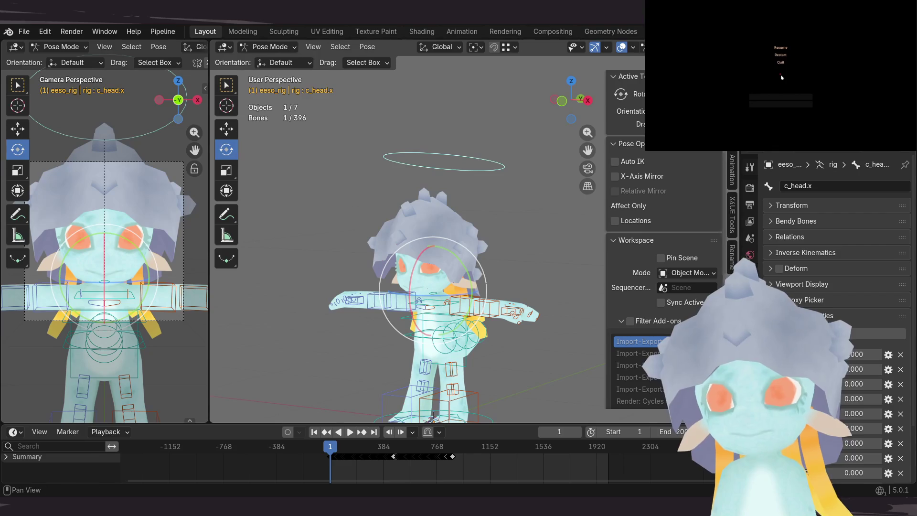
key(ctrl+Tab)
click(429, 291)
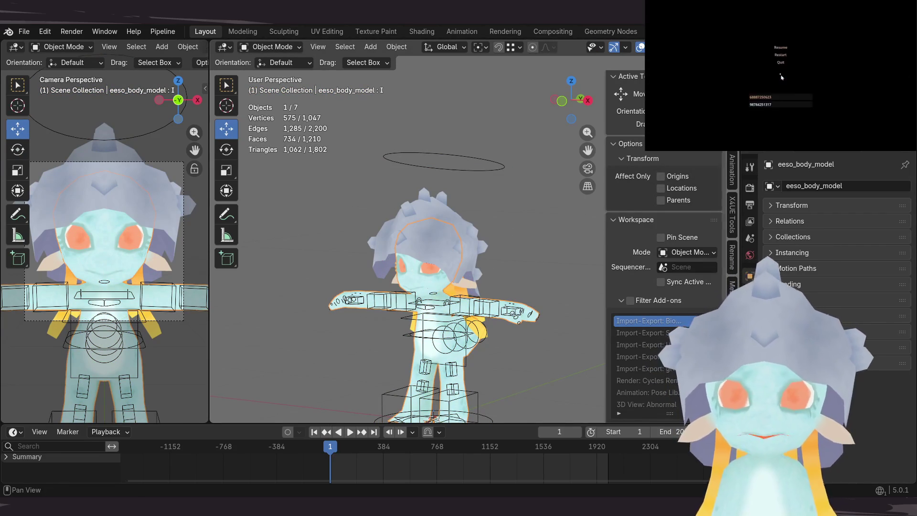
Step: Show the body mesh's shape keys and make U the active shape key
click(750, 371)
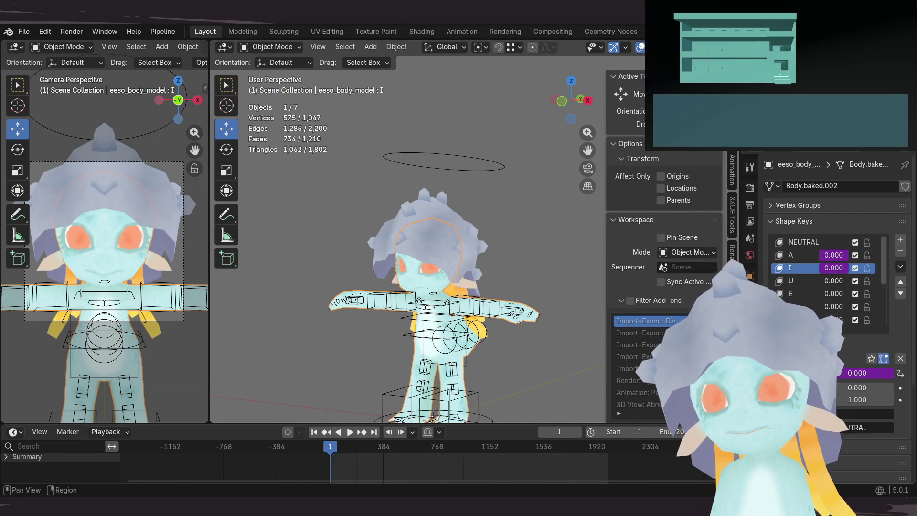
right_click(809, 286)
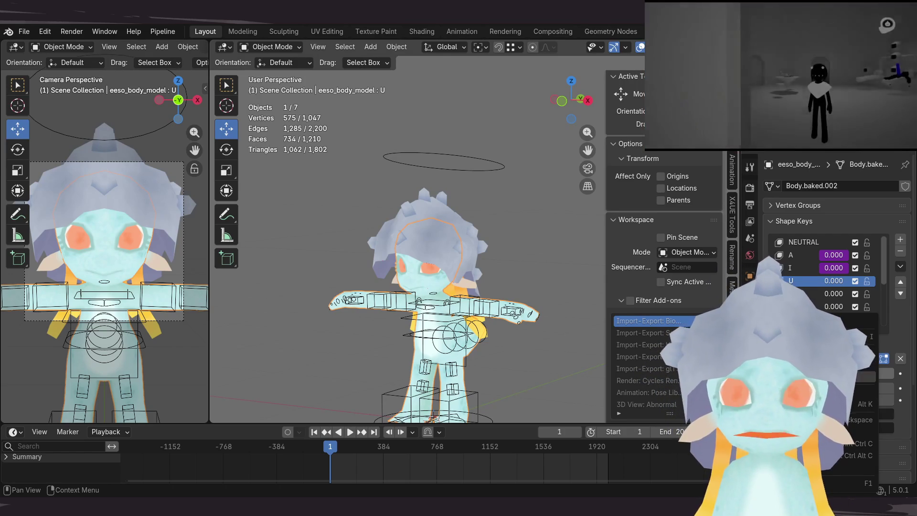
key(Escape)
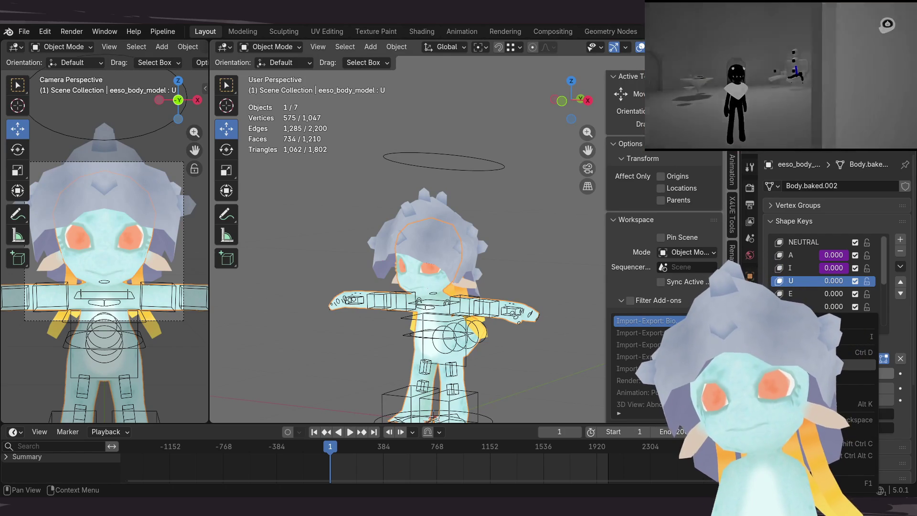
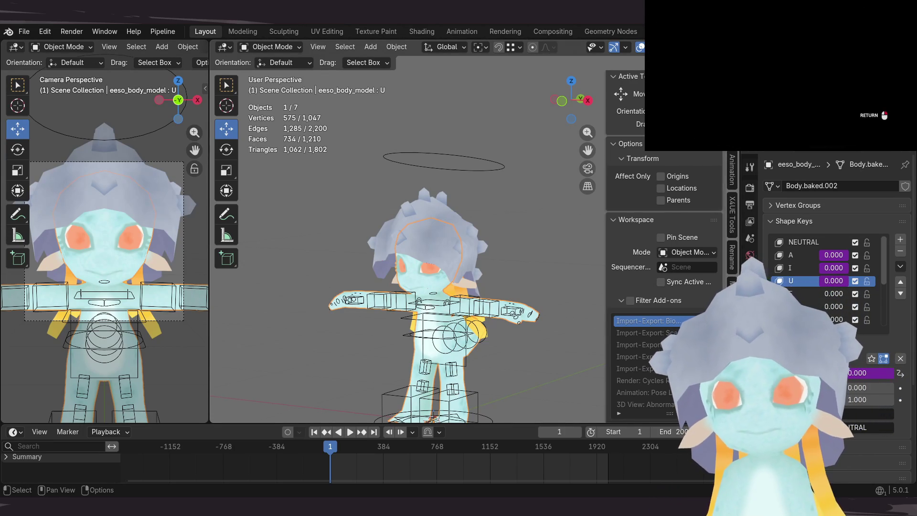
Step: Copy the full data path of a c_head.x custom property from the rig in Pose Mode
click(483, 170)
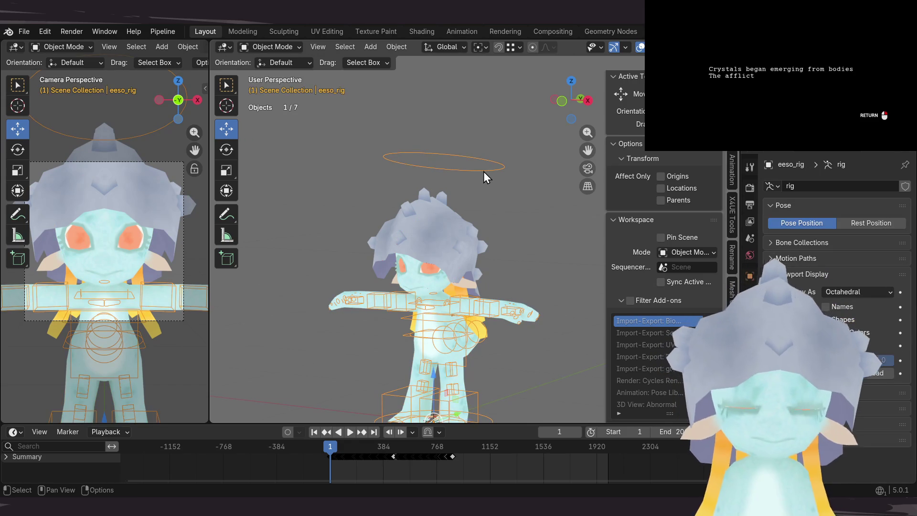
key(ctrl+Tab)
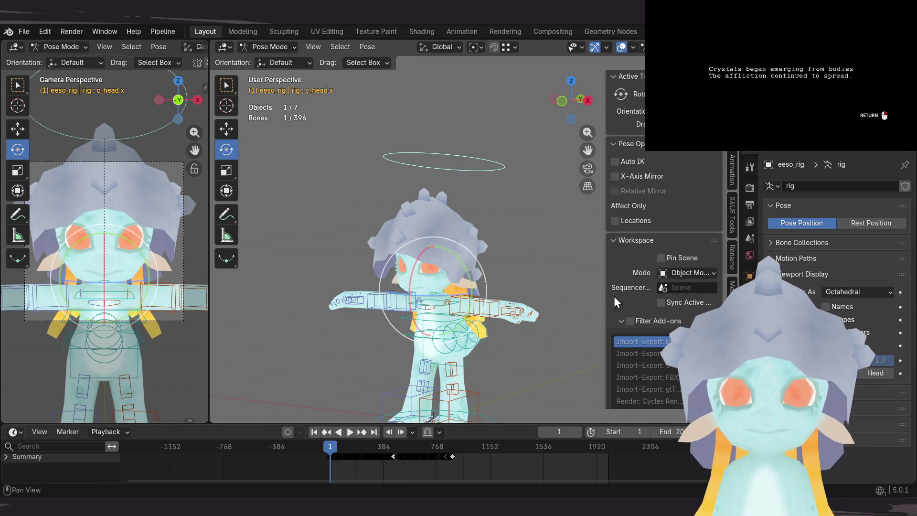
click(751, 379)
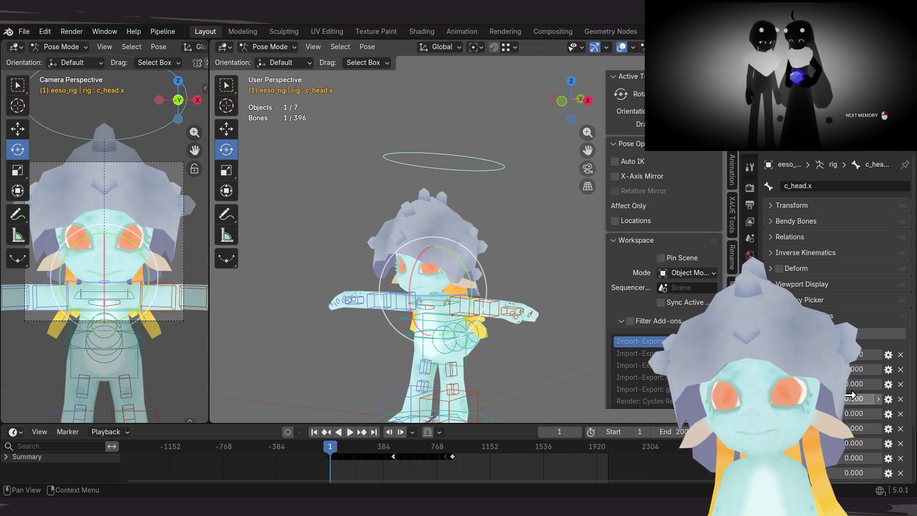
drag(855, 385, 854, 385)
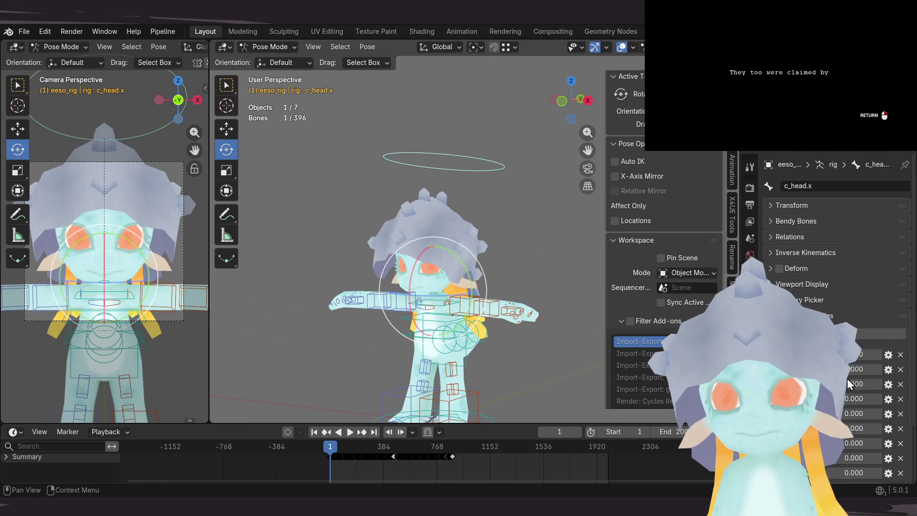
right_click(850, 399)
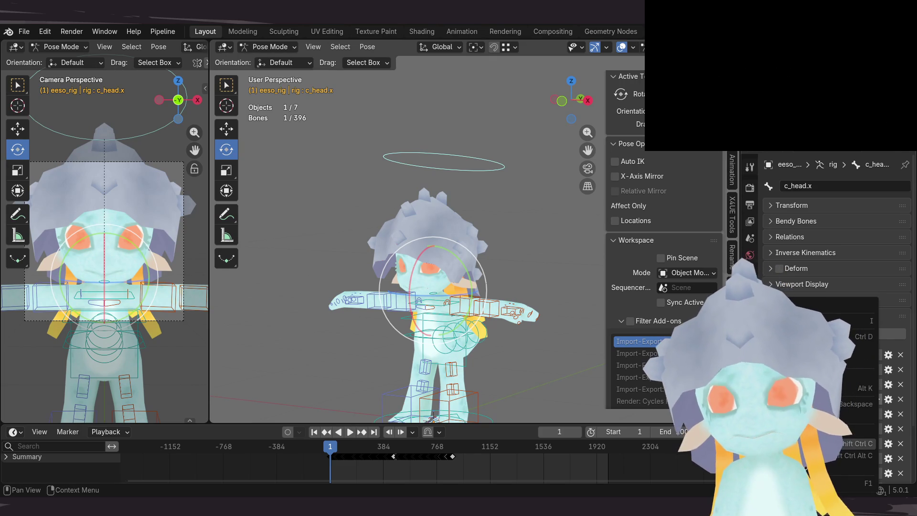
click(829, 464)
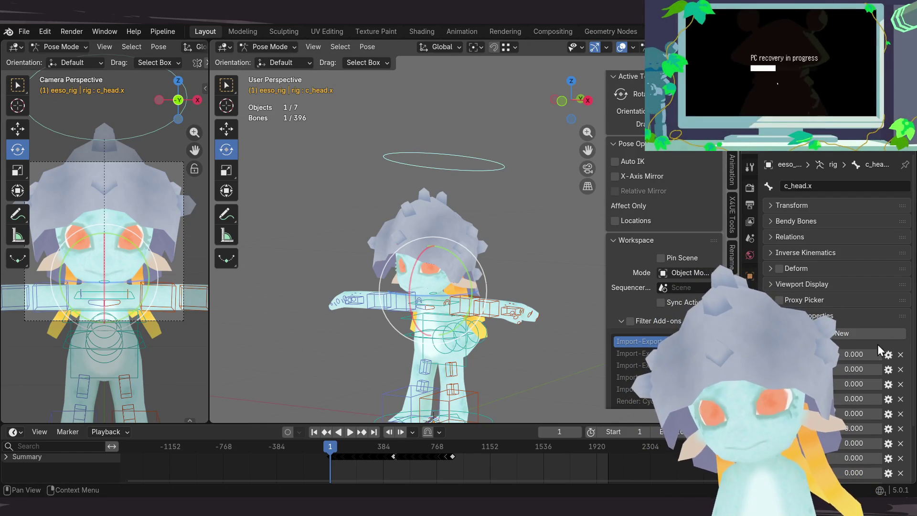
Step: Leave Pose Mode and make eeso_body_model the active object again
right_click(854, 402)
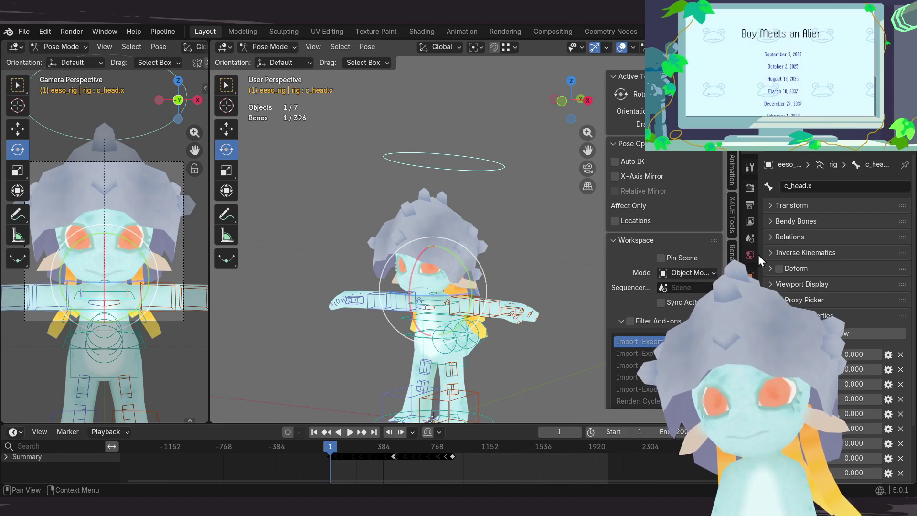
key(ctrl+Tab)
click(451, 278)
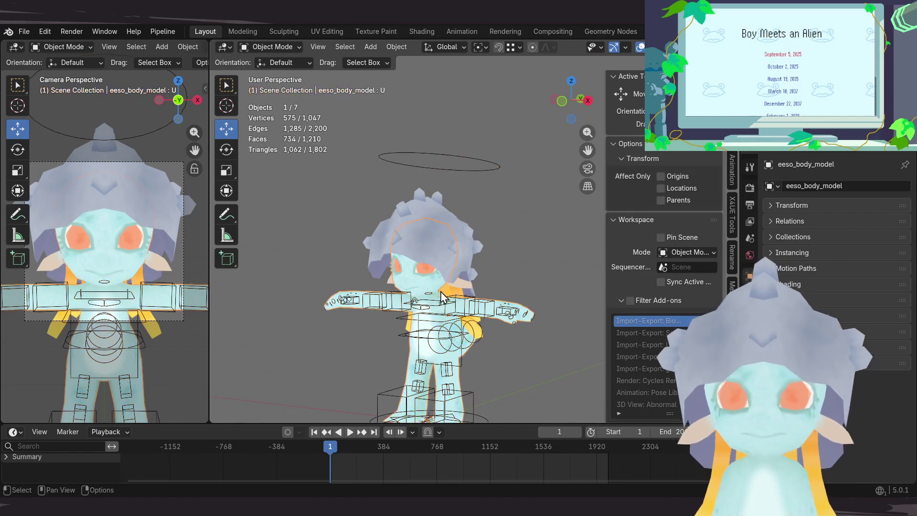
Step: Paste the copied path as the driver on the E shape key's value
click(750, 337)
click(805, 294)
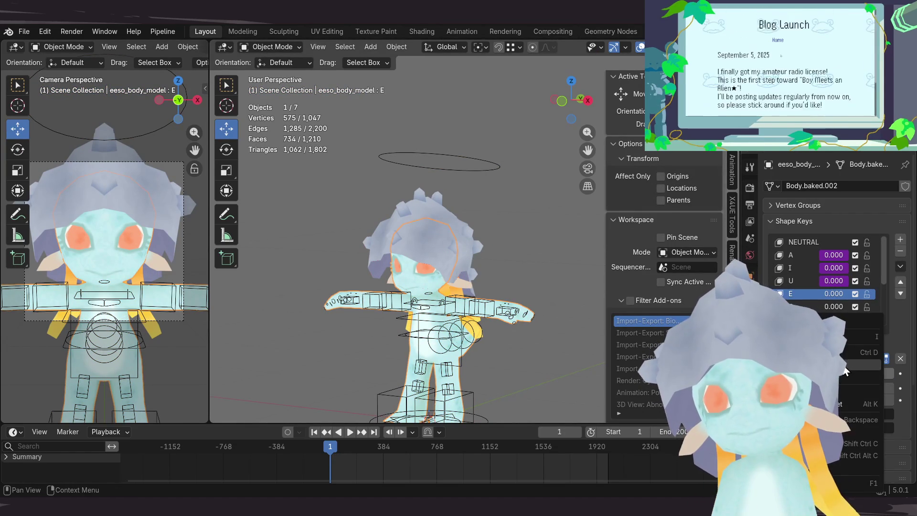
key(ctrl+d)
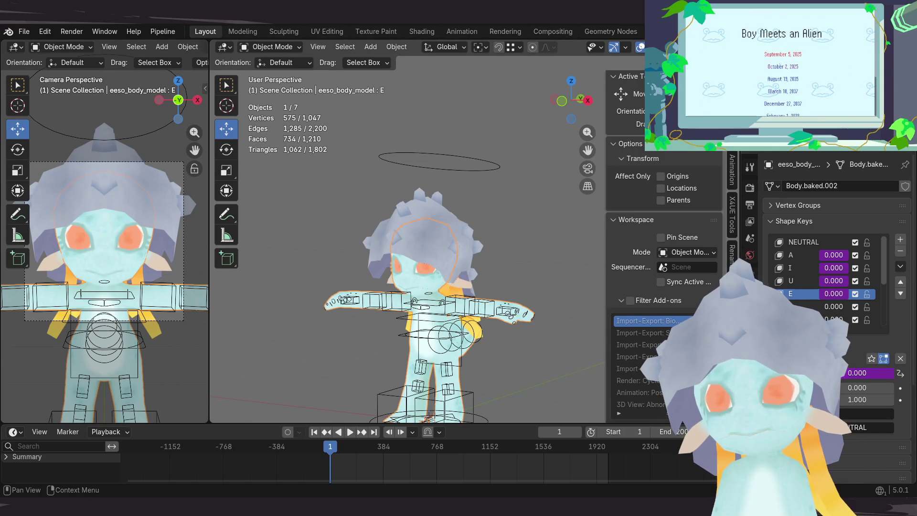
Step: Copy the next c_head.x custom property's data path and return to the body's shape keys
click(480, 172)
key(ctrl+Tab)
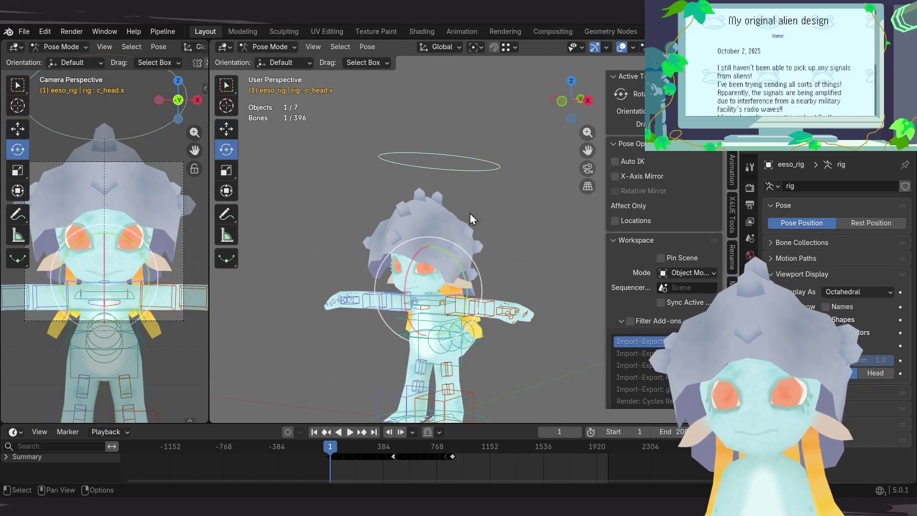
click(750, 359)
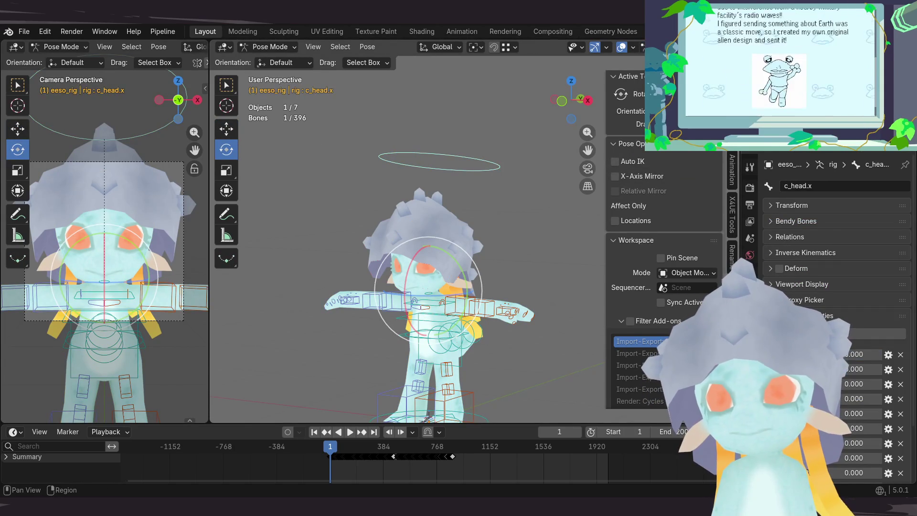
mouse_move(856, 417)
mouse_down()
mouse_move(914, 168)
mouse_move(860, 413)
mouse_up()
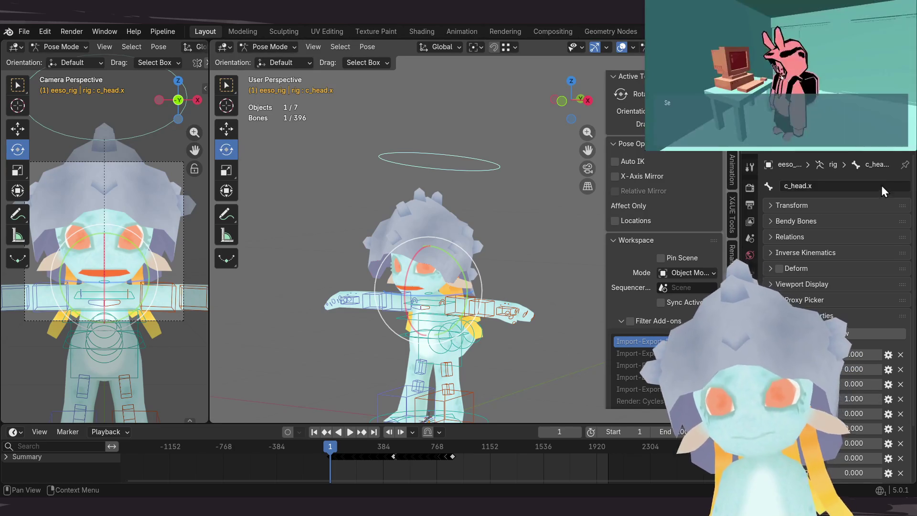
right_click(857, 416)
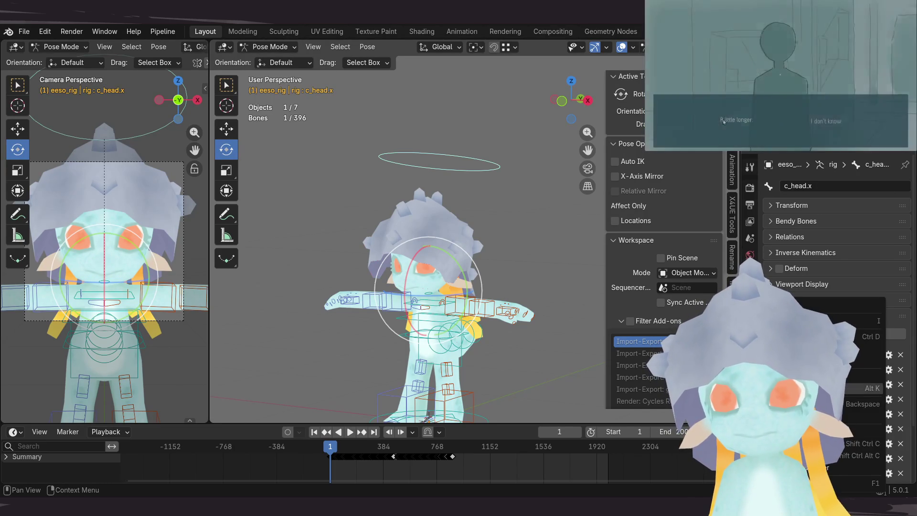
click(502, 207)
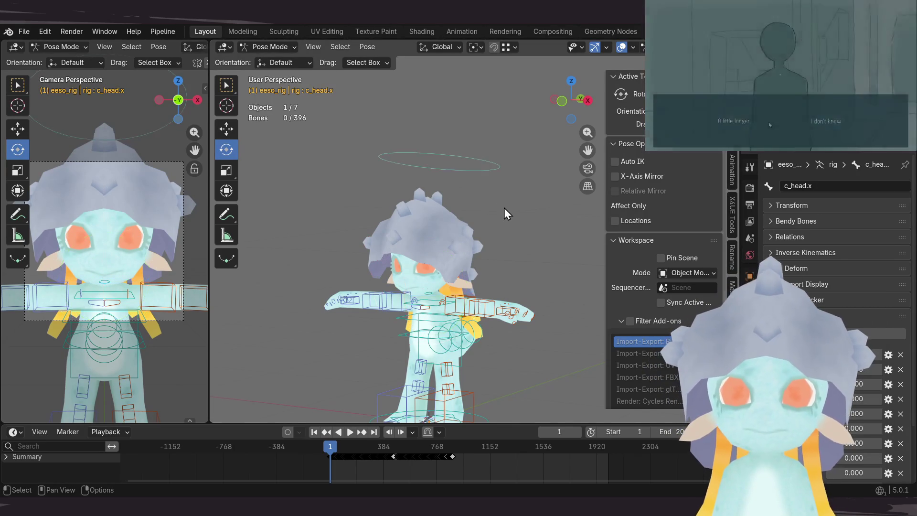
key(ctrl+Tab)
click(465, 248)
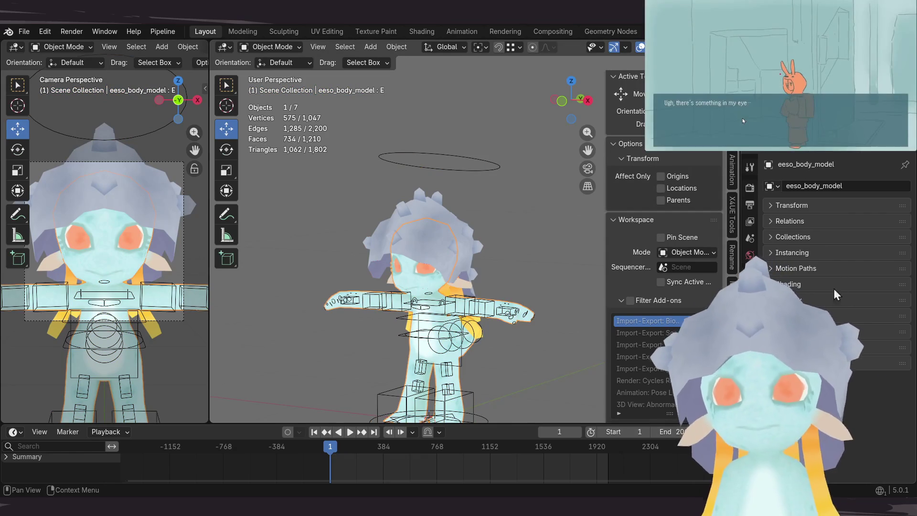
click(749, 359)
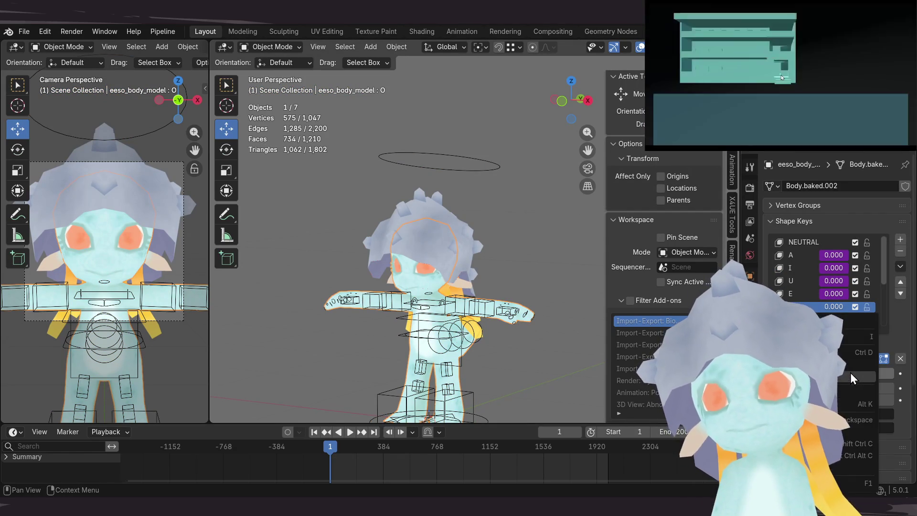
Step: Paste the copied driver onto the O shape key's value
right_click(813, 310)
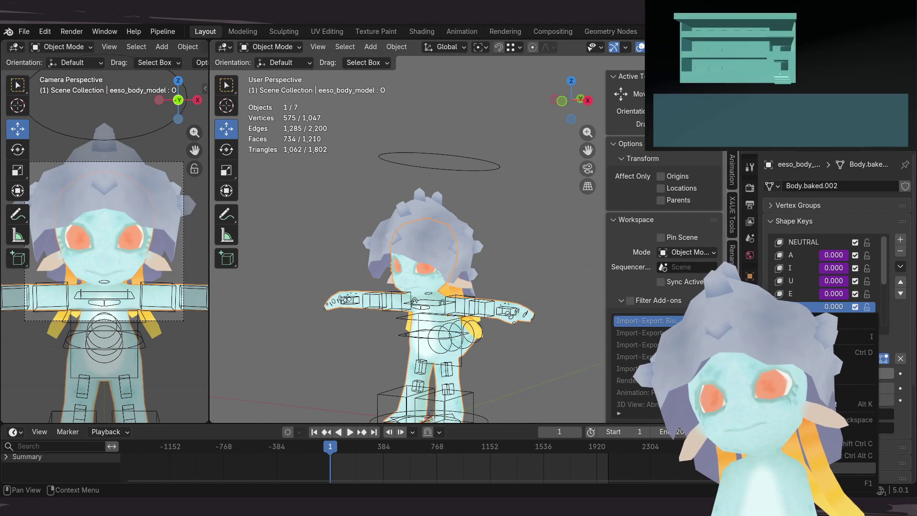
key(Escape)
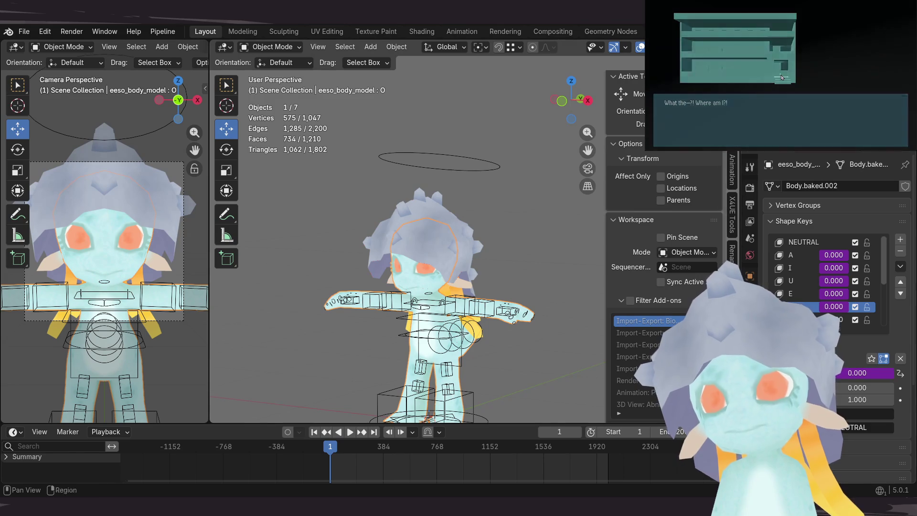
scroll(790, 279, down, 5)
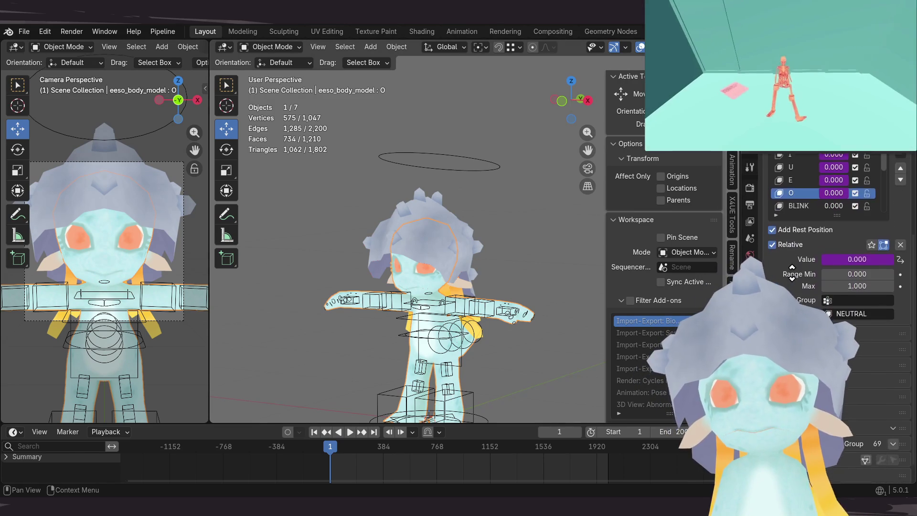
shift+middle_drag(463, 263, 483, 239)
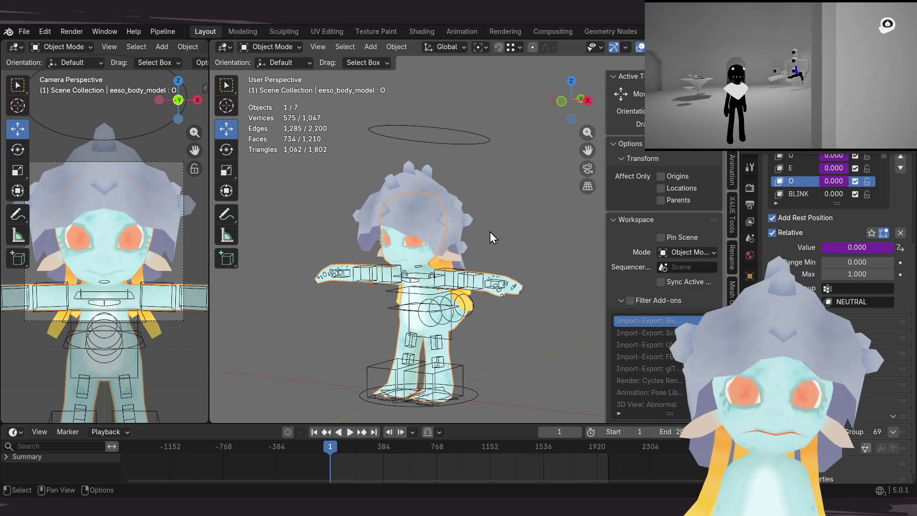
Step: Pick up another c_head.x custom property in Pose Mode and reselect eeso_body_model
click(468, 132)
mouse_move(461, 199)
middle_down()
mouse_move(454, 184)
mouse_move(449, 198)
middle_up()
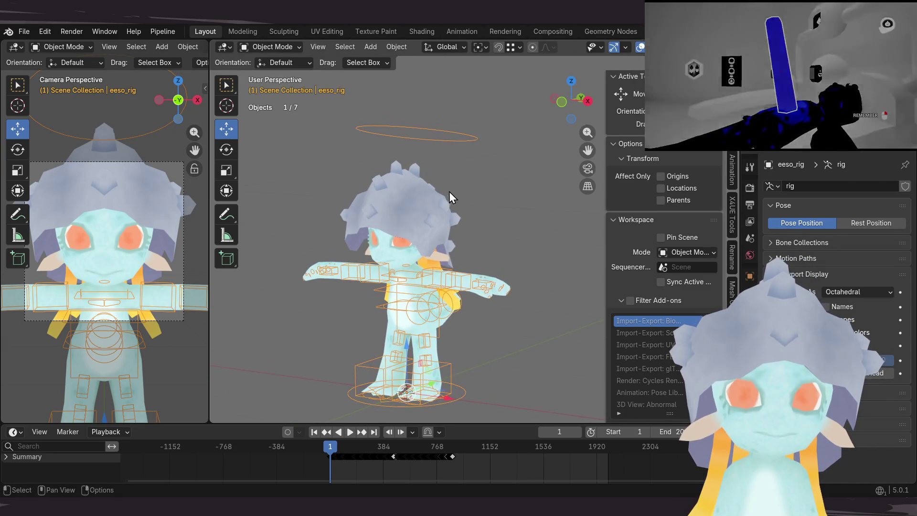
key(ctrl+Tab)
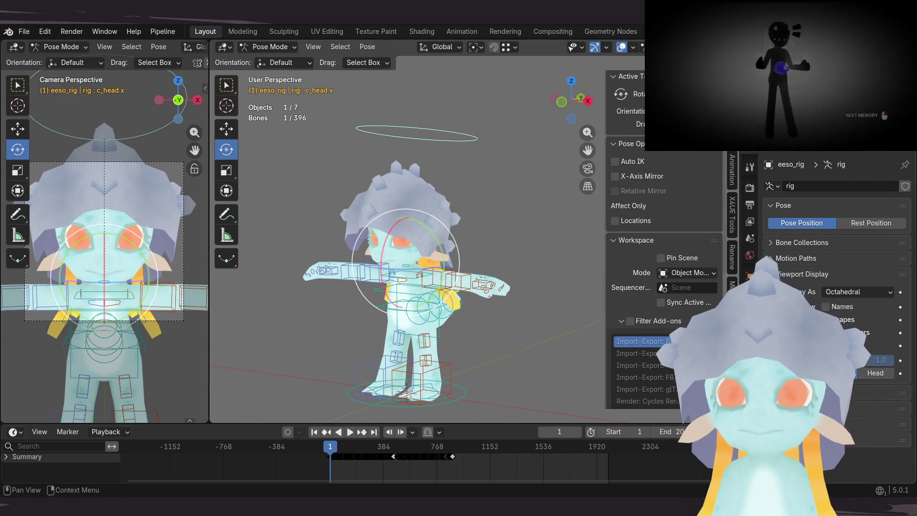
click(750, 358)
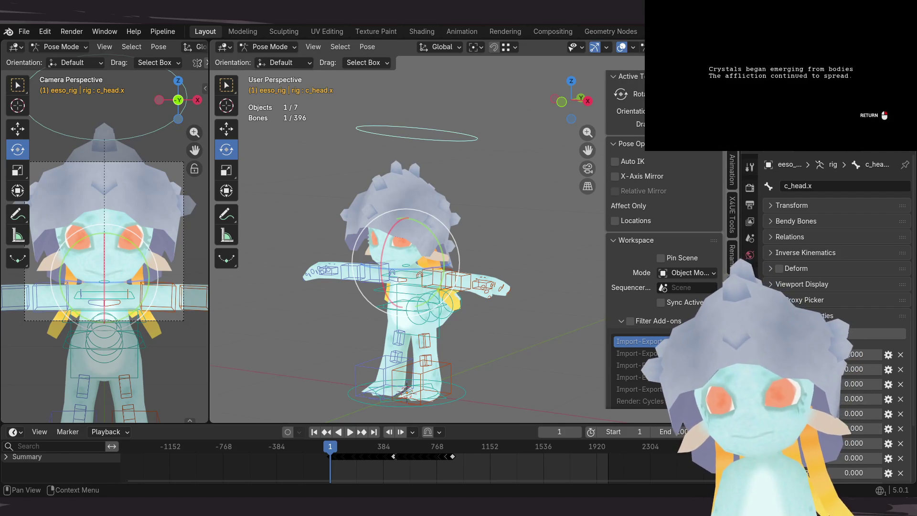
scroll(835, 230, down, 3)
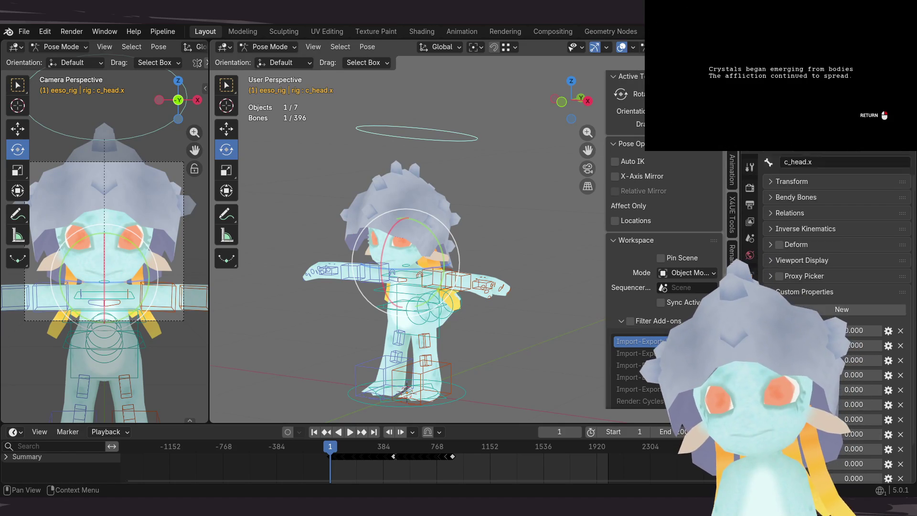
right_click(852, 370)
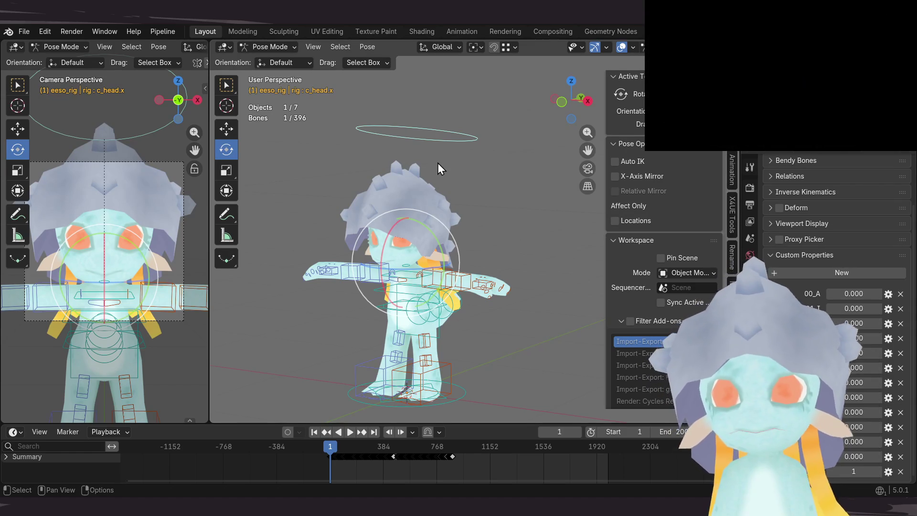
key(ctrl+Tab)
click(405, 259)
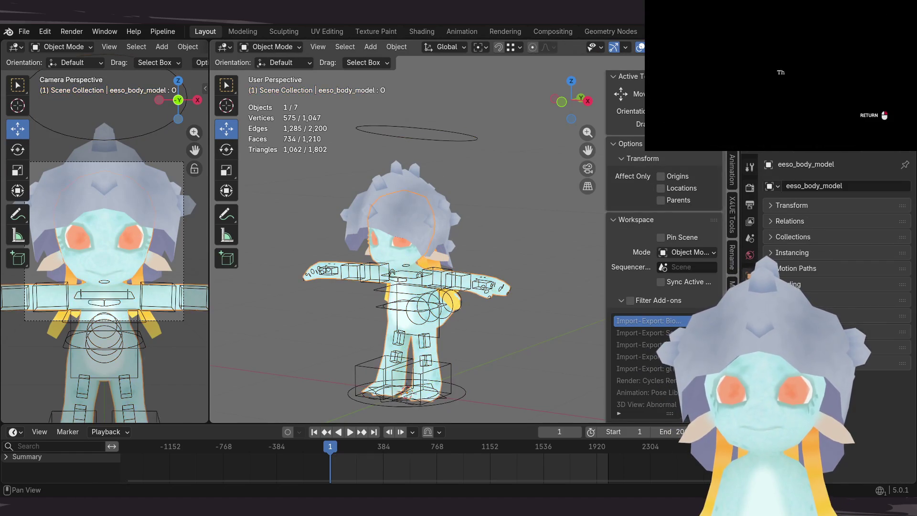
Step: Inspect the BLINK shape key's value and its driver options on the body mesh
click(749, 380)
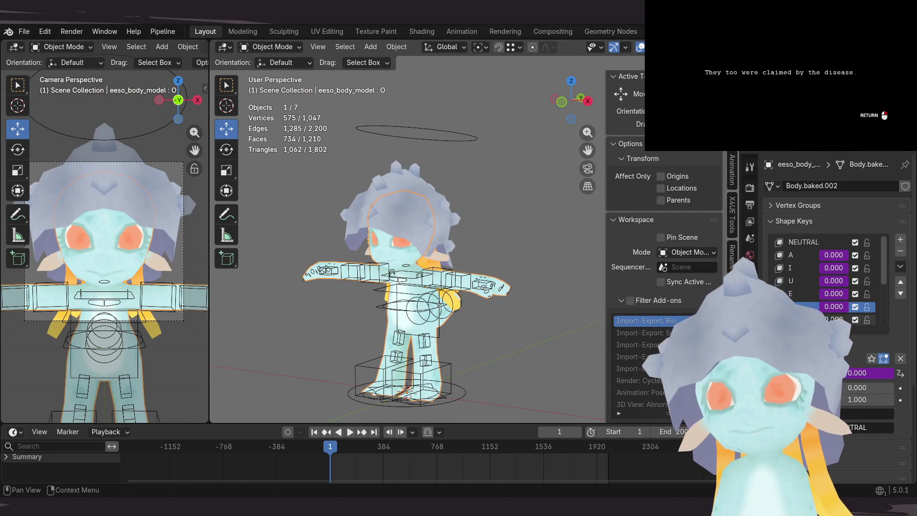
drag(828, 331, 827, 410)
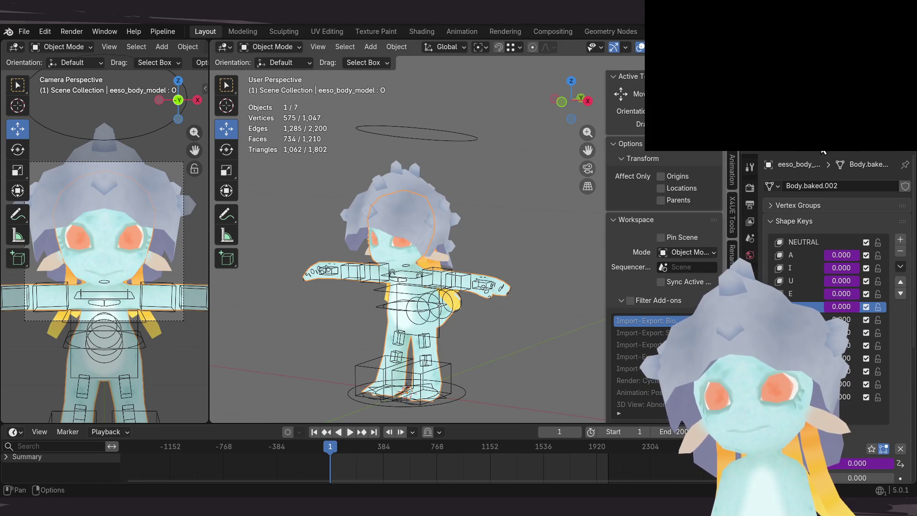
scroll(821, 149, down, 3)
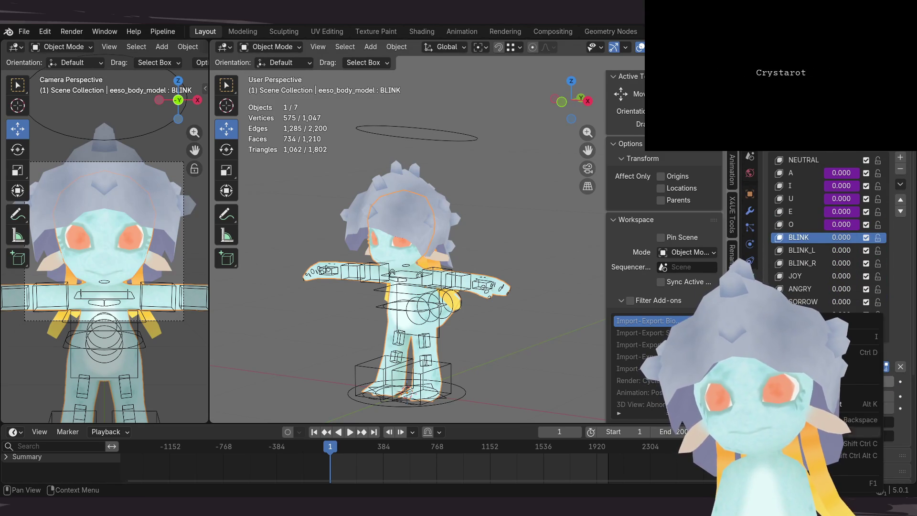
right_click(853, 380)
key(Escape)
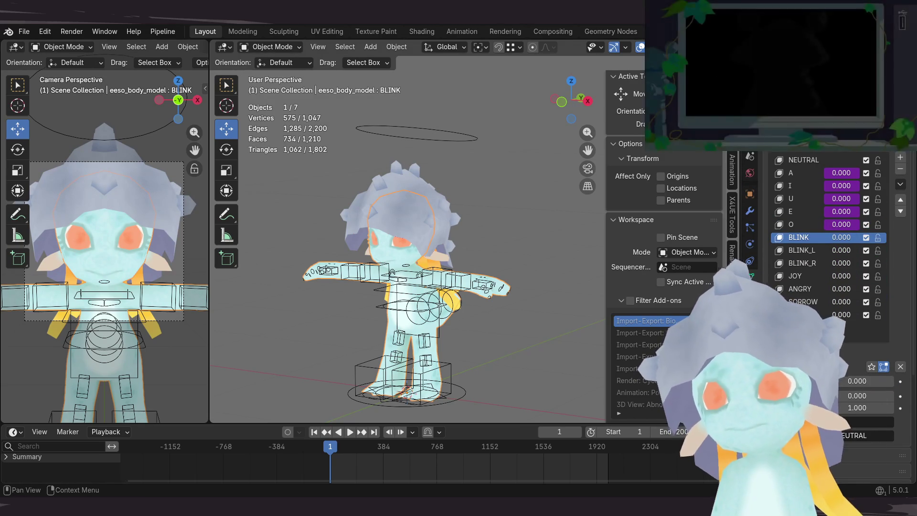
right_click(841, 386)
Step: Copy the head bone's 05_BLINK property as a new driver and return to the body mesh
click(461, 130)
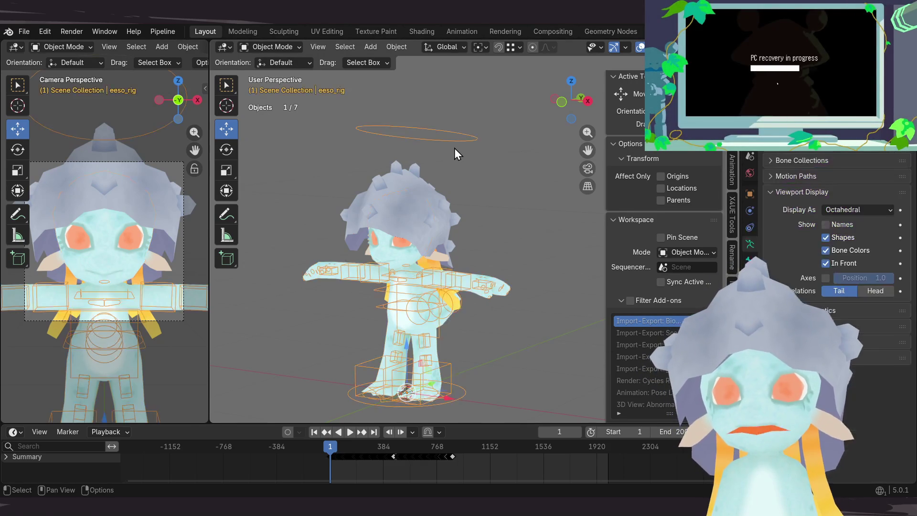
key(ctrl+Tab)
click(750, 262)
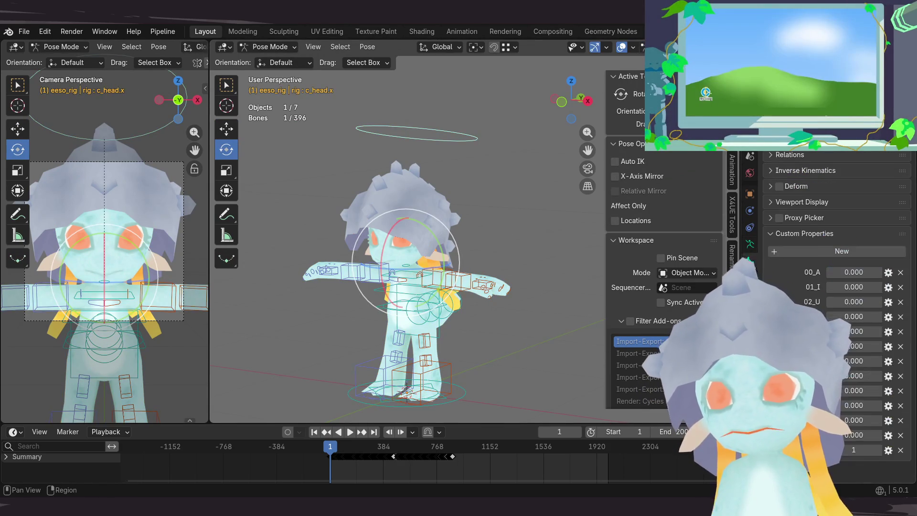
right_click(850, 348)
key(Escape)
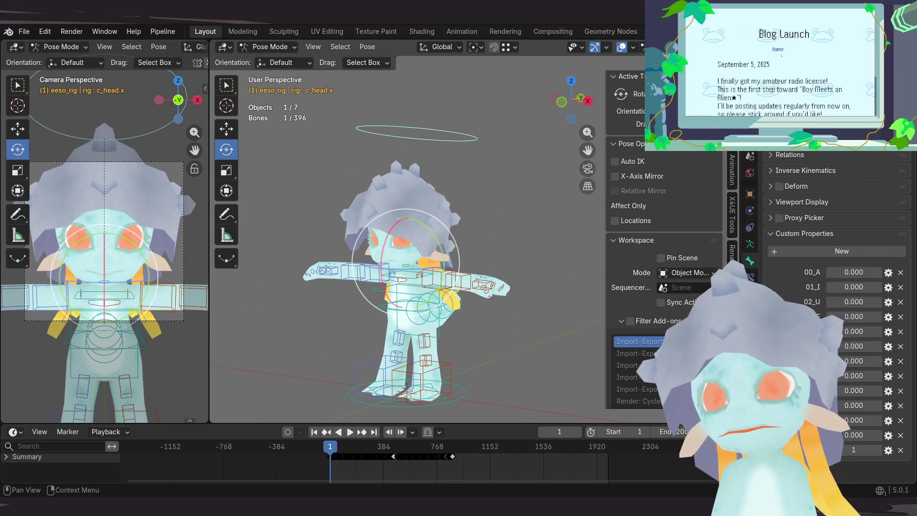
key(ctrl+Tab)
click(409, 264)
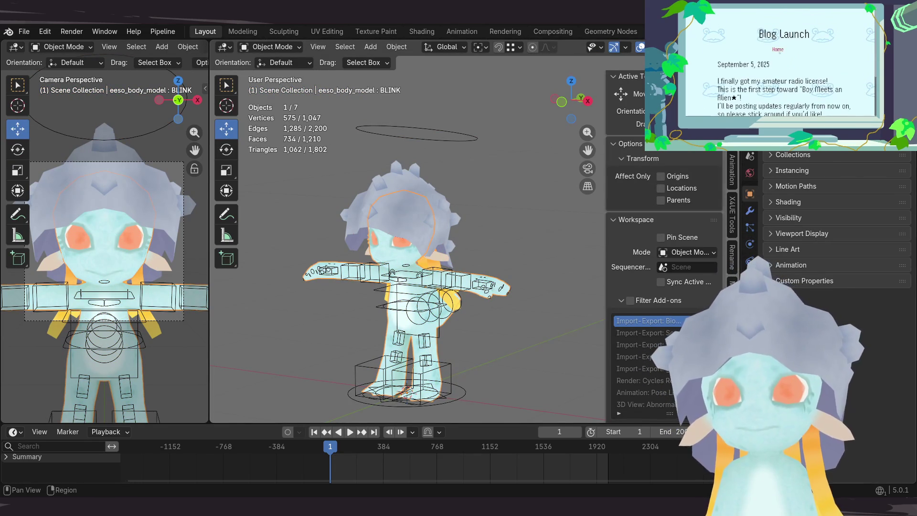
Step: Paste the driver onto the BLINK shape key's value
click(750, 277)
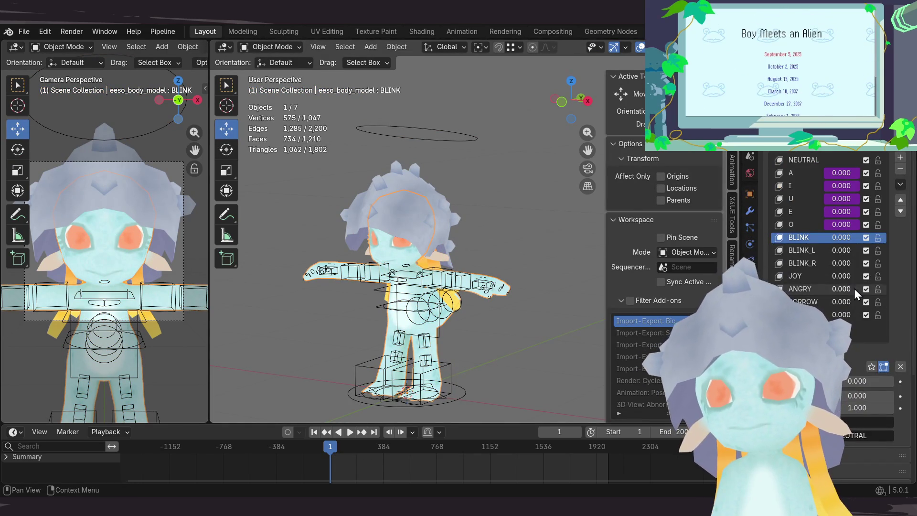
right_click(853, 383)
click(816, 283)
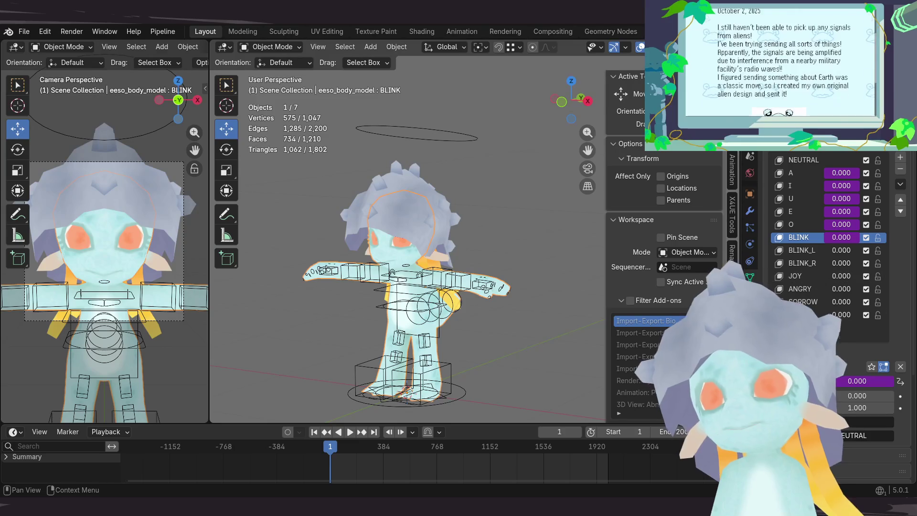
Step: Check the blink custom property on c_head.x in Pose Mode, then switch back to the body mesh
click(442, 144)
key(ctrl+Tab)
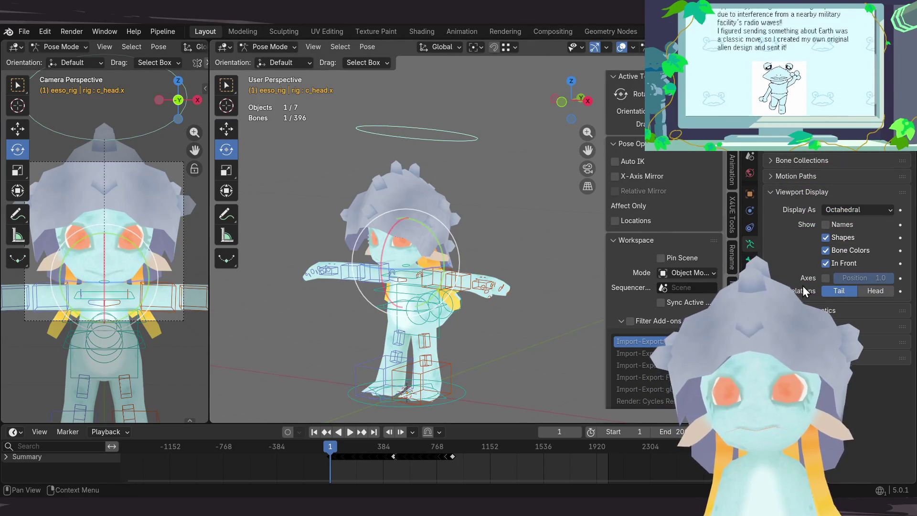
click(750, 261)
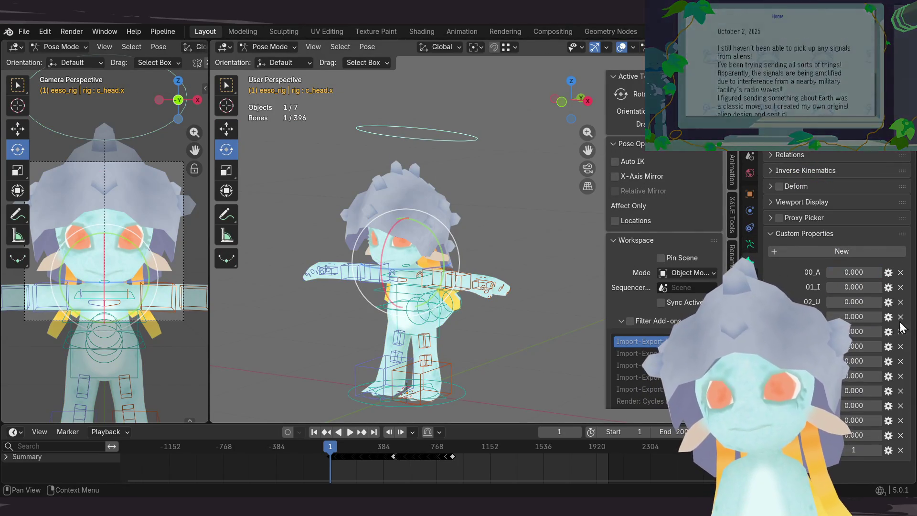
click(868, 346)
key(Return)
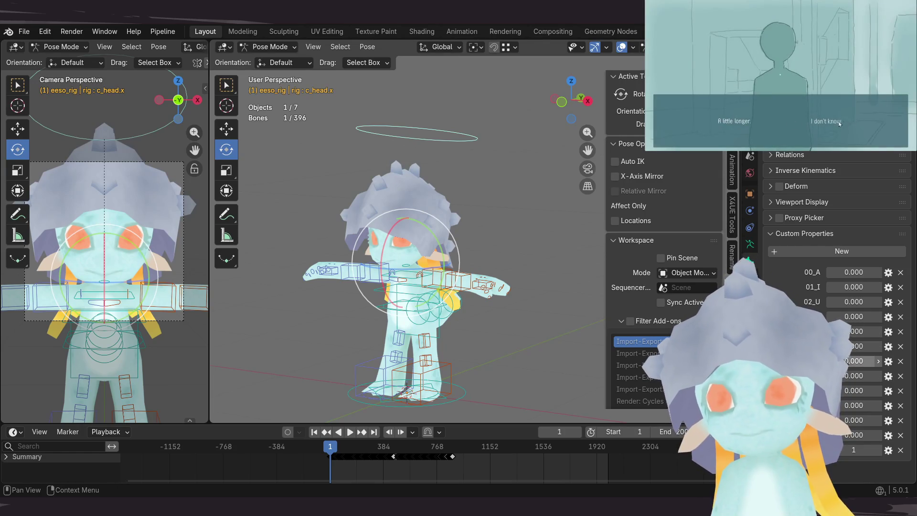
right_click(853, 315)
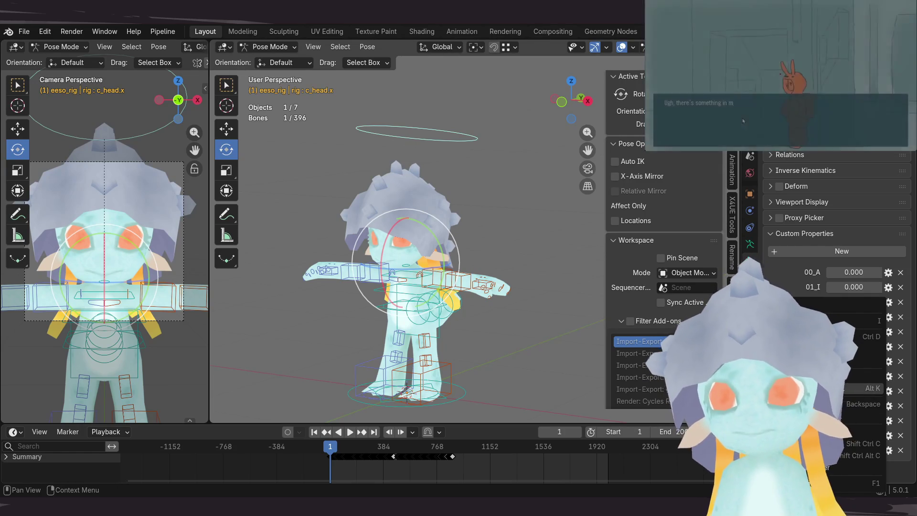
click(467, 170)
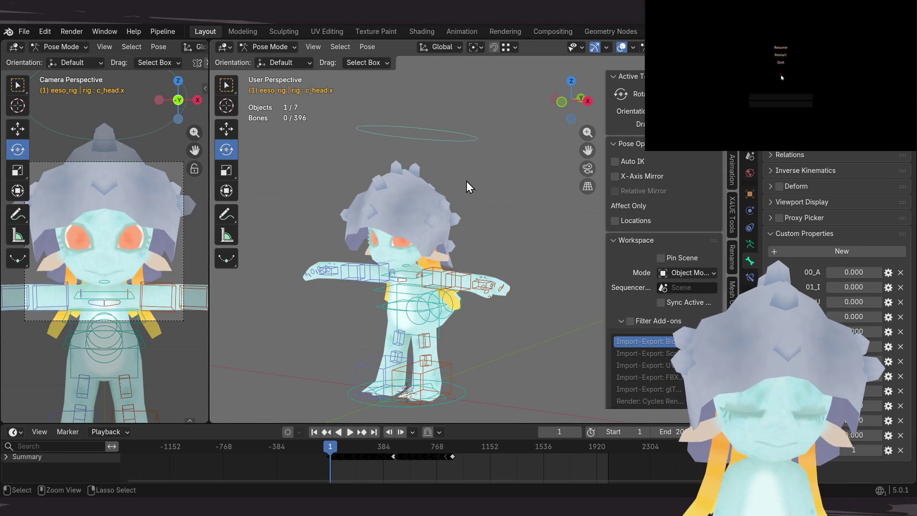
click(416, 251)
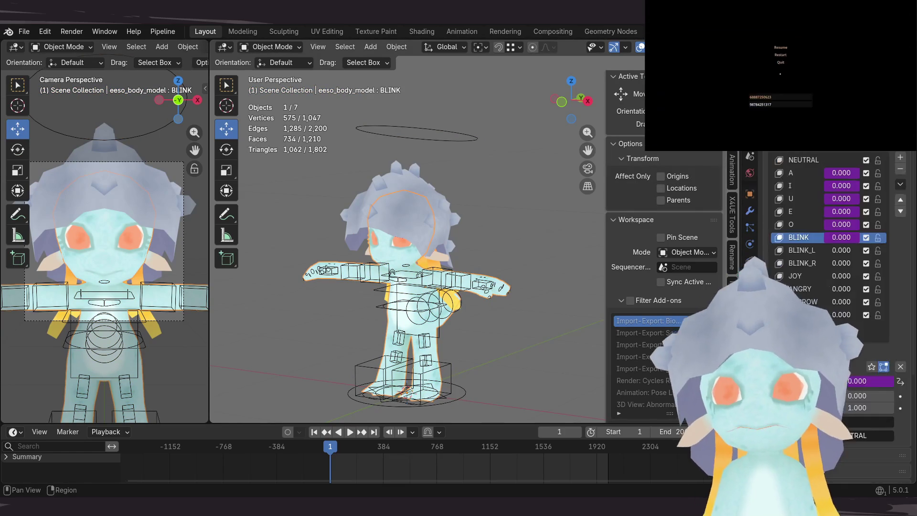
Step: Move BLINK_L and BLINK_R down the shape-key list so they sit below FUN
click(811, 252)
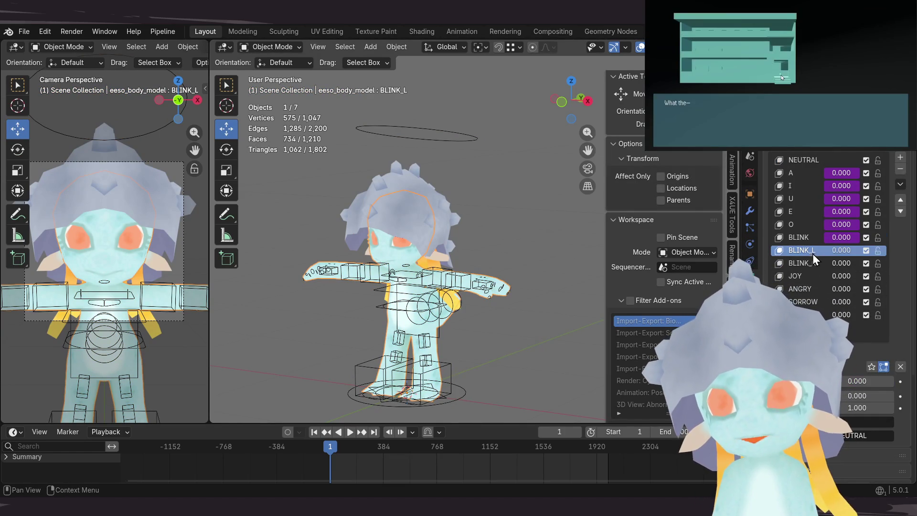
right_click(849, 378)
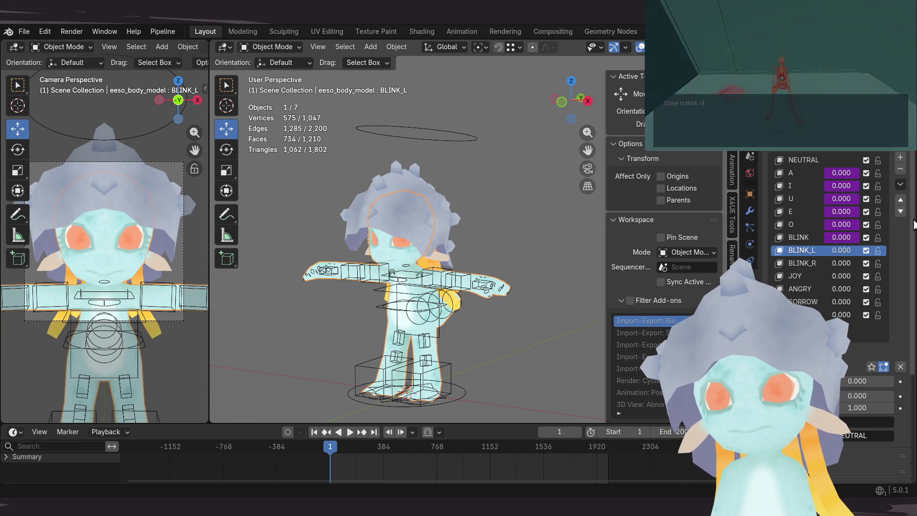
click(900, 213)
click(900, 213)
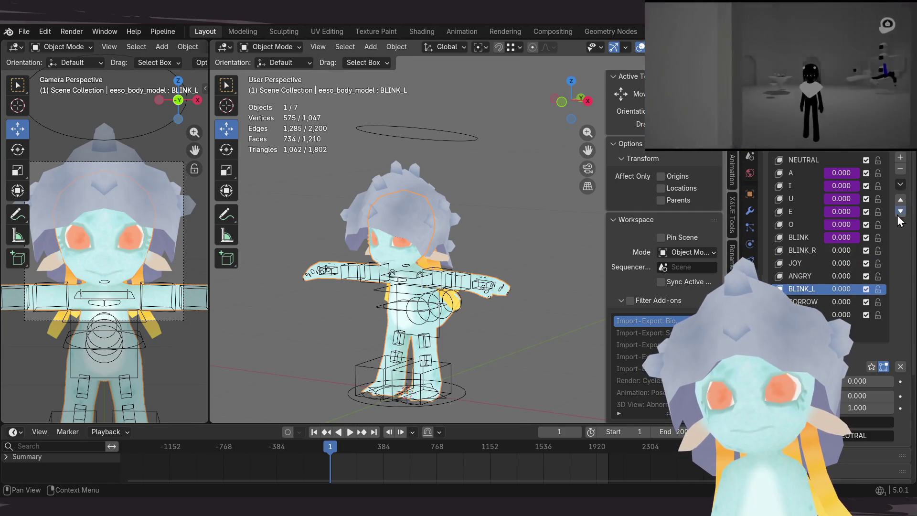
click(899, 213)
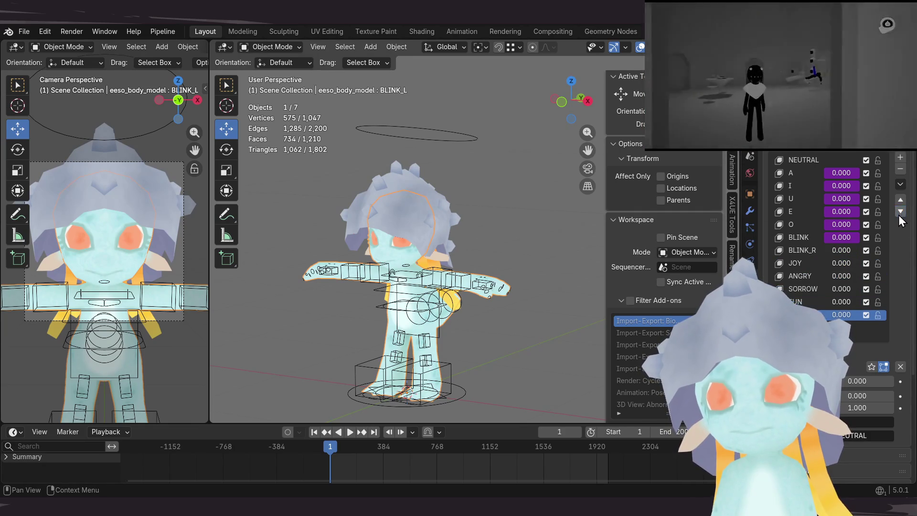
click(813, 248)
click(901, 213)
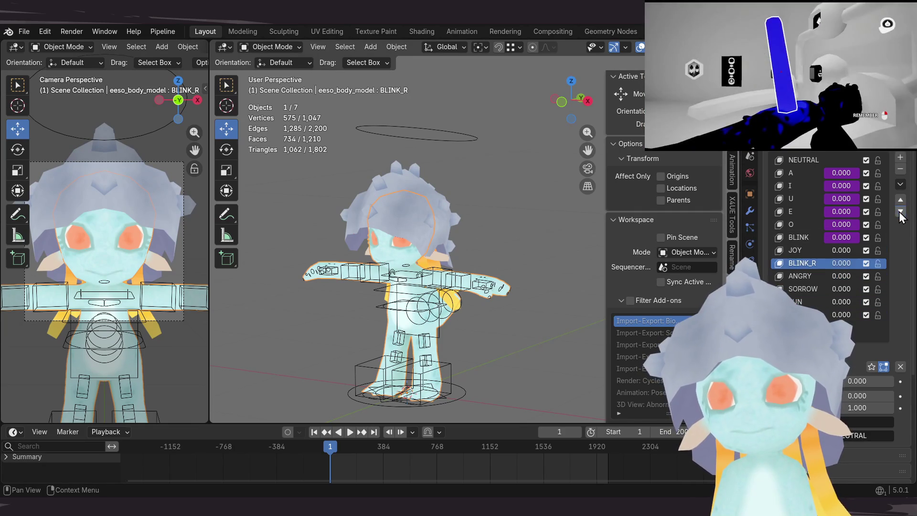
click(900, 213)
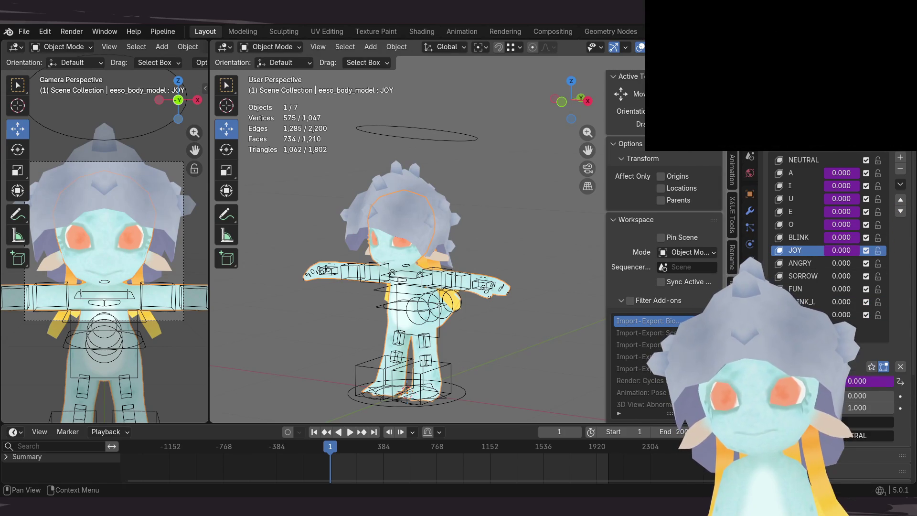
Step: Save the project as eeso_3d_avatar_01_rig_v01_009.blend from the head bone's properties, then reselect the body mesh
click(407, 150)
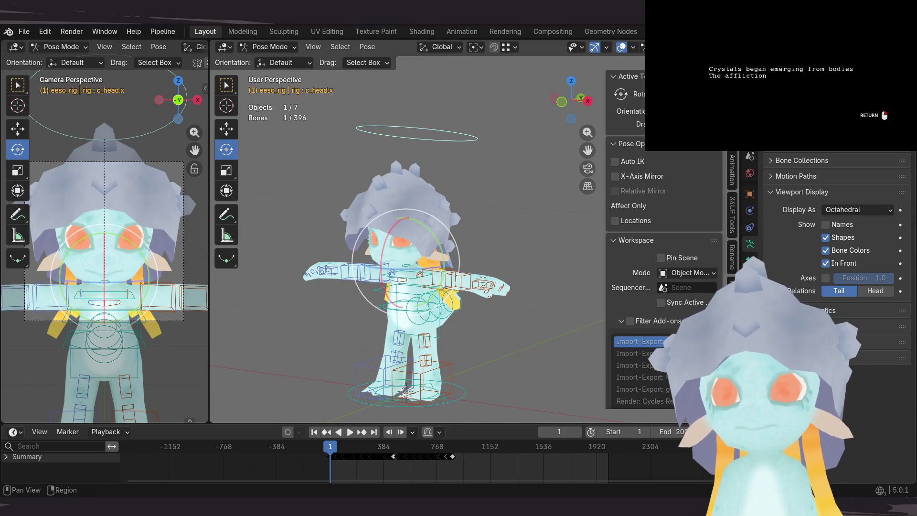
click(750, 261)
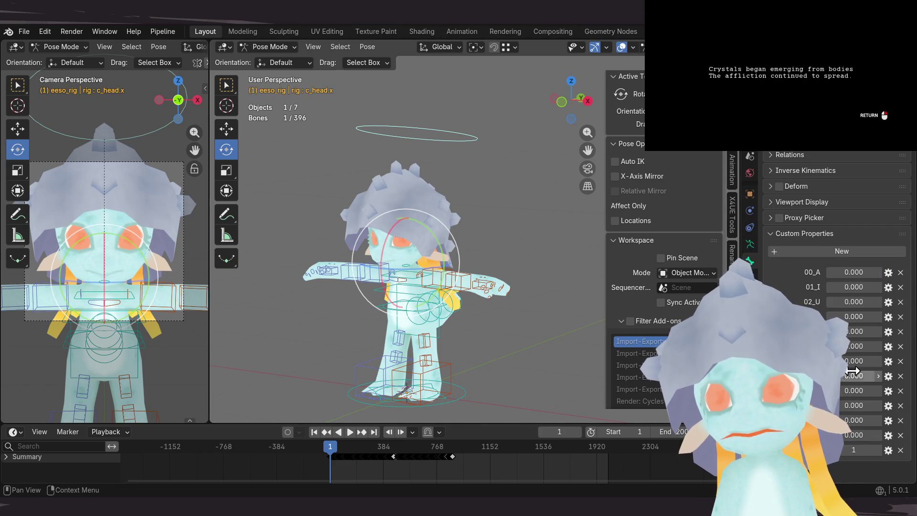
click(900, 321)
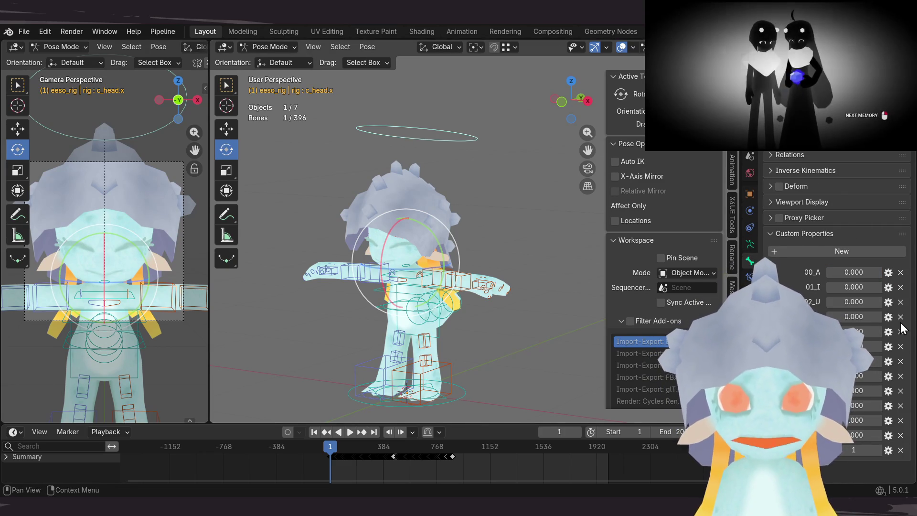
key(ctrl+s)
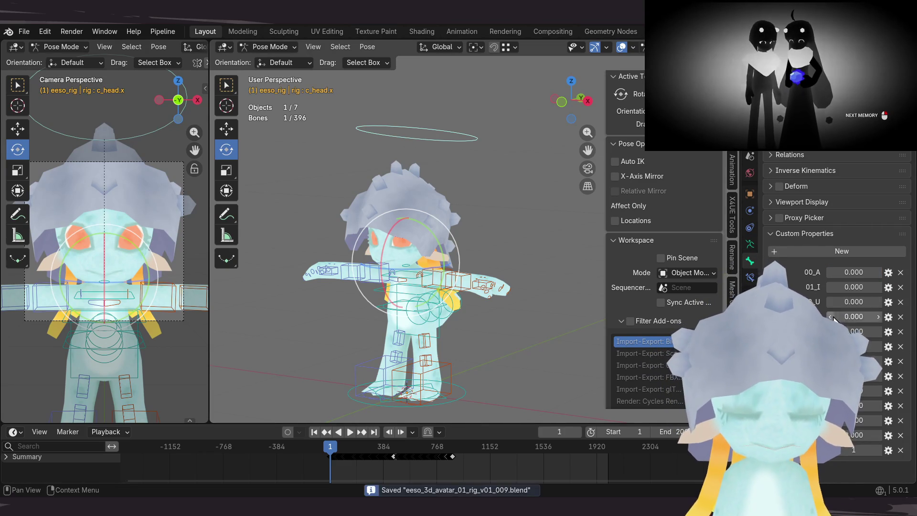
right_click(857, 378)
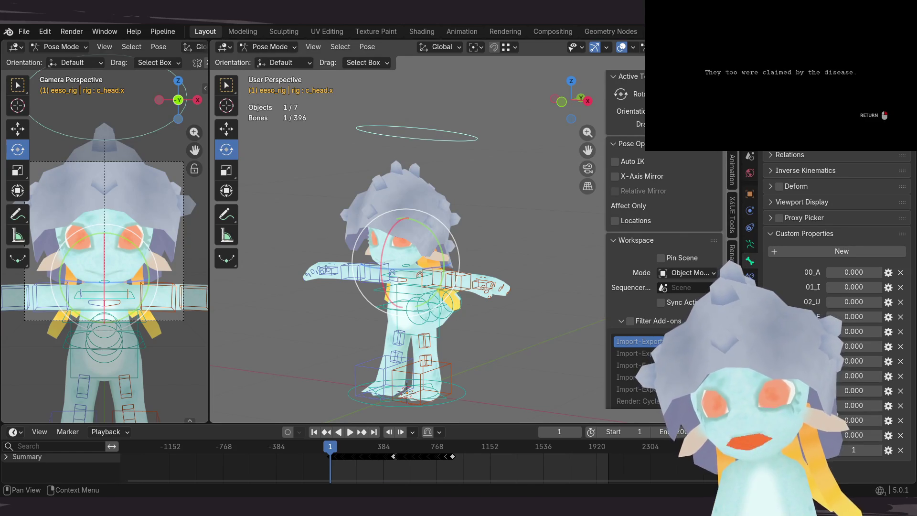
key(ctrl+Tab)
click(388, 334)
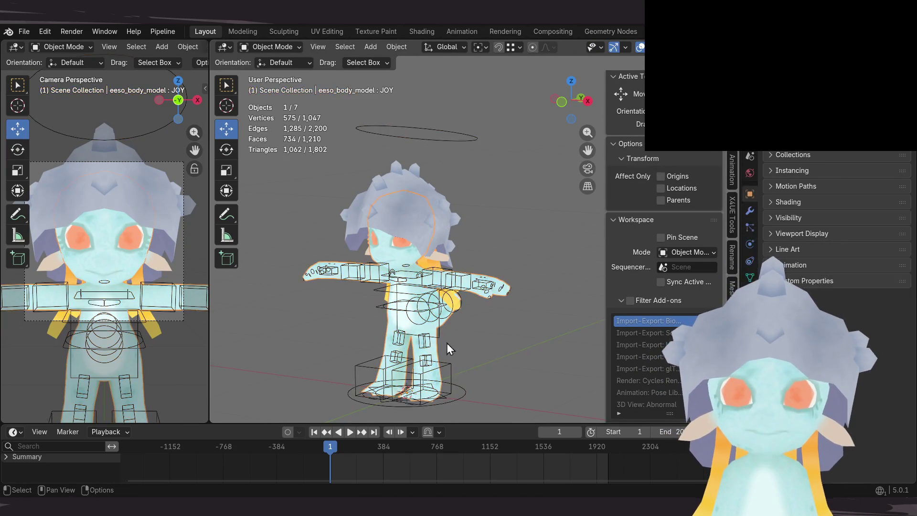
Step: Paste the driver onto the ANGRY shape key
click(750, 275)
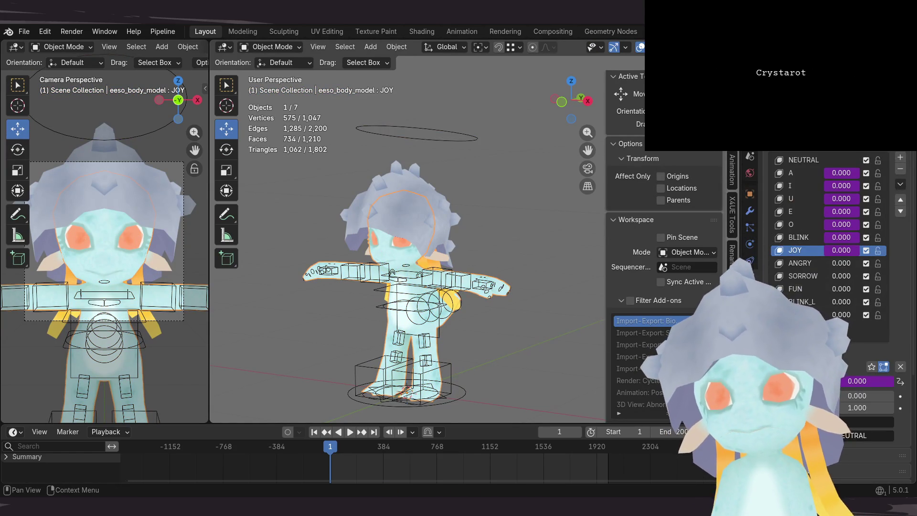
click(809, 264)
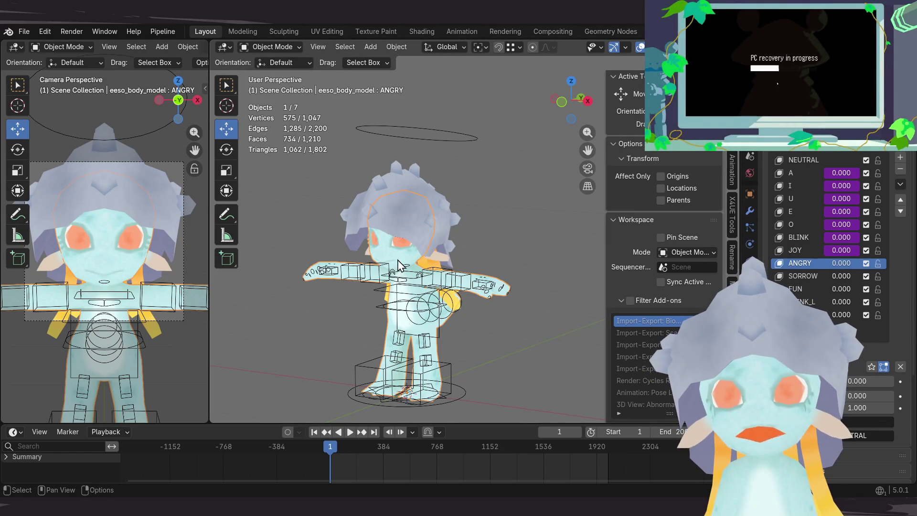
key(ctrl+d)
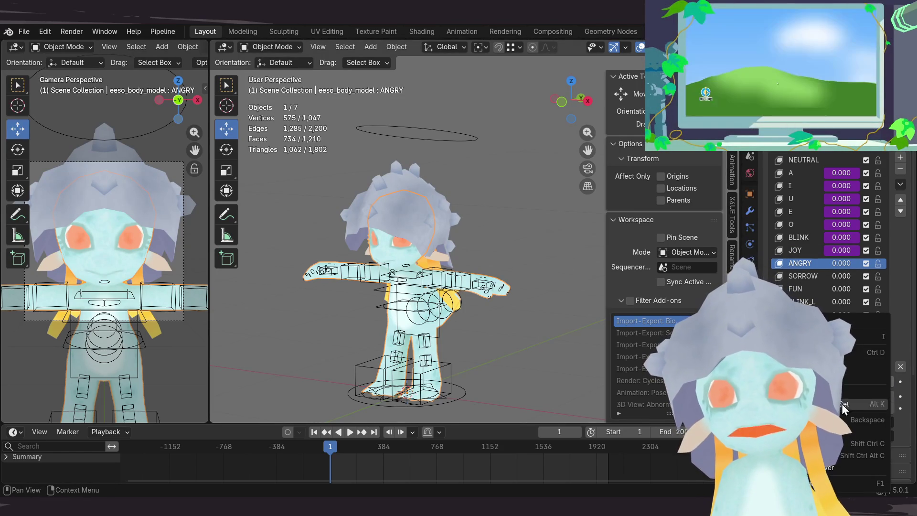
Step: Copy the next c_head.x expression property as a new driver and pick SORROW on the body mesh
click(400, 133)
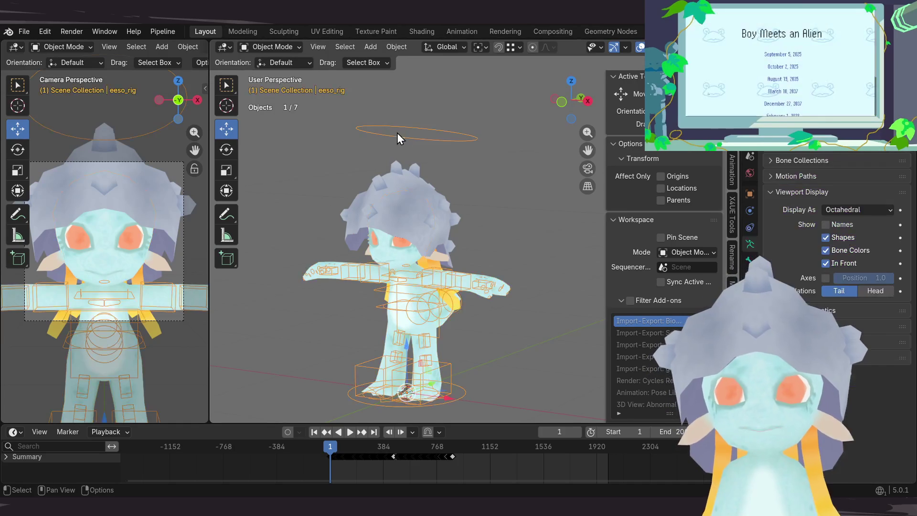
key(ctrl+Tab)
click(458, 138)
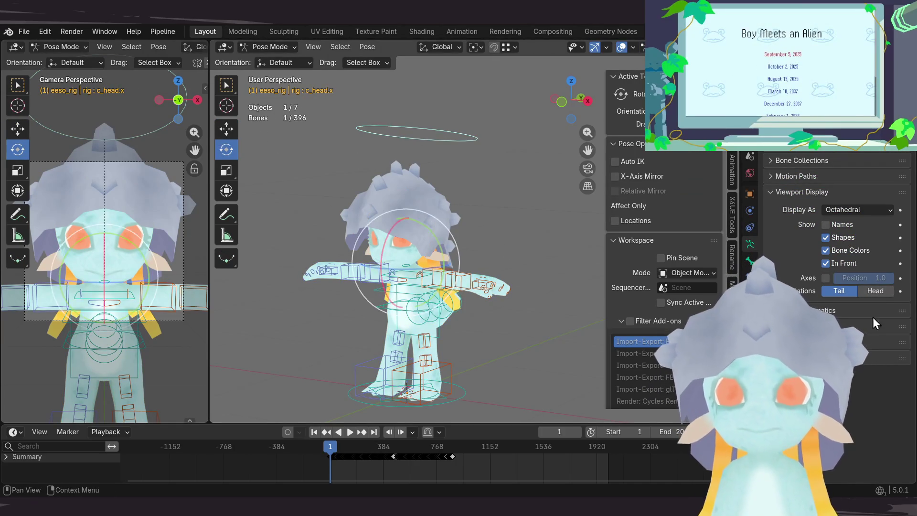
click(750, 262)
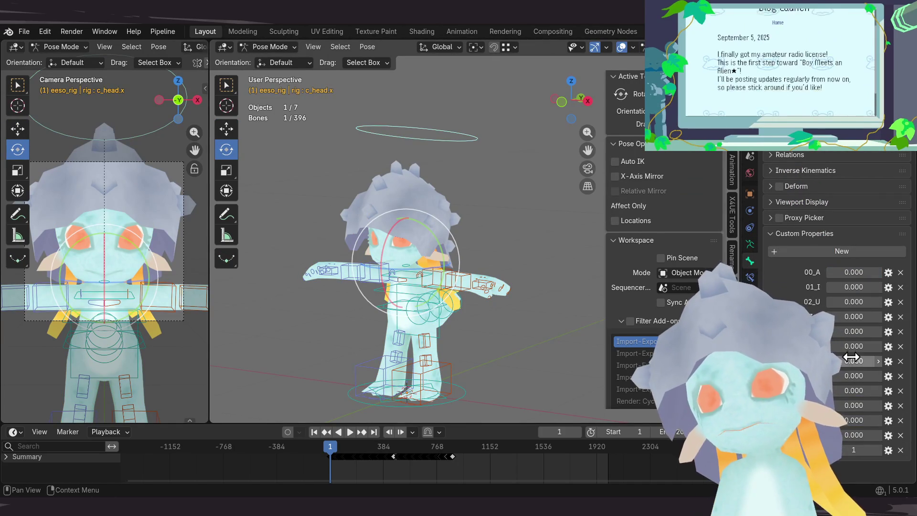
double_click(867, 376)
key(Return)
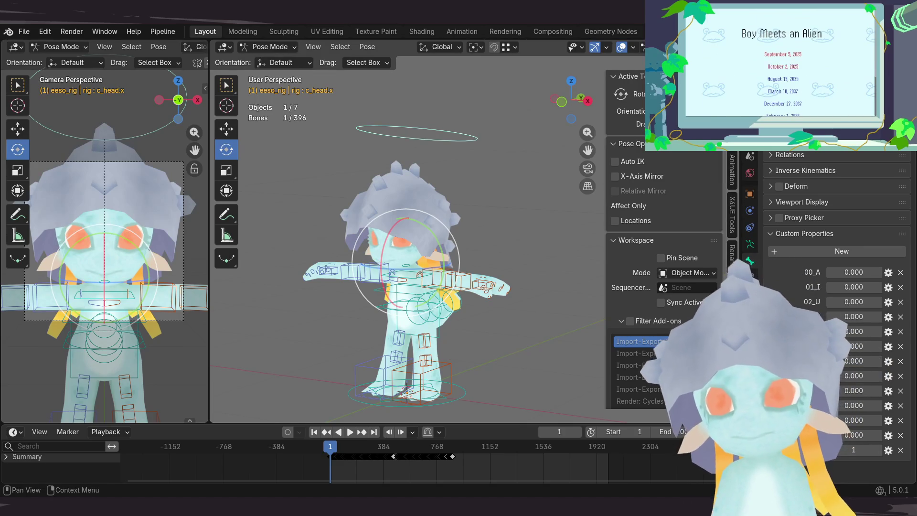
right_click(853, 393)
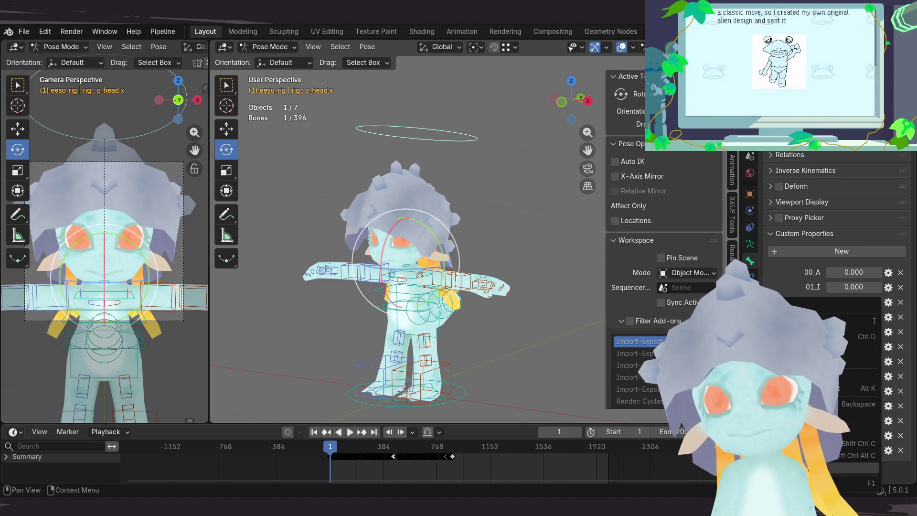
click(468, 194)
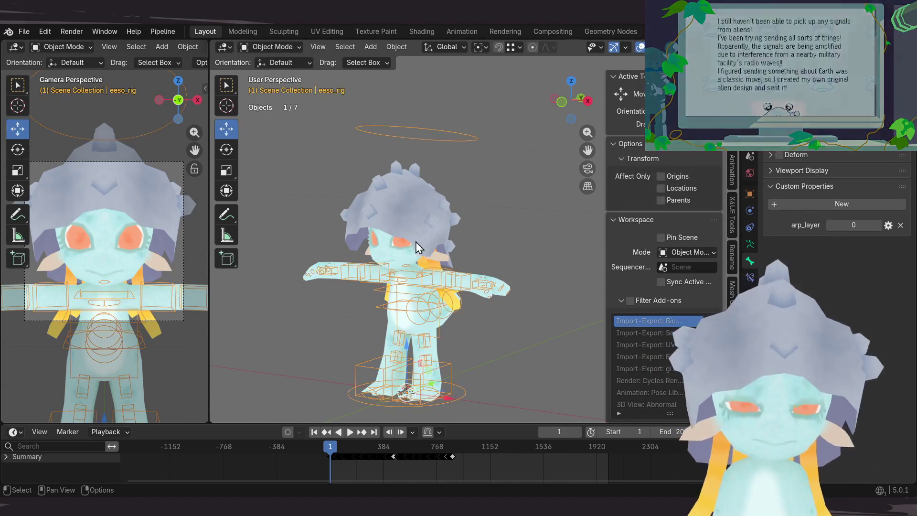
click(401, 315)
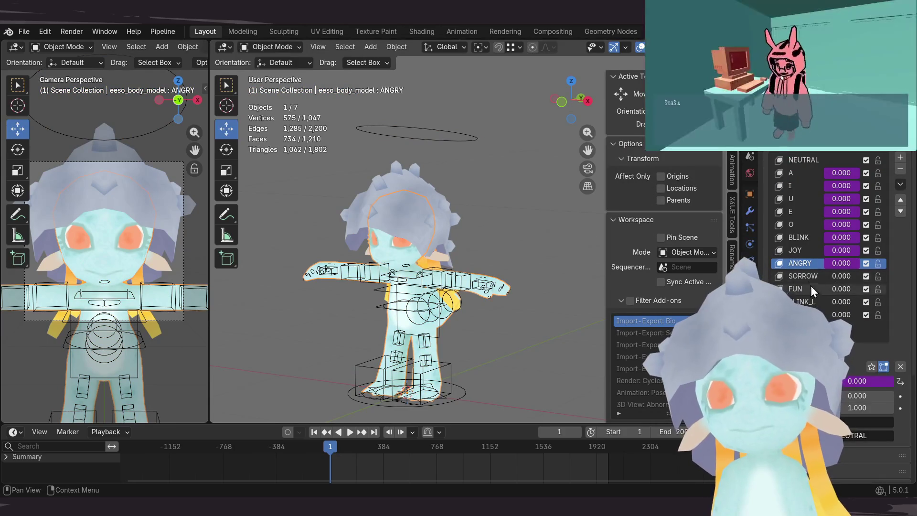
click(809, 278)
Step: Paste the driver onto SORROW and test it by adjusting the head bone's property
right_click(863, 383)
click(841, 376)
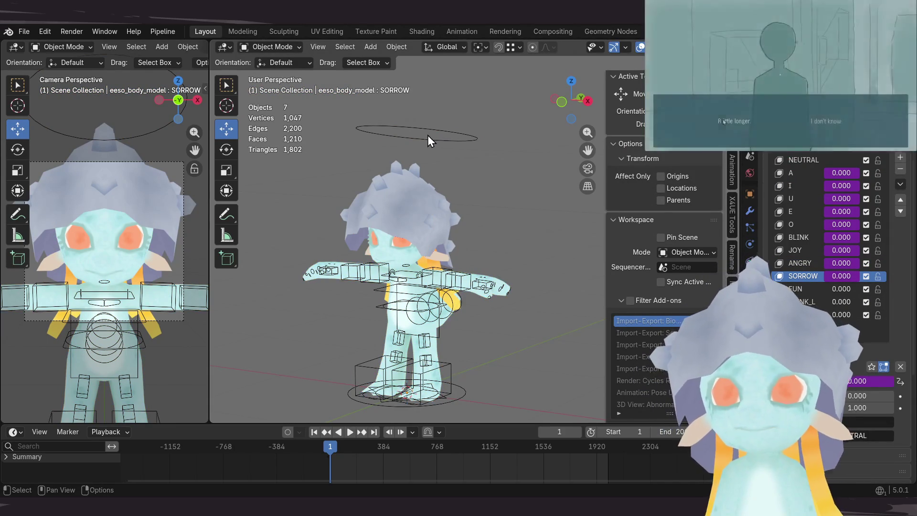
click(430, 136)
click(802, 191)
click(860, 390)
key(Return)
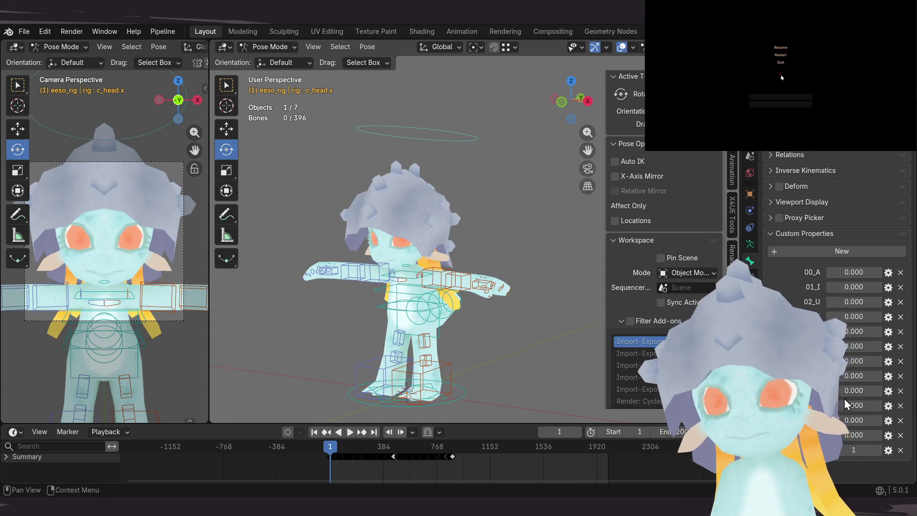
Step: Copy the next expression property as a driver and pick FUN on the body mesh
right_click(858, 406)
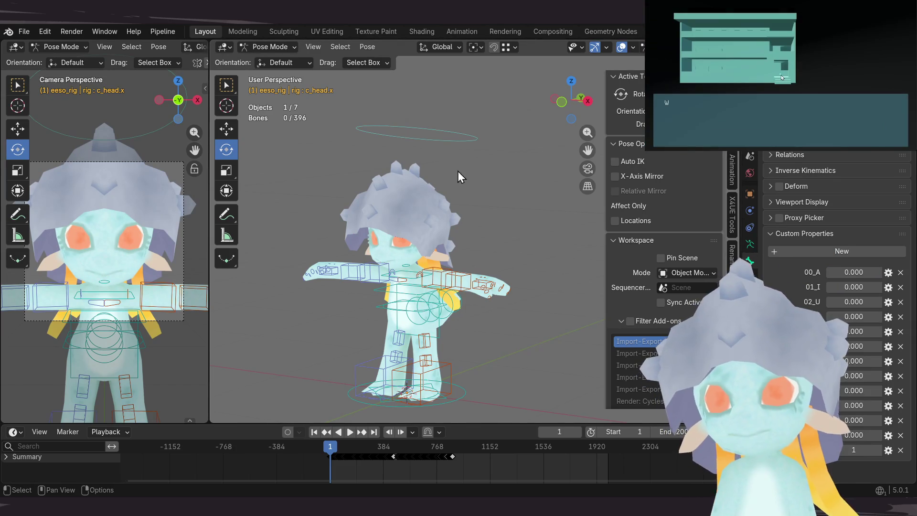
key(ctrl+Tab)
click(400, 262)
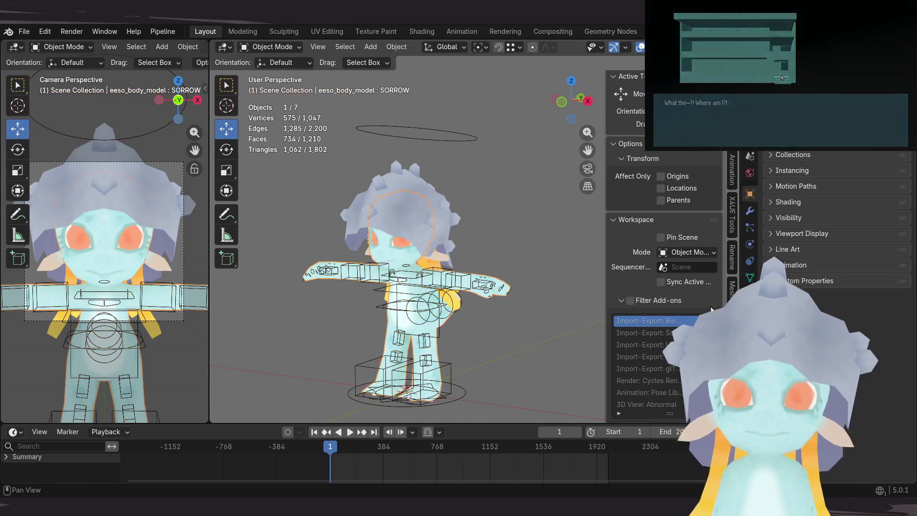
click(750, 277)
click(804, 288)
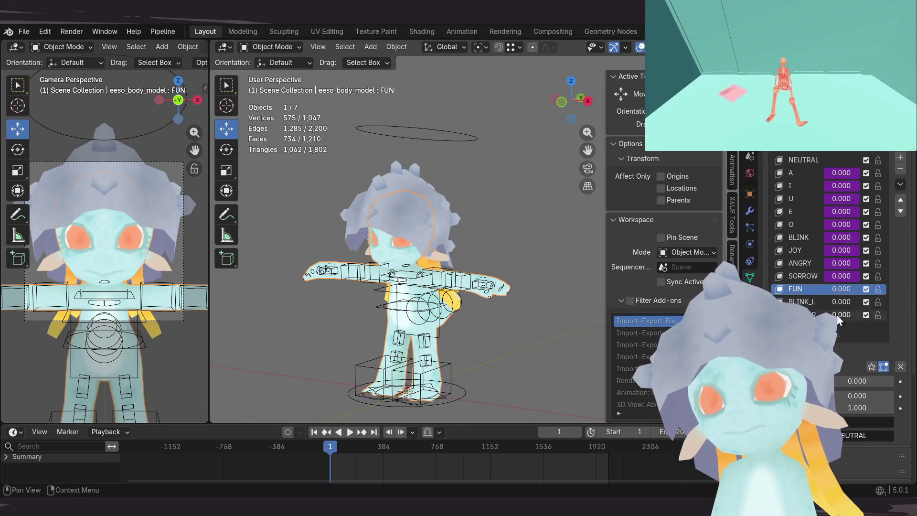
Step: Paste the driver onto FUN and test it by adjusting the head bone's property
right_click(868, 377)
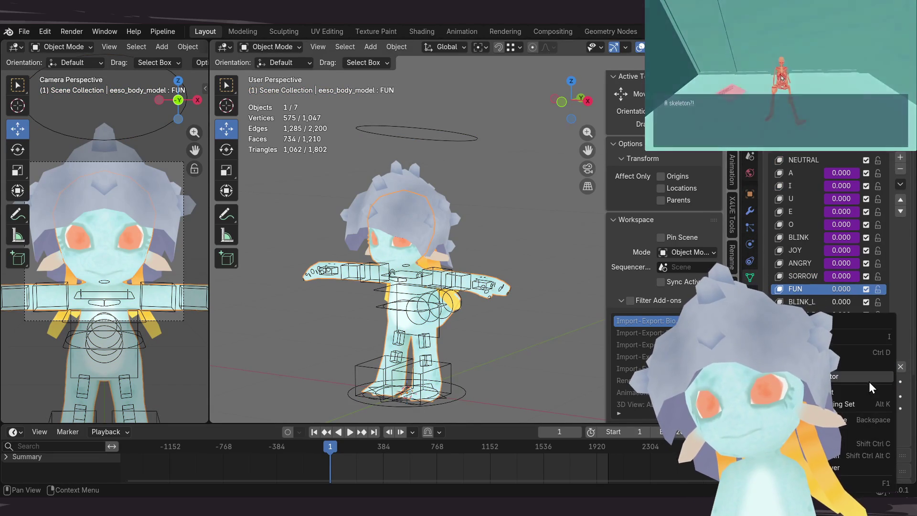
click(845, 385)
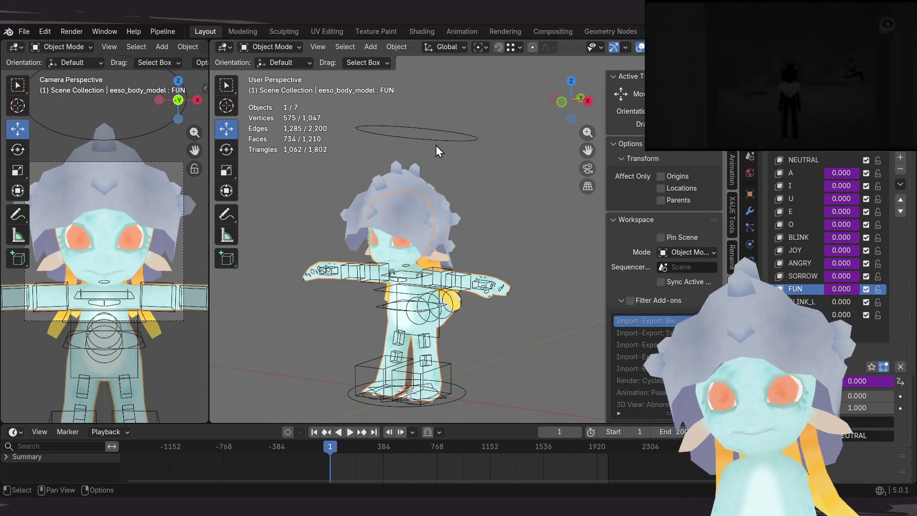
click(442, 138)
key(ctrl+Tab)
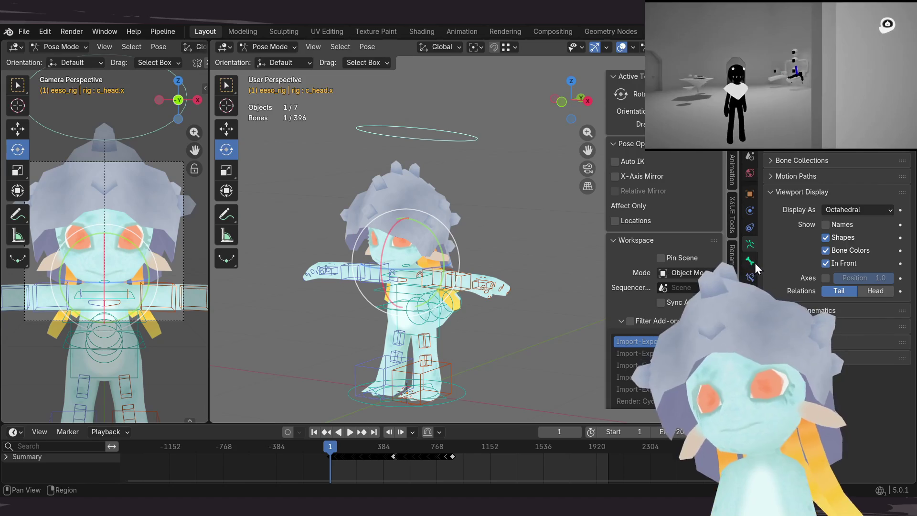
click(749, 260)
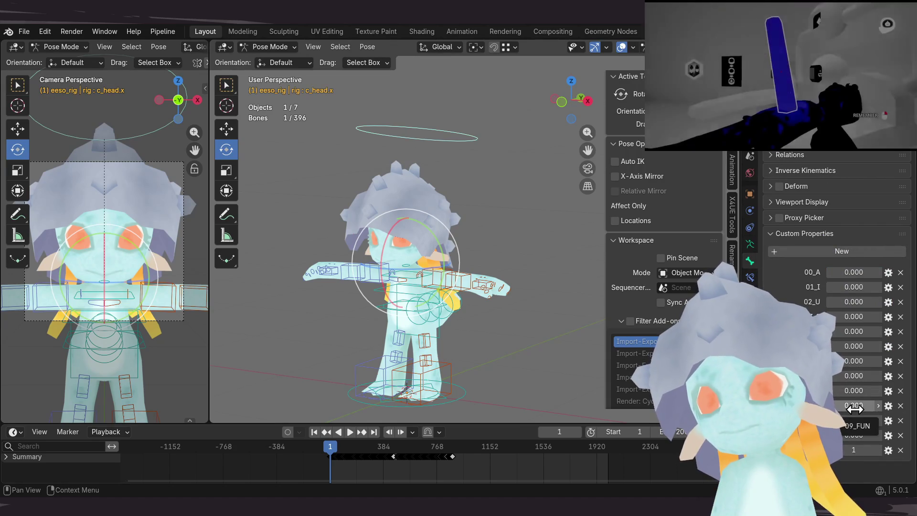
click(856, 405)
key(Return)
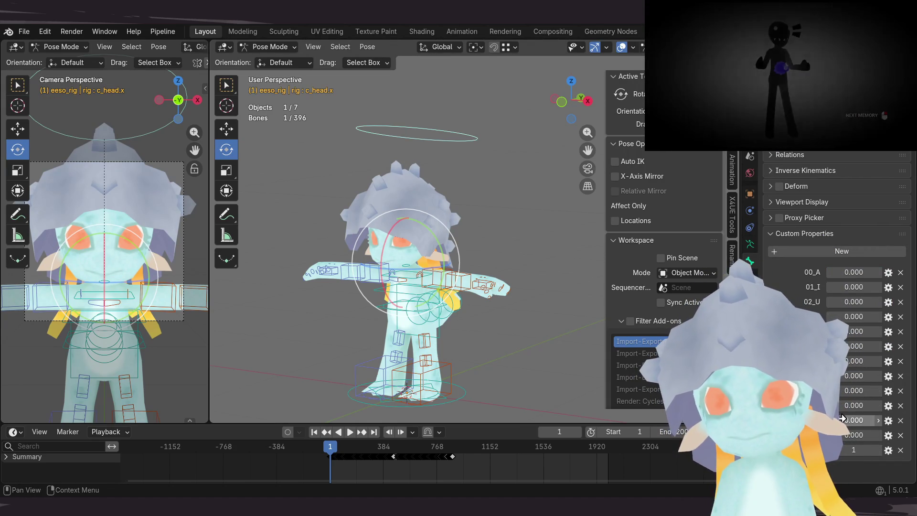
Step: Copy the next expression property as a new driver and pick BLINK_L on the body mesh
right_click(860, 425)
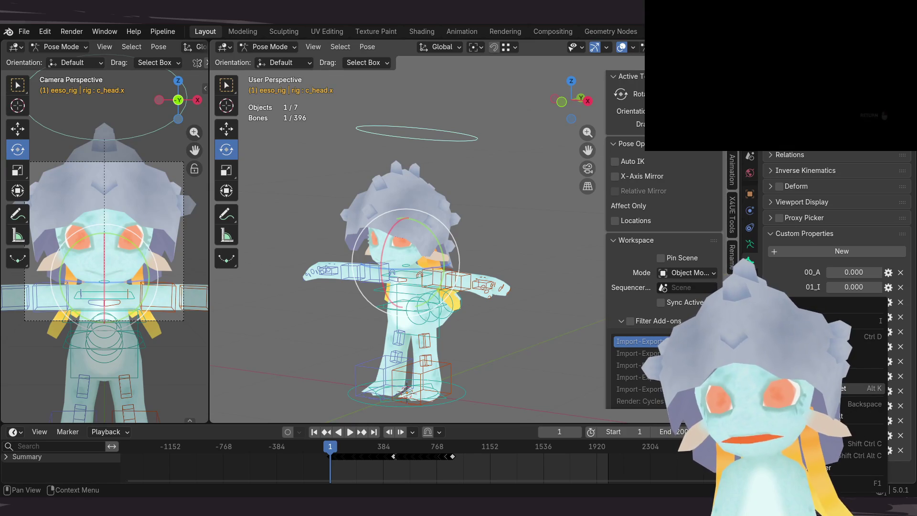
click(860, 454)
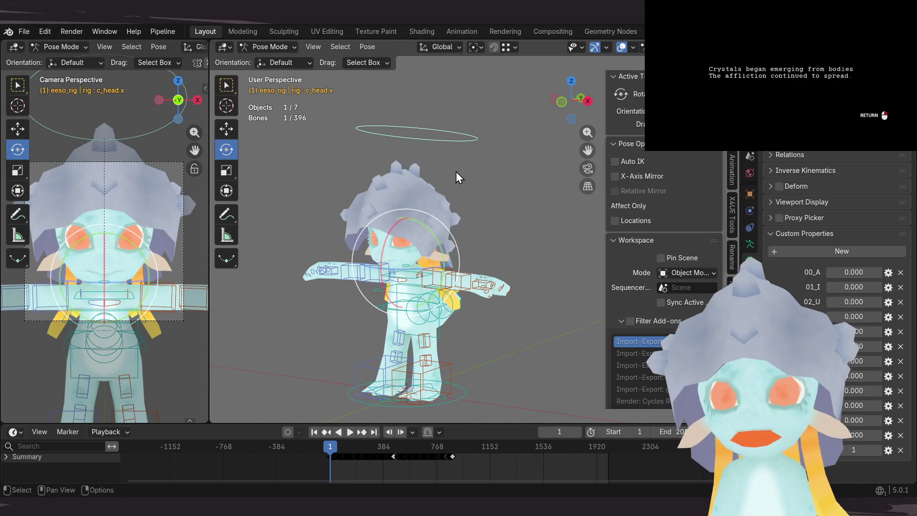
key(ctrl+Tab)
click(399, 266)
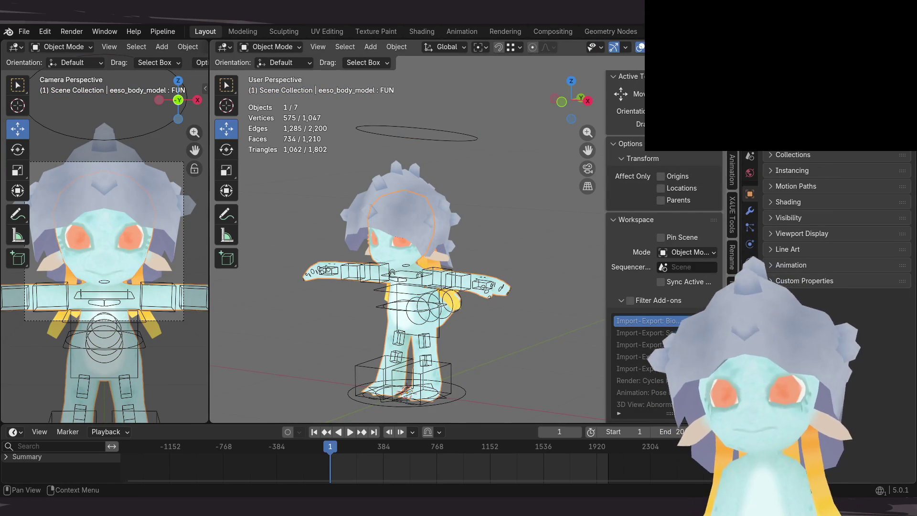
click(816, 303)
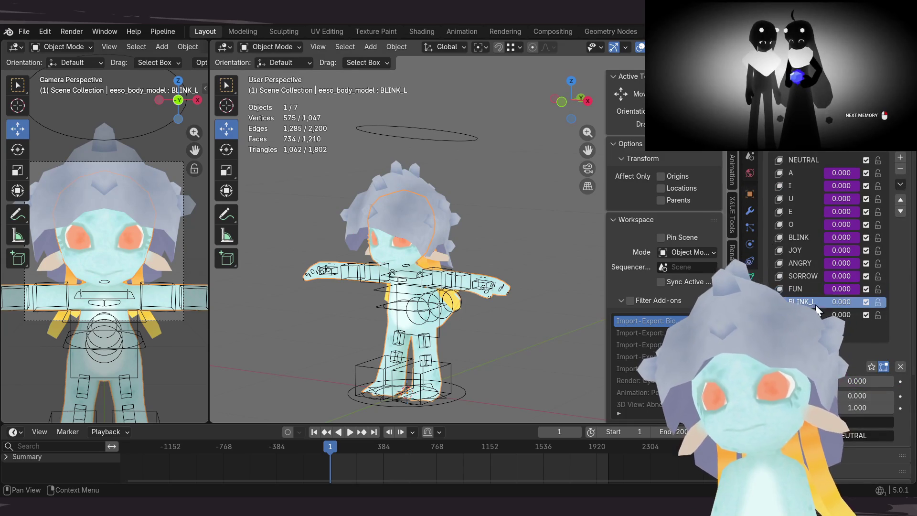
Step: Paste the driver onto BLINK_L and test it with the head bone's blink property
right_click(857, 381)
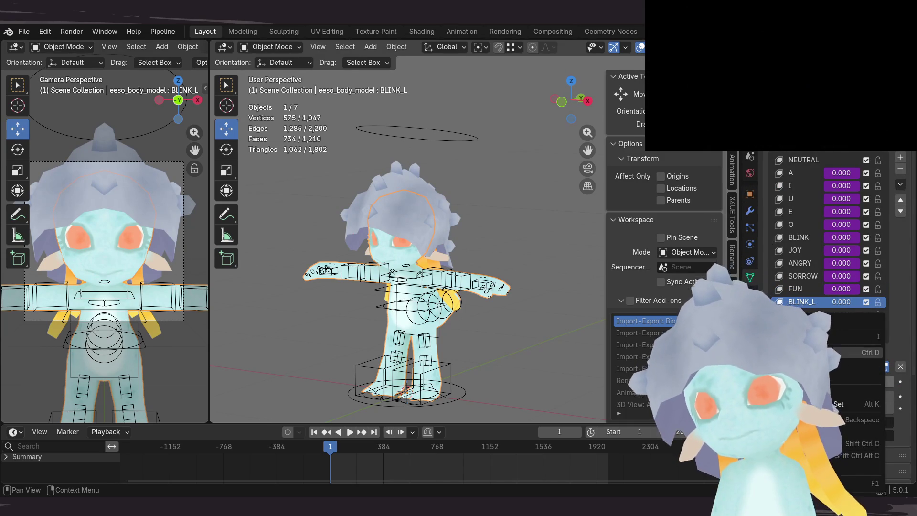
click(456, 142)
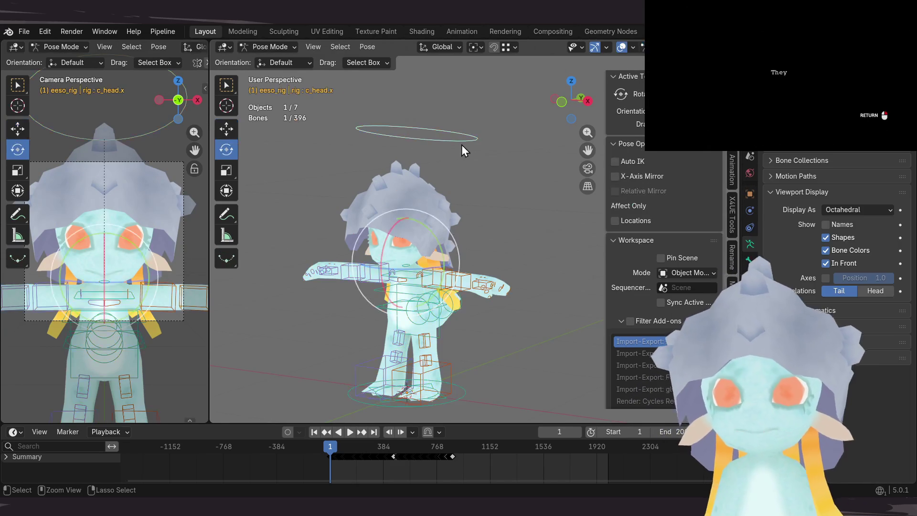
click(749, 260)
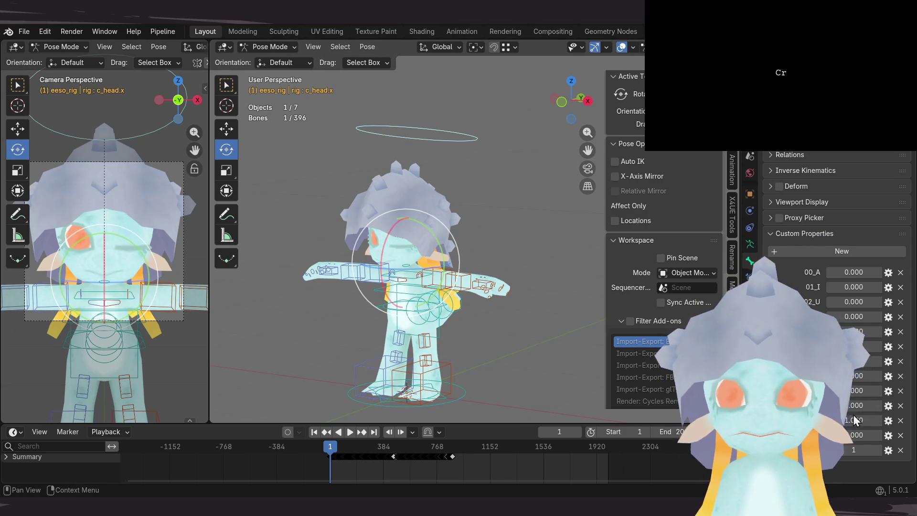
click(855, 421)
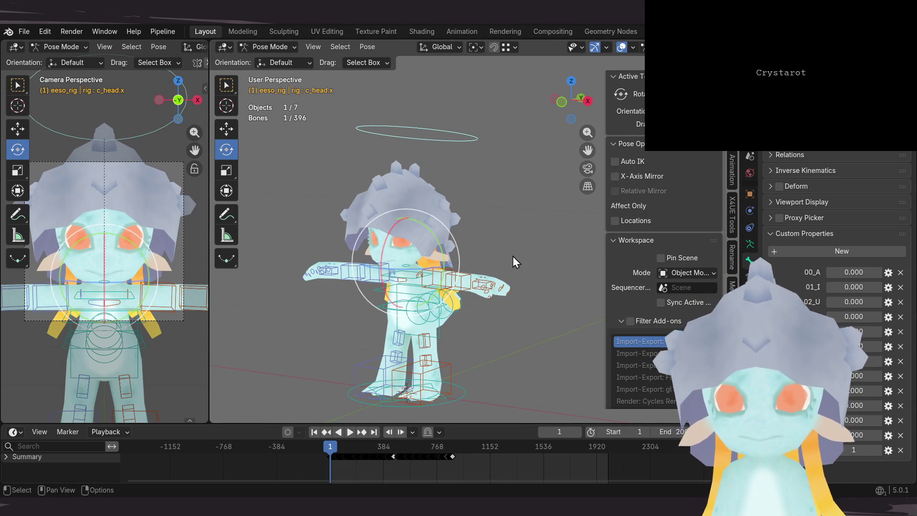
key(ctrl+Tab)
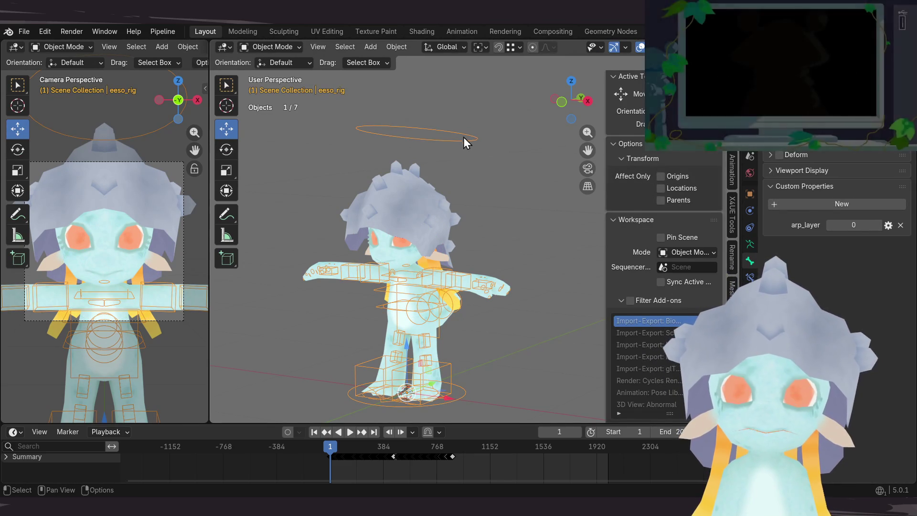
key(ctrl+Tab)
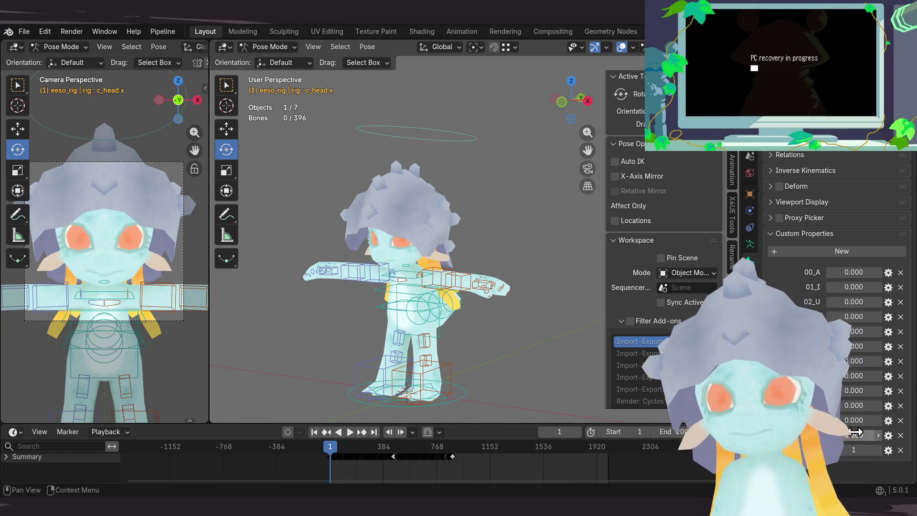
Step: Copy the next c_head.x expression property and return to the body mesh in Object Mode
right_click(855, 435)
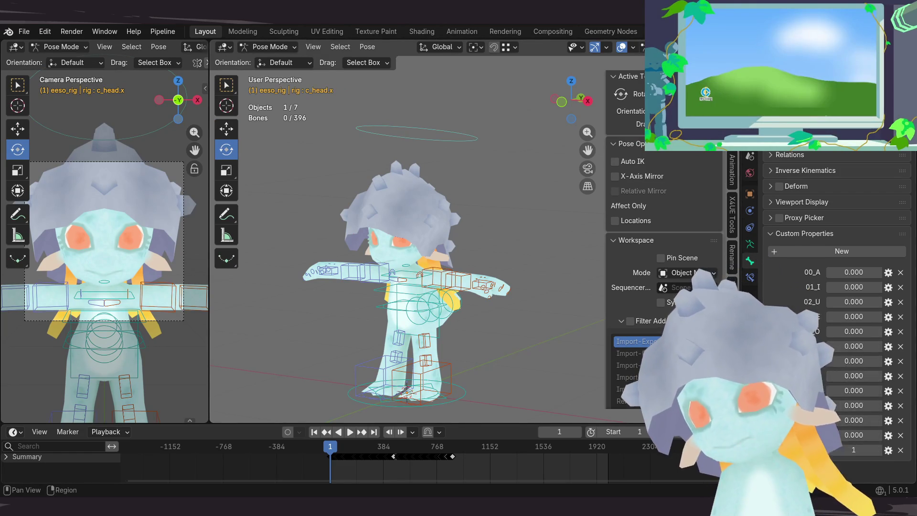
key(ctrl+Tab)
click(512, 276)
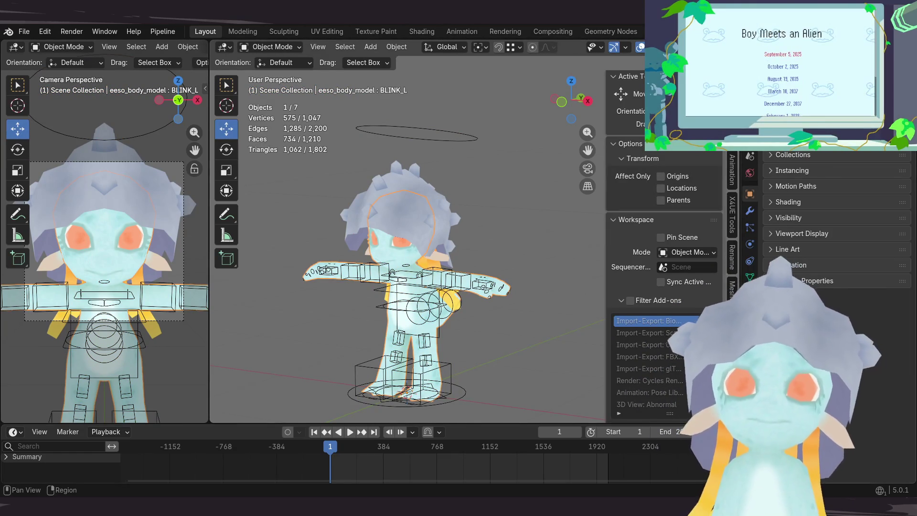
Step: Add a driver to the BLINK_R shape key's value on the body mesh
click(750, 278)
key(Down)
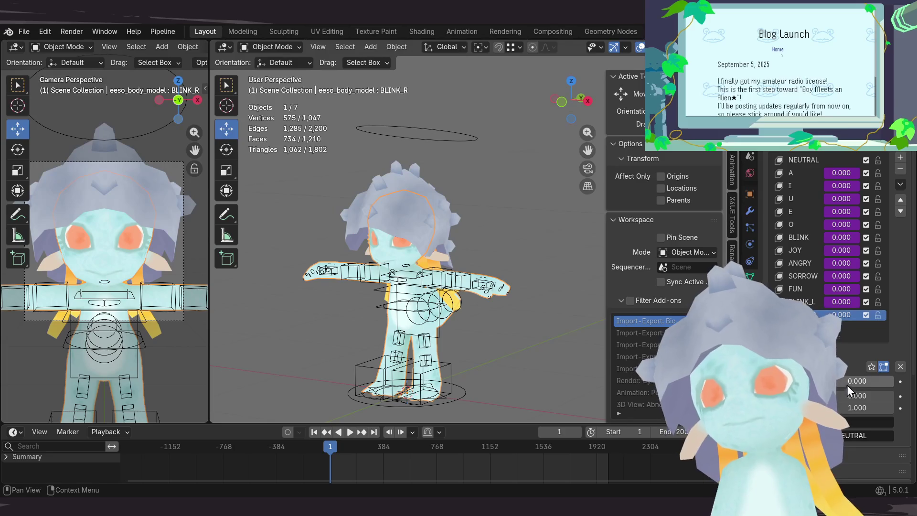
key(ctrl+d)
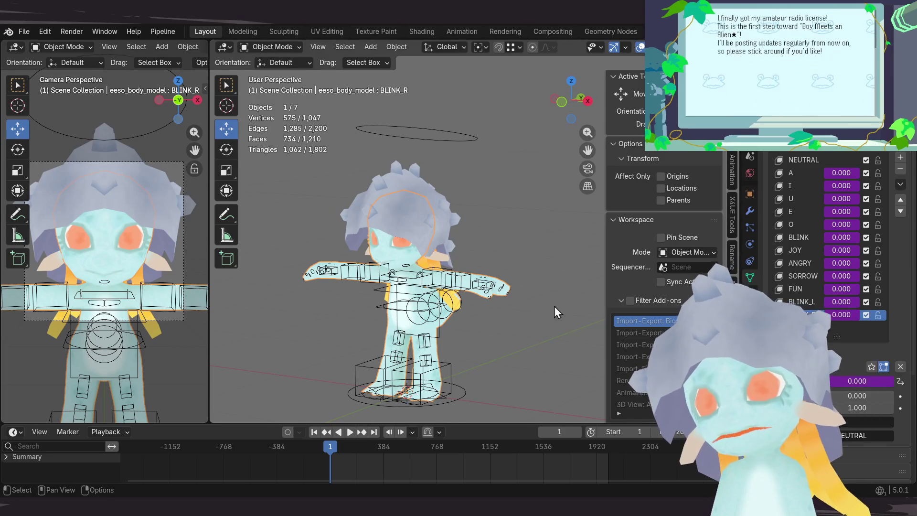
Step: Select the rig in Pose Mode and edit a head-bone custom property value
click(442, 141)
key(ctrl+Tab)
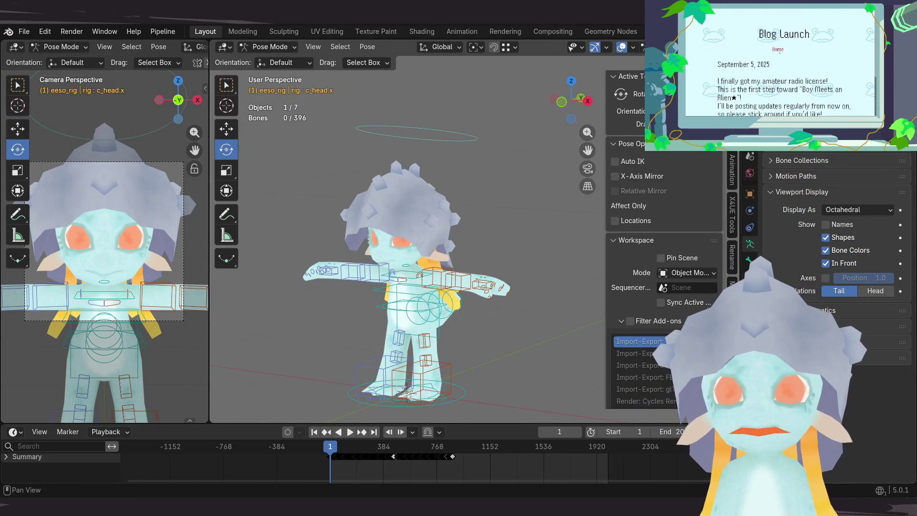
click(751, 261)
click(857, 435)
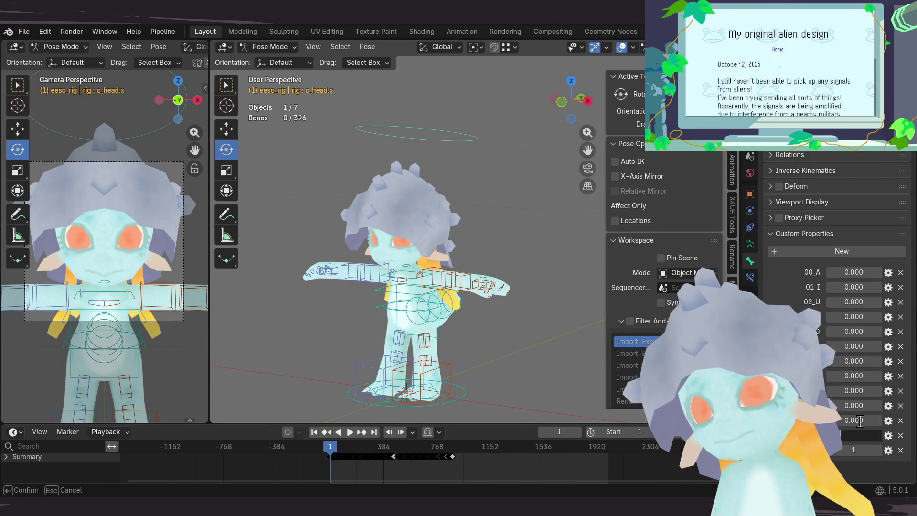
key(Return)
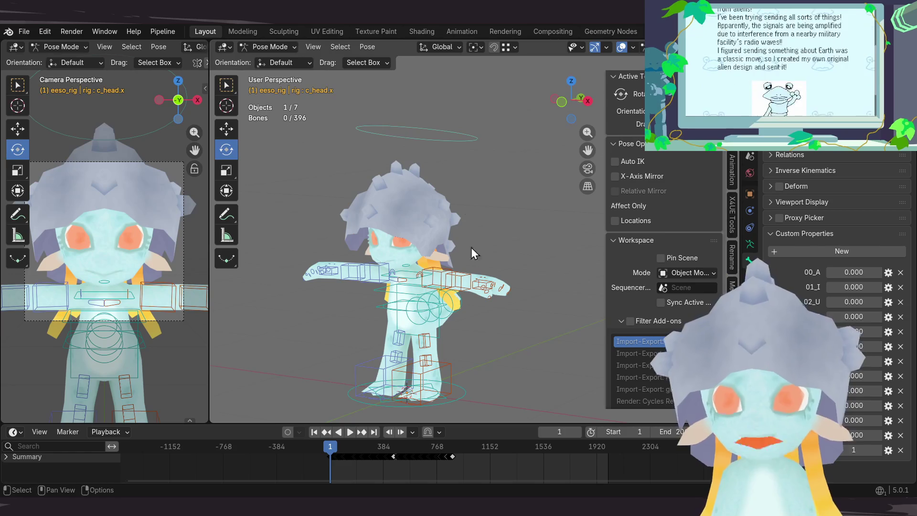
Step: Save the rig, then test the head bone's 00_A expression at full and back to zero
key(ctrl+s)
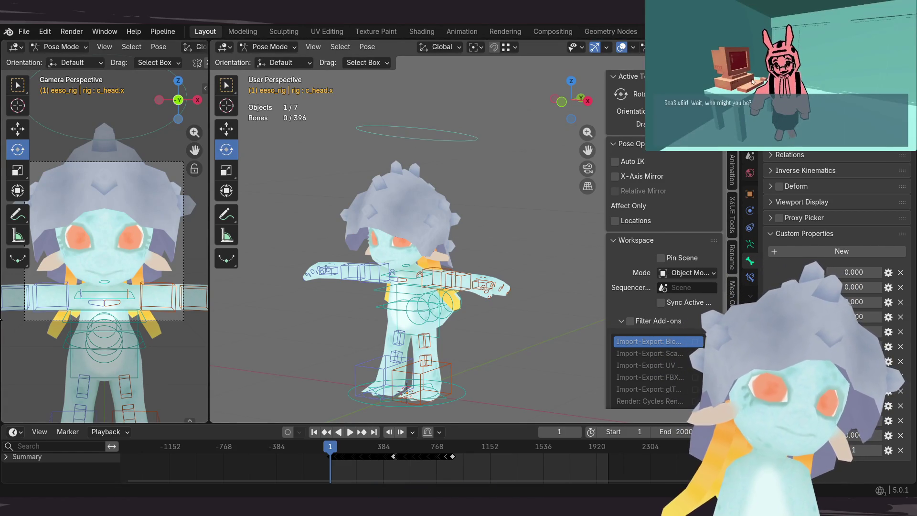
click(455, 136)
middle_drag(454, 142, 465, 189)
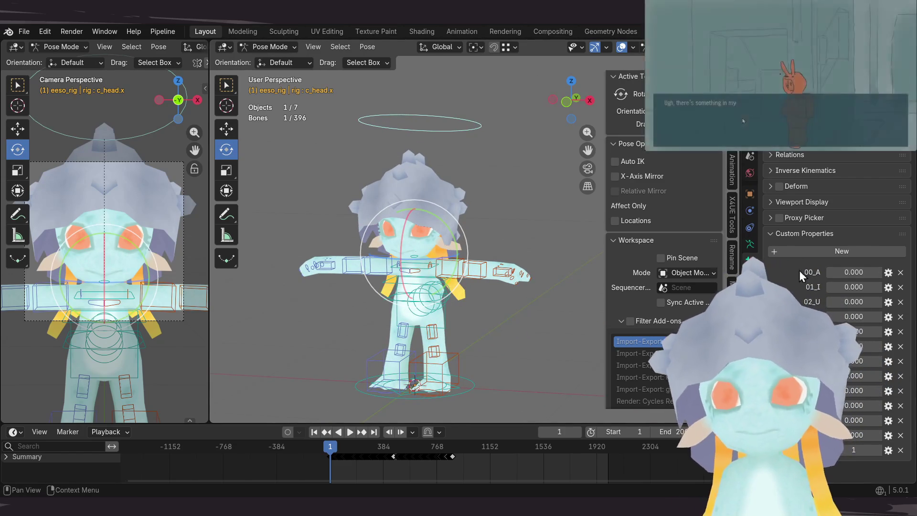
click(837, 271)
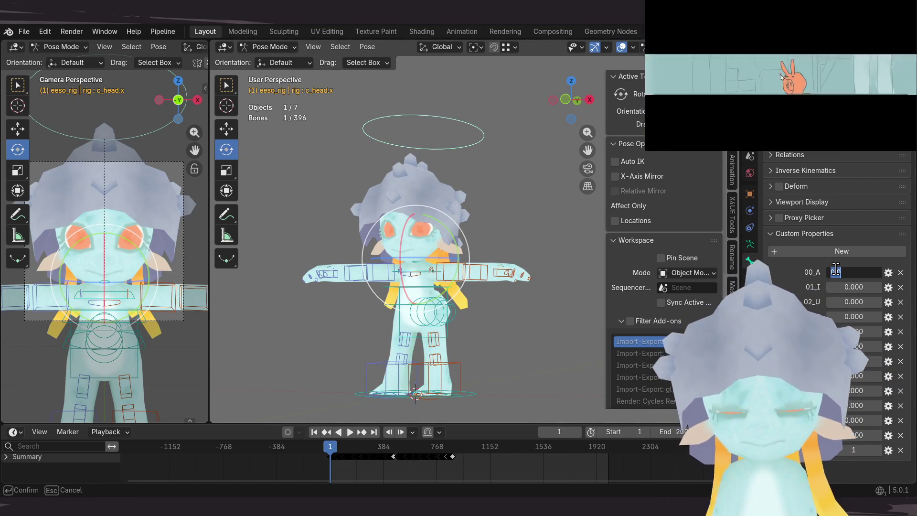
text(1)
key(Return)
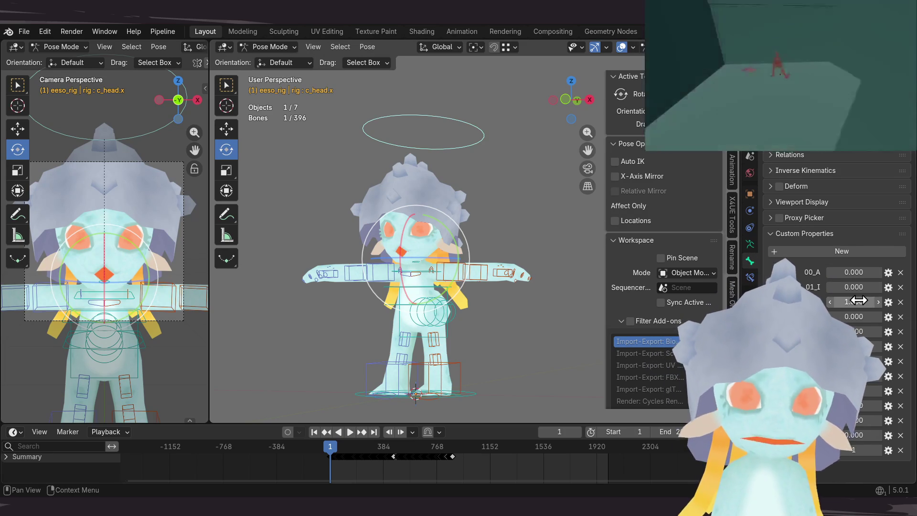
mouse_move(853, 317)
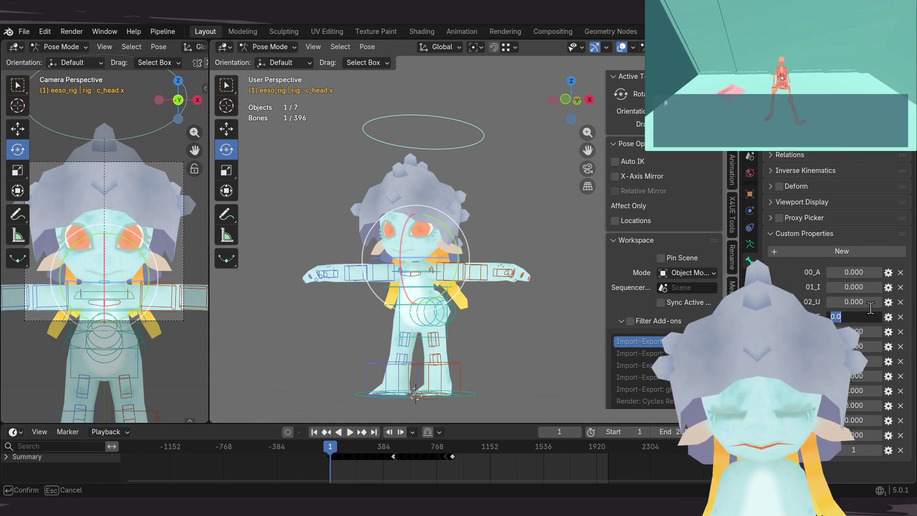
key(Return)
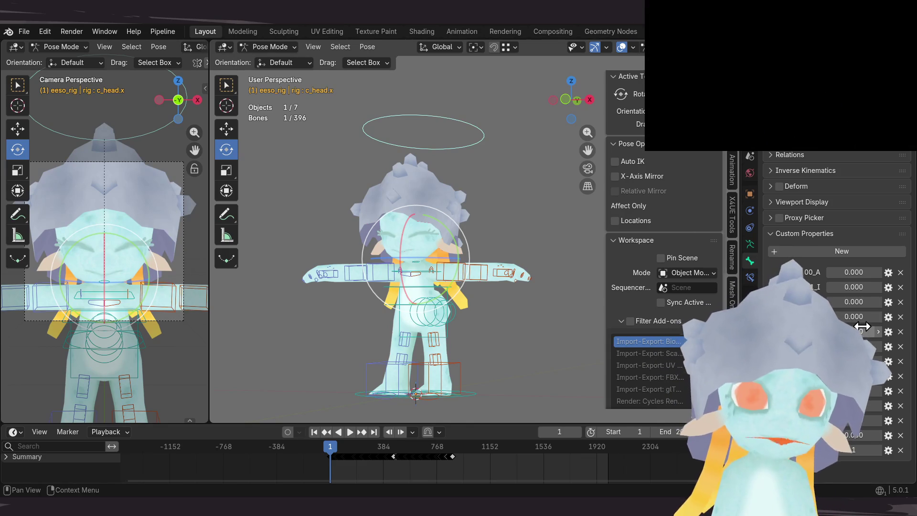
Step: Test the remaining head-bone expression values, including the blinks, and reset them to zero
drag(860, 378, 860, 377)
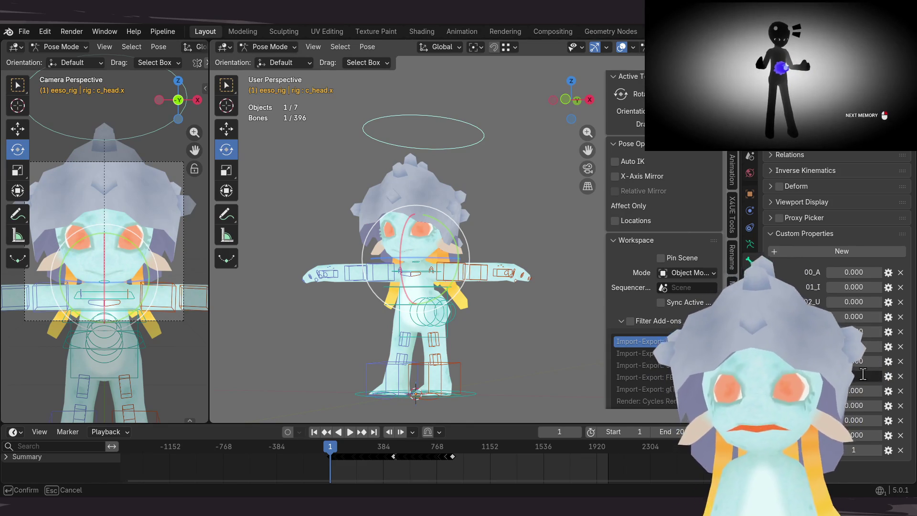
key(Escape)
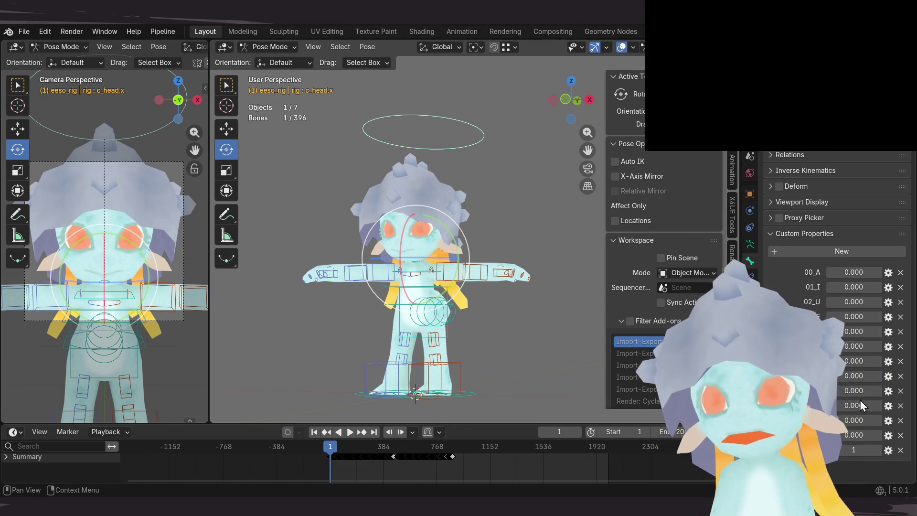
key(Return)
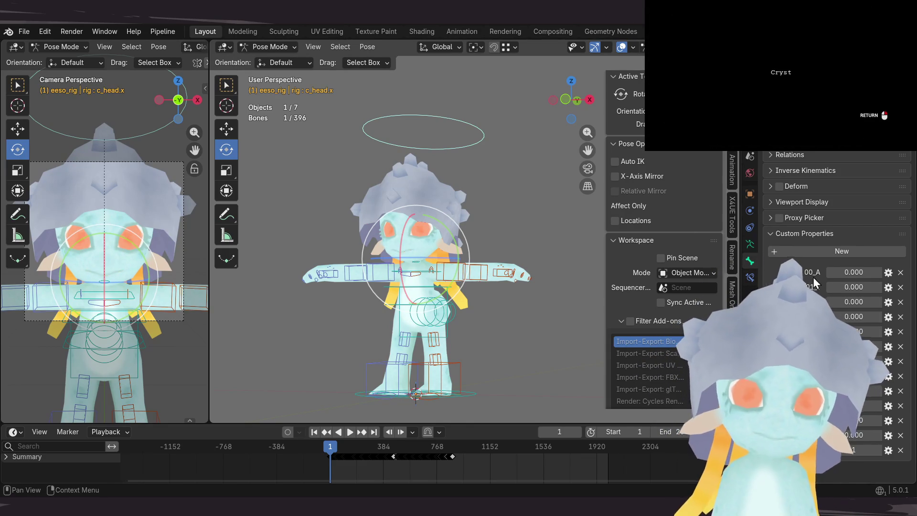
click(855, 400)
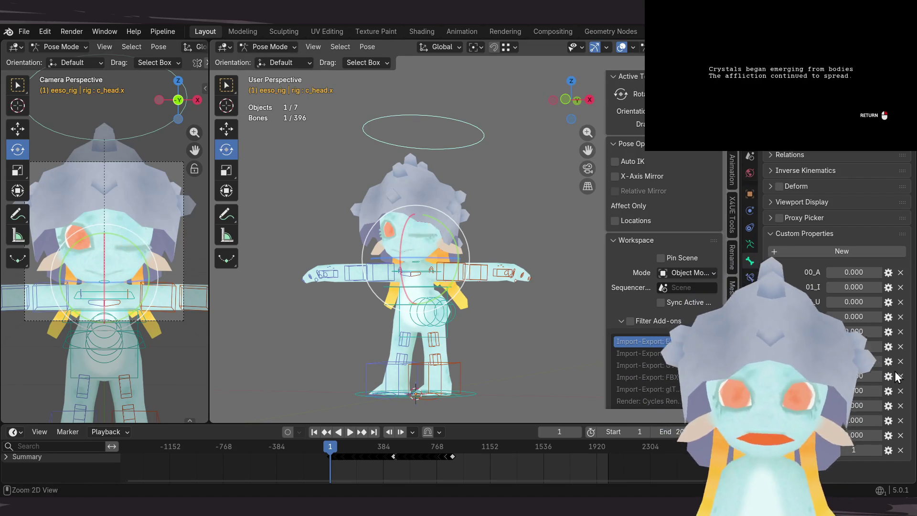
key(Tab)
key(Return)
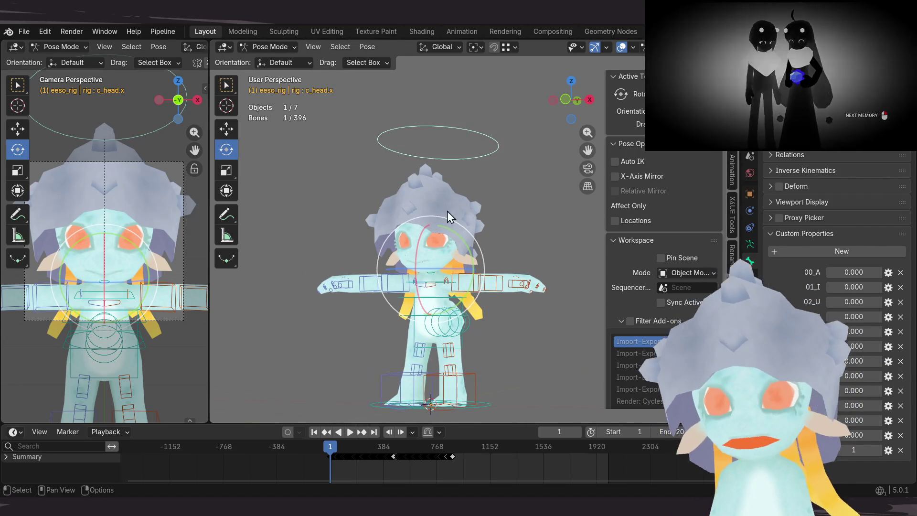
Step: Clear the bone selection and return the rig to Object Mode
middle_drag(429, 206, 535, 208)
click(498, 204)
key(ctrl+Tab)
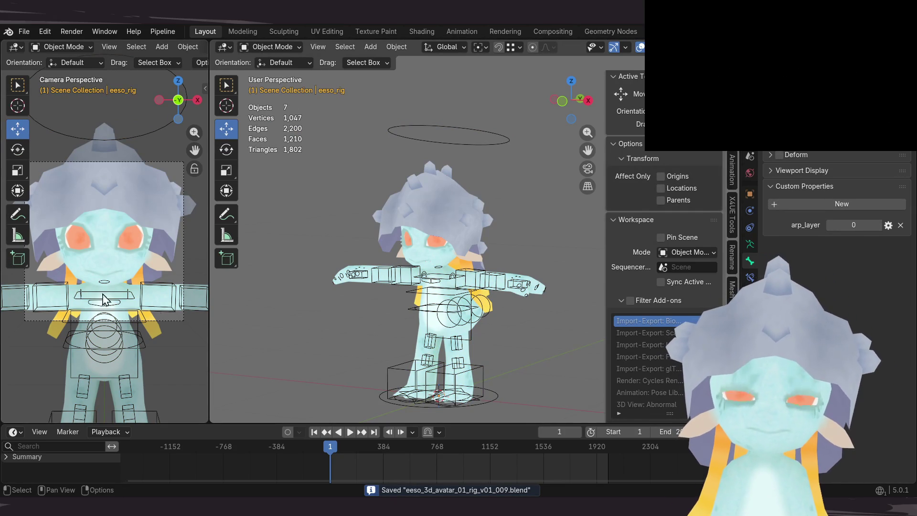
scroll(42, 288, down, 2)
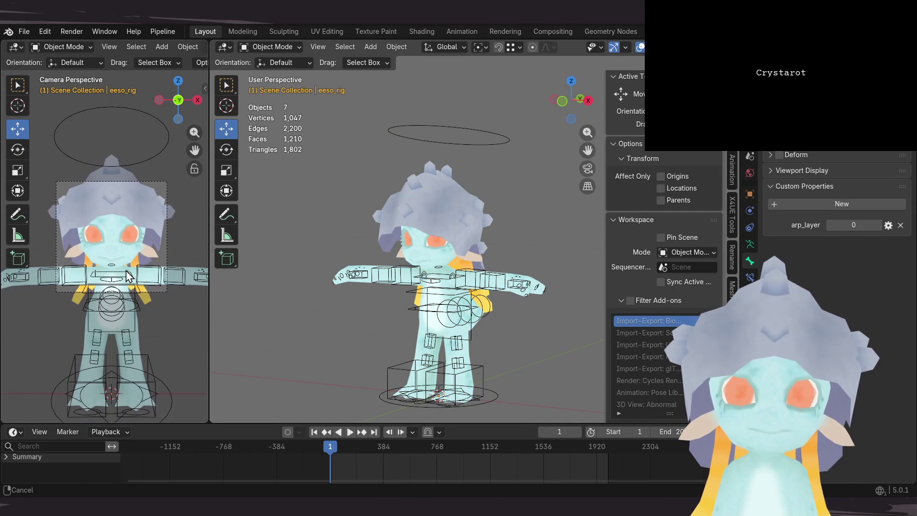
Step: Recentre the view and box-select the character's objects and rig for Auto-Rig Pro export
shift+middle_drag(120, 278, 139, 250)
scroll(324, 264, down, 1)
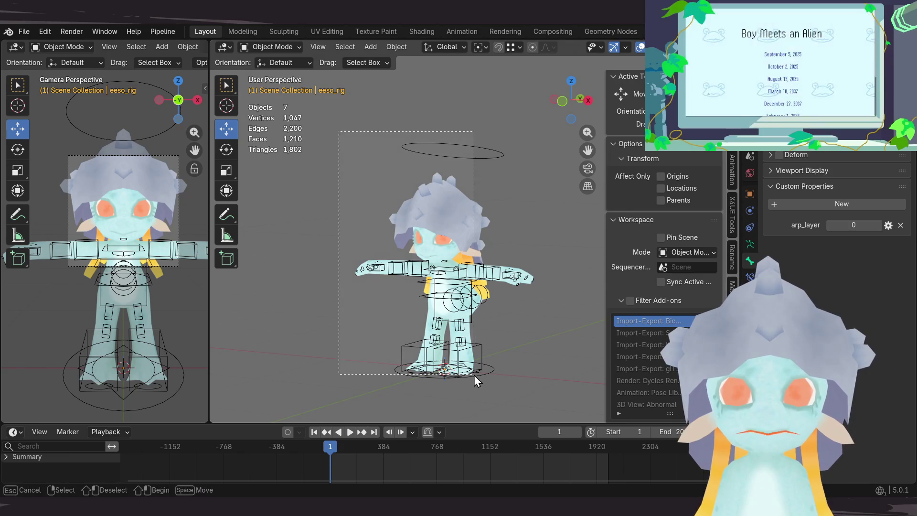
drag(339, 132, 474, 374)
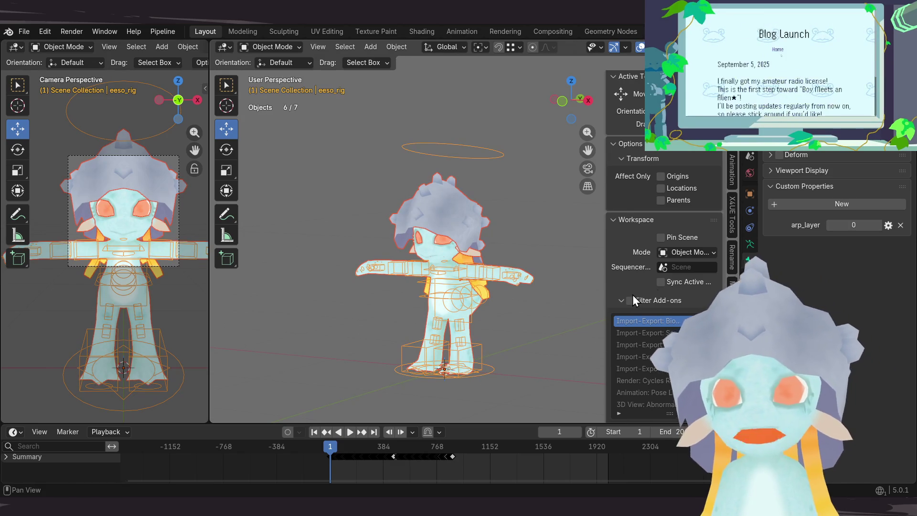
scroll(609, 276, down, 5)
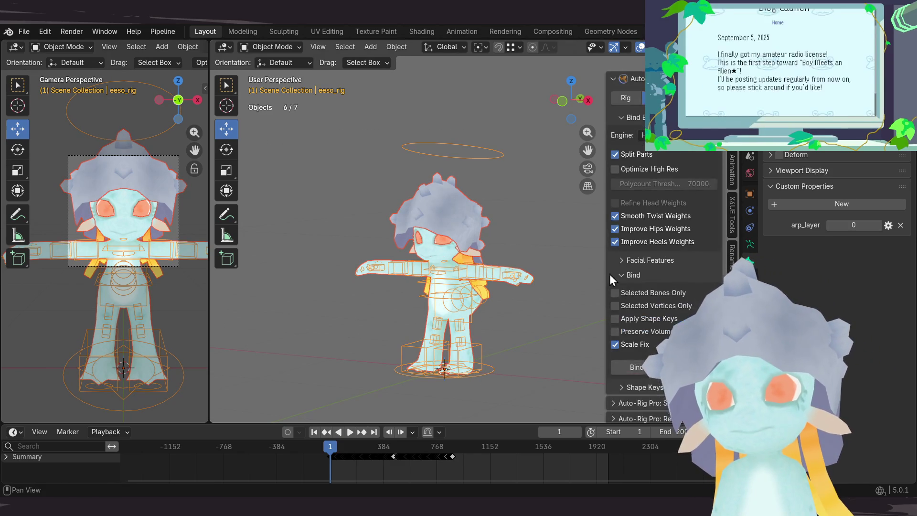
scroll(633, 270, down, 5)
scroll(633, 270, down, 4)
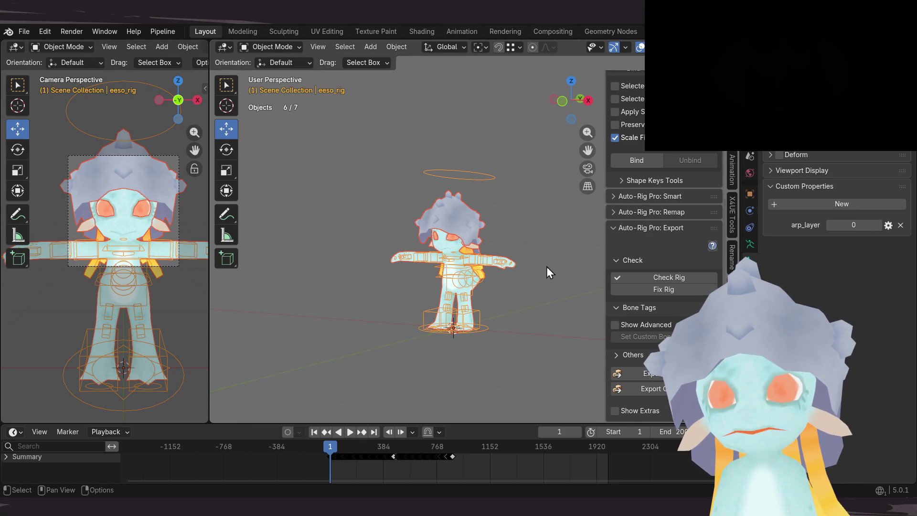
Step: Keep check_motion as the active action, save, and save a new numbered version 010
click(459, 31)
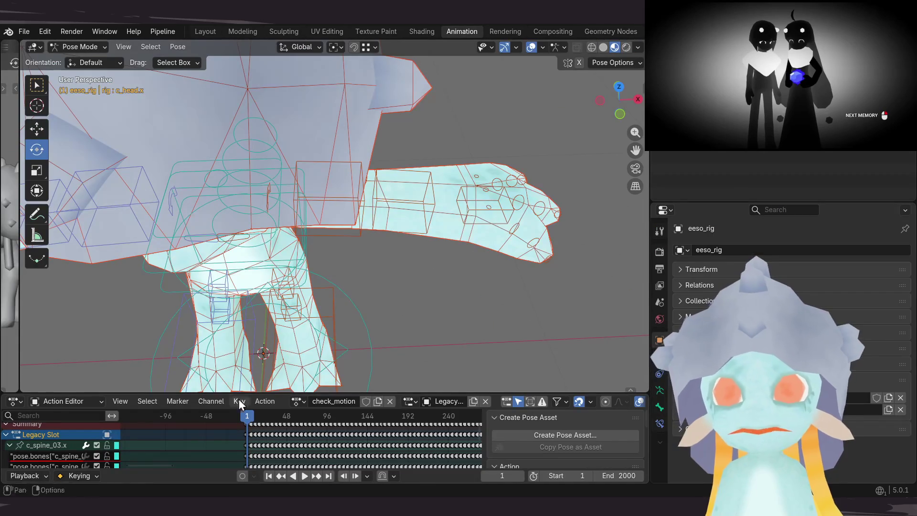
click(298, 400)
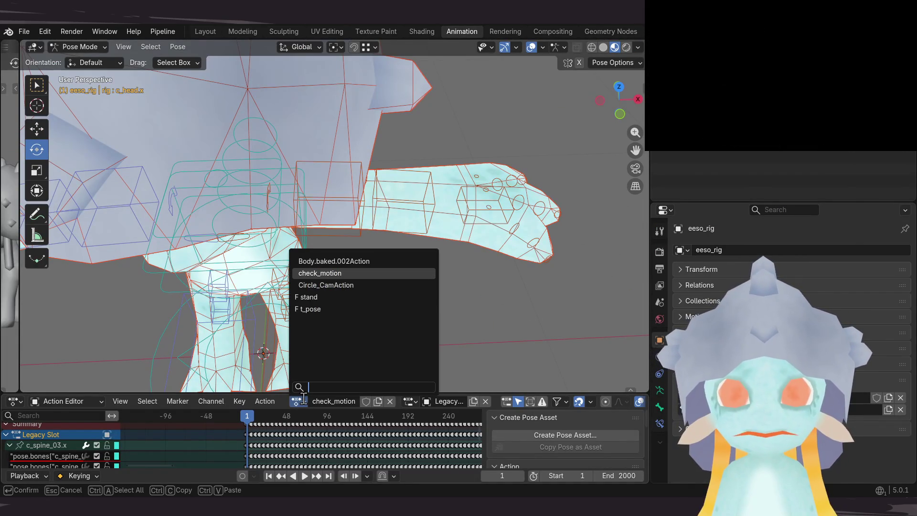
click(321, 274)
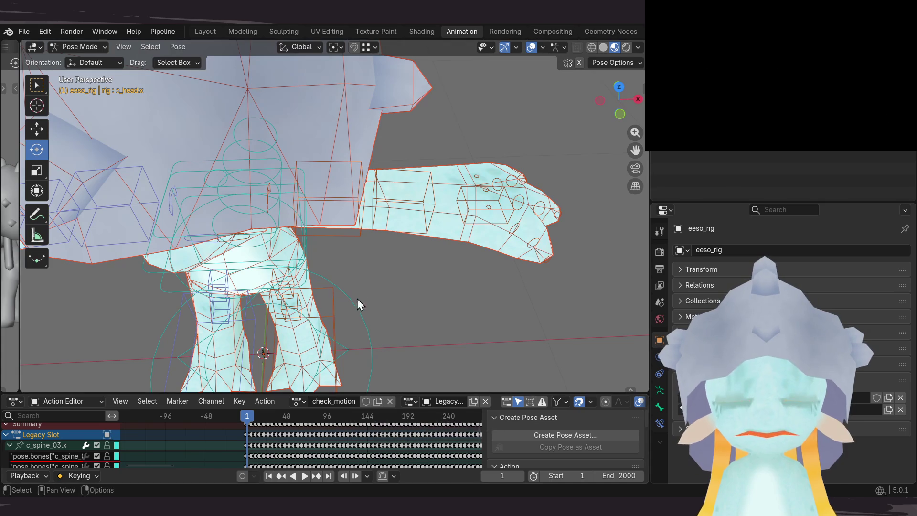
key(ctrl+s)
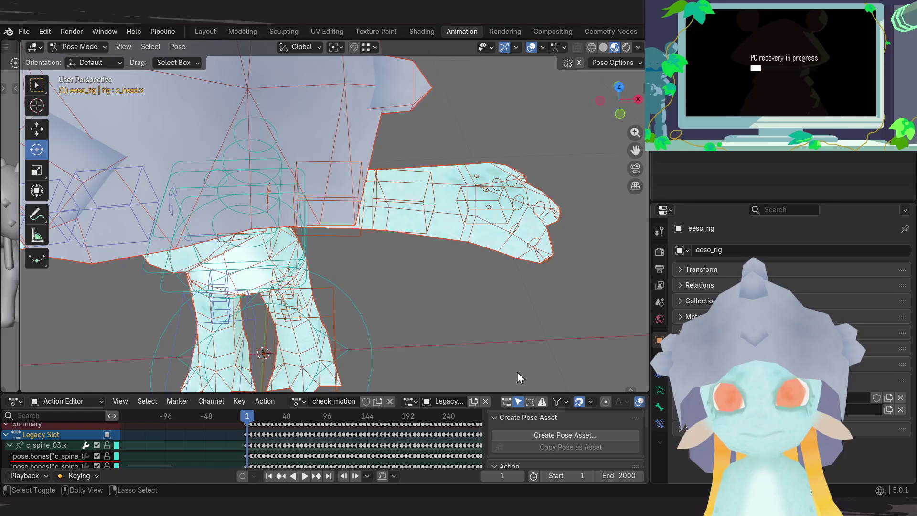
key(ctrl+alt+s)
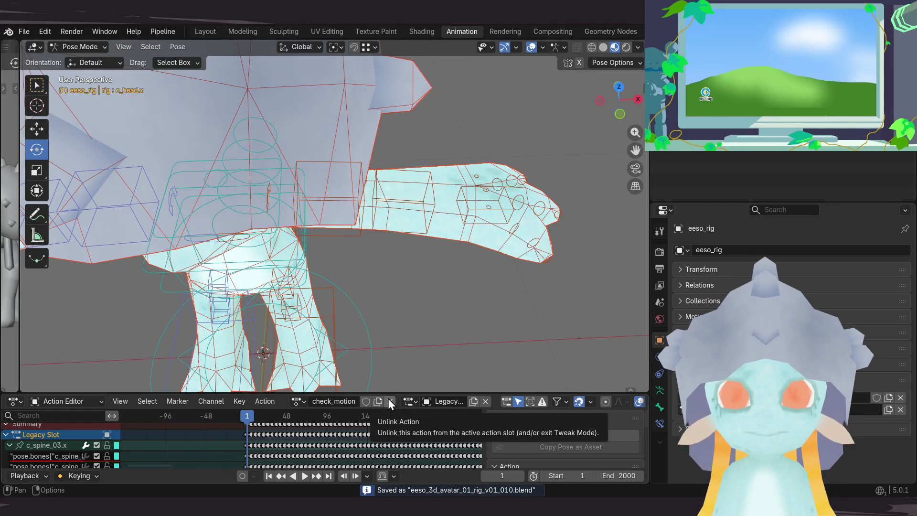
Step: Assign the t_pose action to the rig and deselect the c_pos control
click(300, 401)
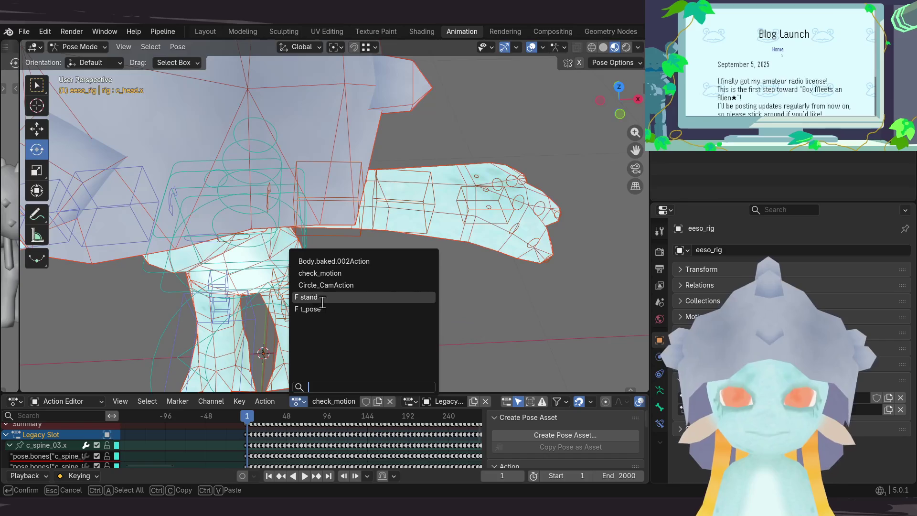
click(315, 309)
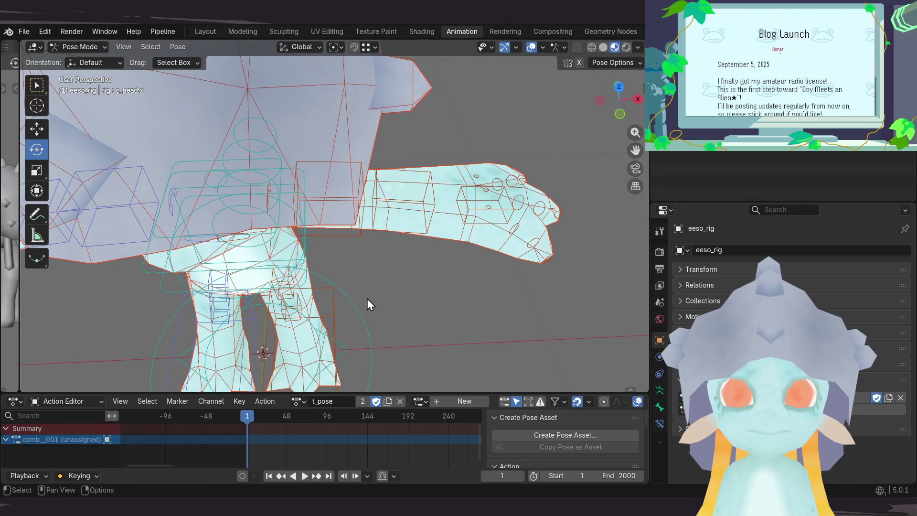
click(328, 279)
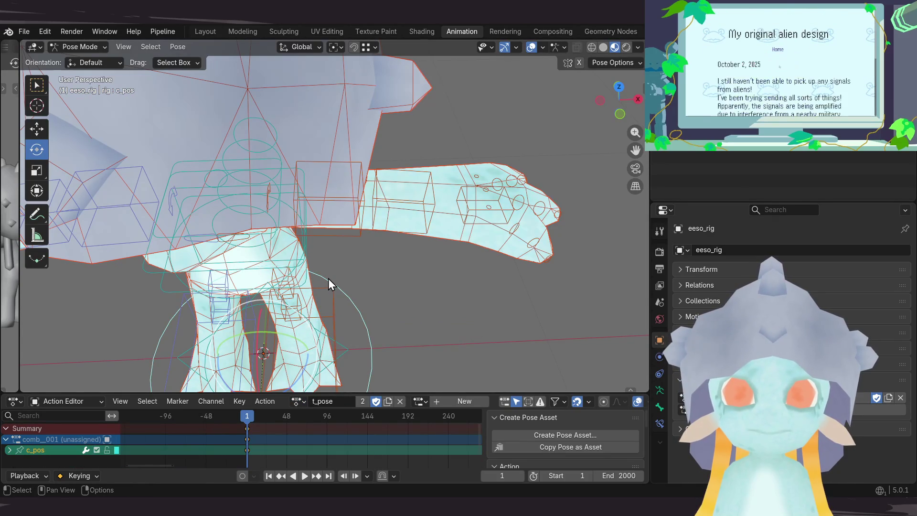
click(350, 273)
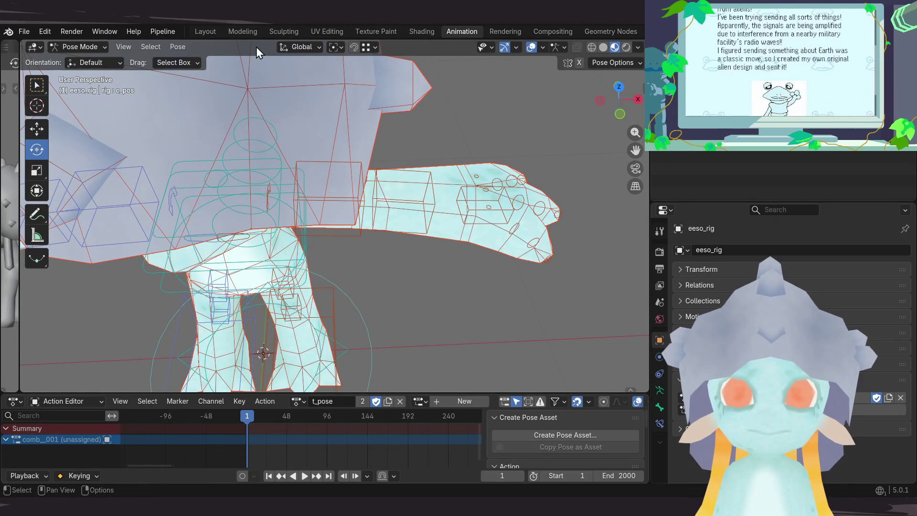
Step: Return to the Layout workspace, deselect everything and save the blend file
click(217, 33)
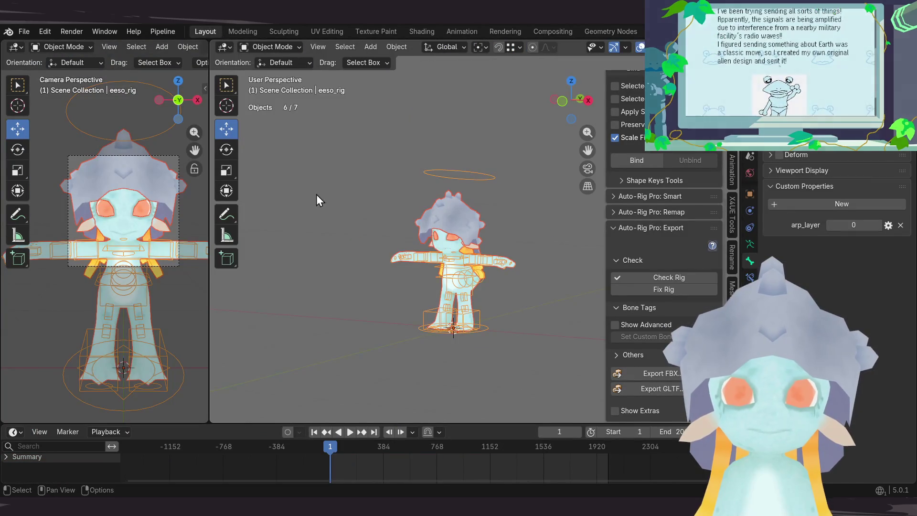
click(308, 193)
key(ctrl+s)
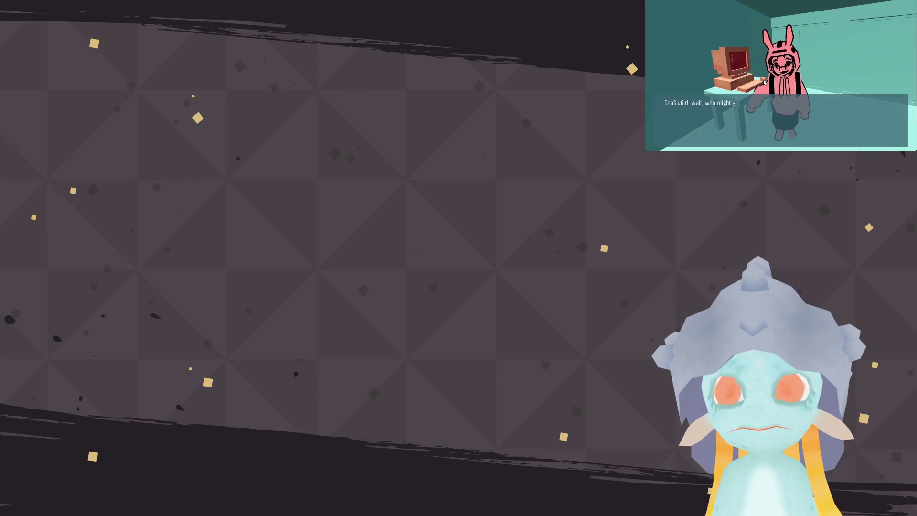
click(753, 82)
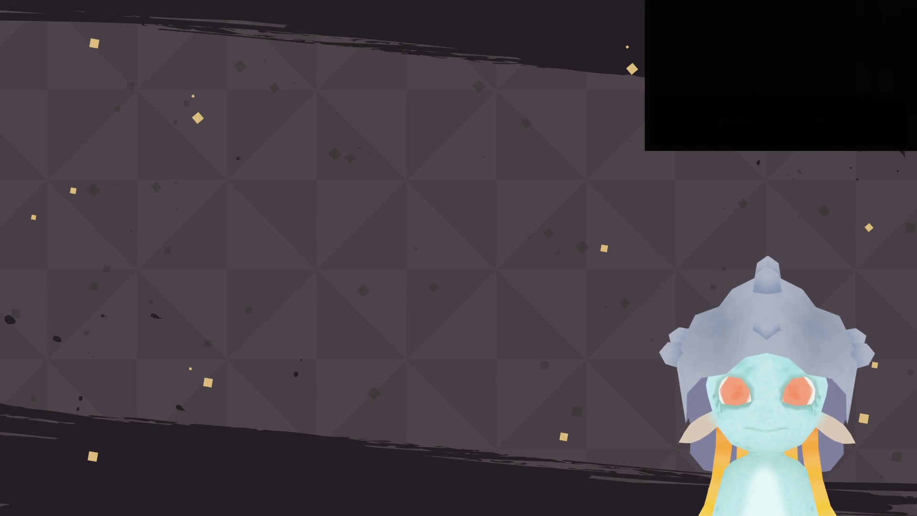
click(838, 124)
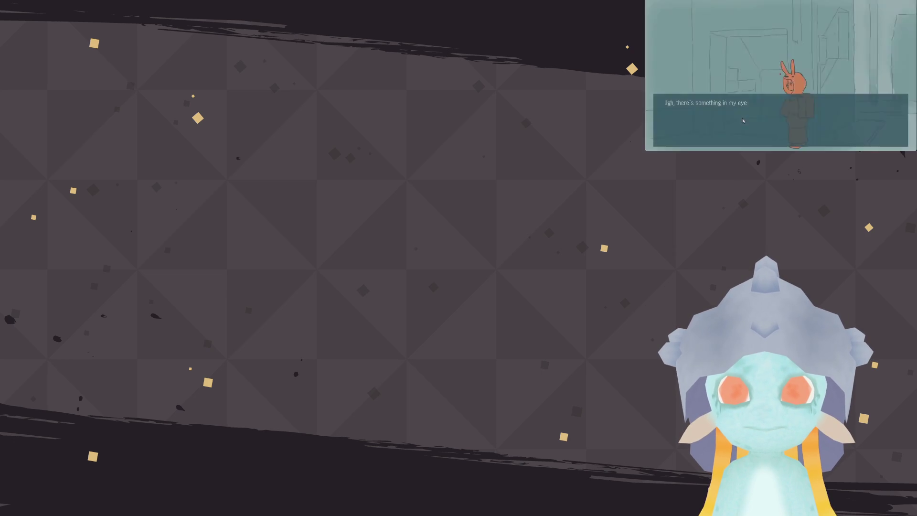
key(Escape)
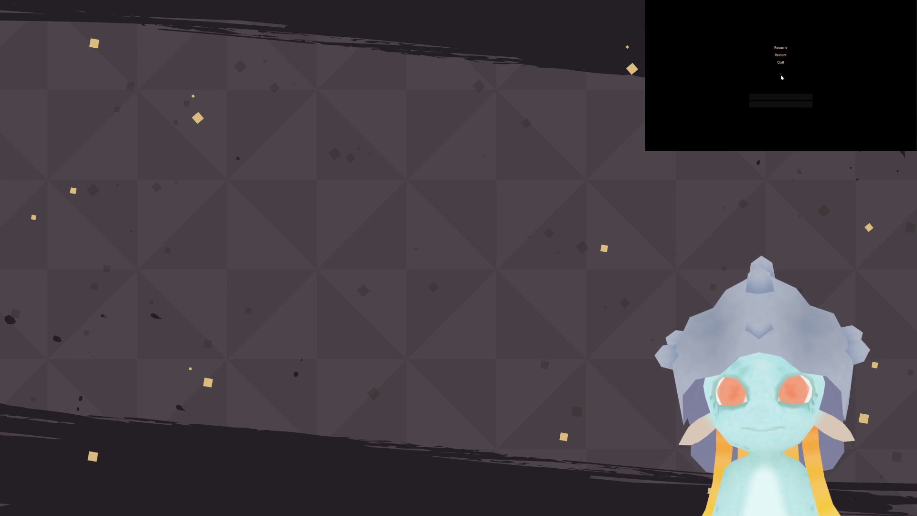
key(Escape)
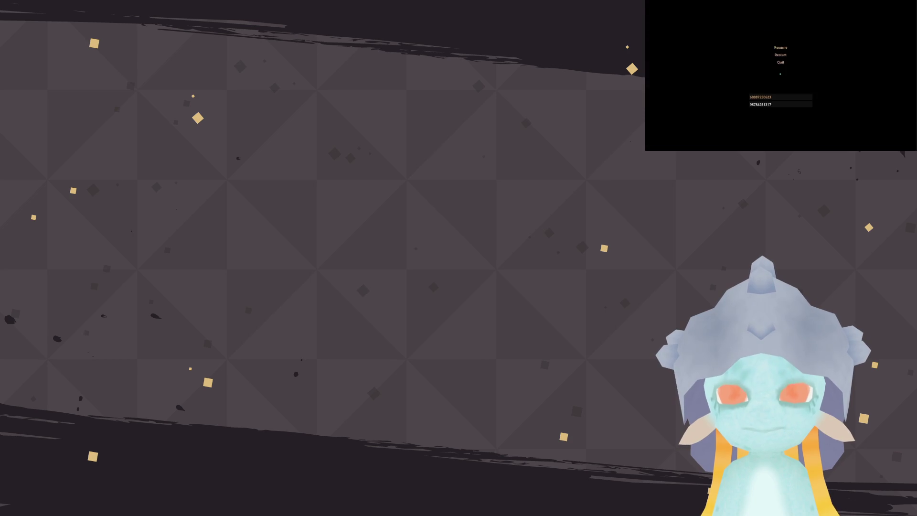
key(Escape)
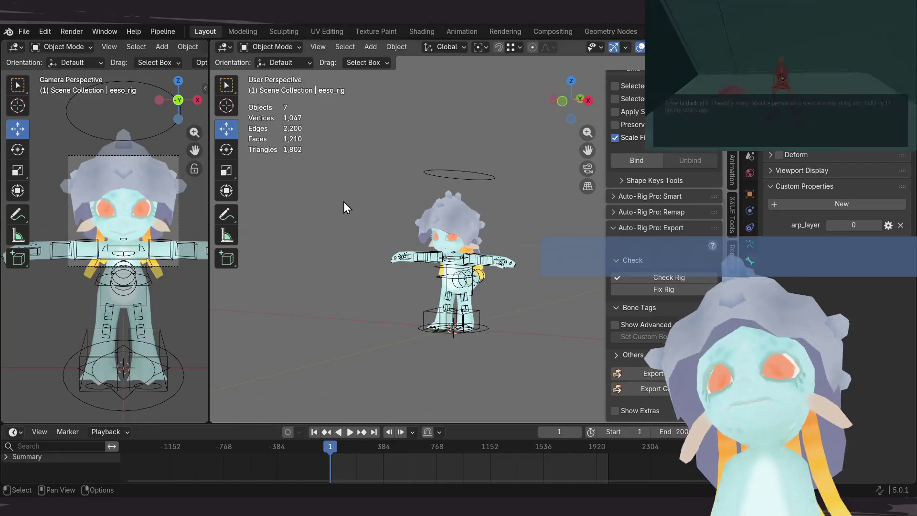
Step: Select the whole Eeso rig and meshes and check the action list in the Animation workspace
drag(376, 154, 513, 341)
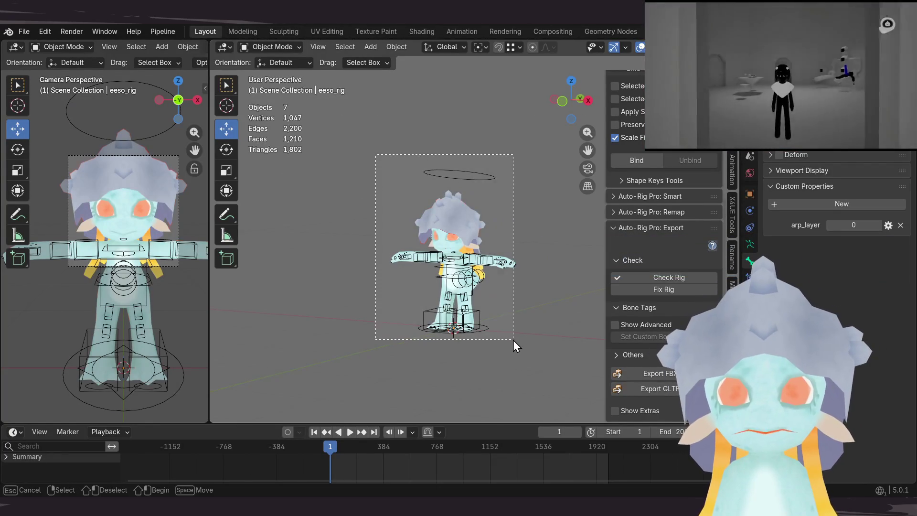
scroll(513, 341, up, 2)
shift+middle_drag(514, 340, 493, 342)
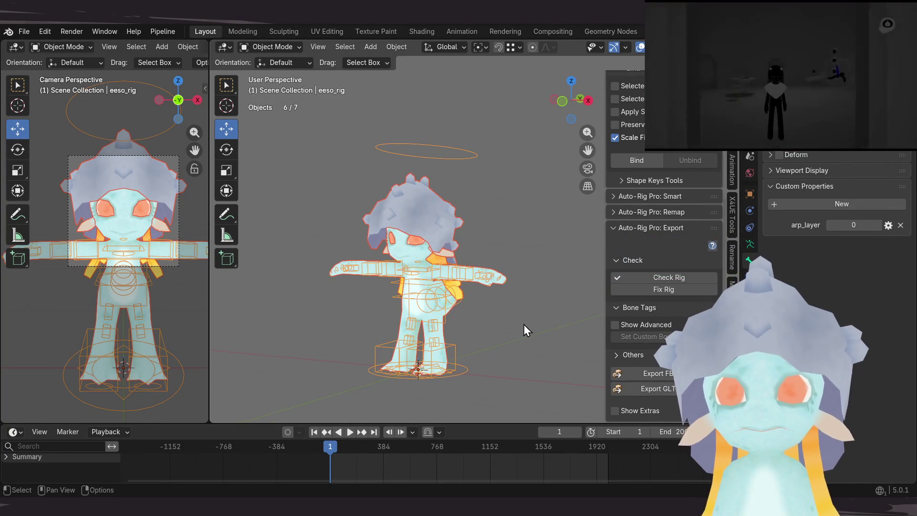
click(461, 32)
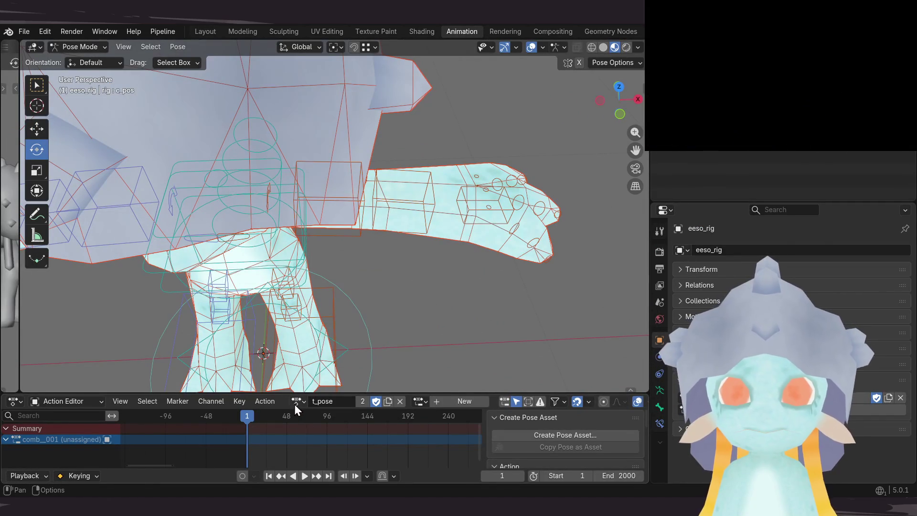
click(297, 401)
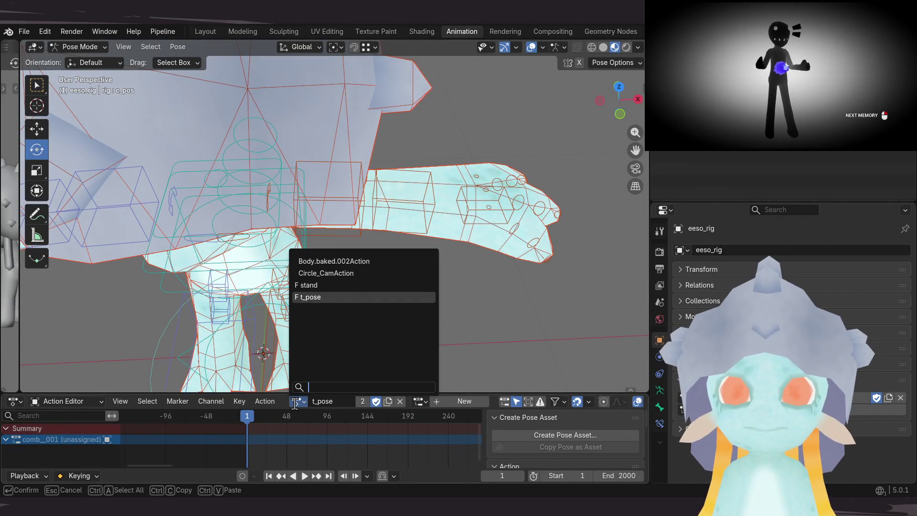
key(Escape)
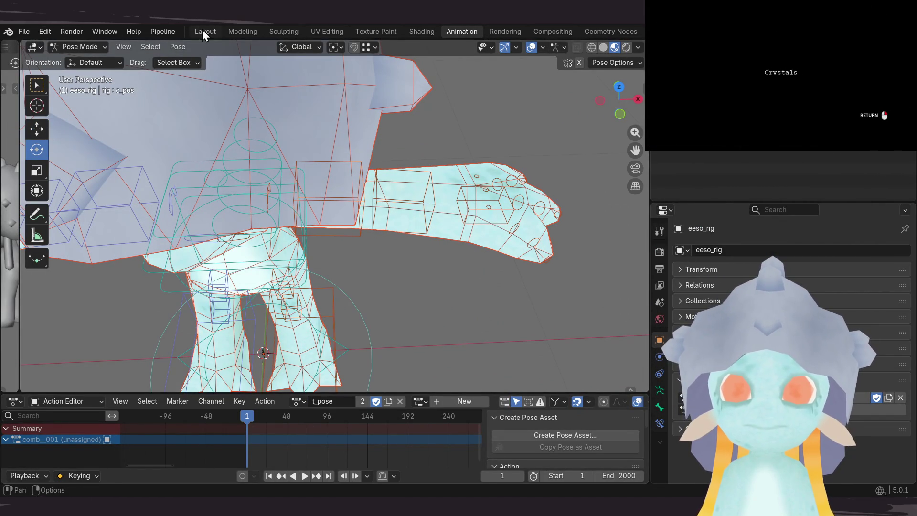
click(204, 31)
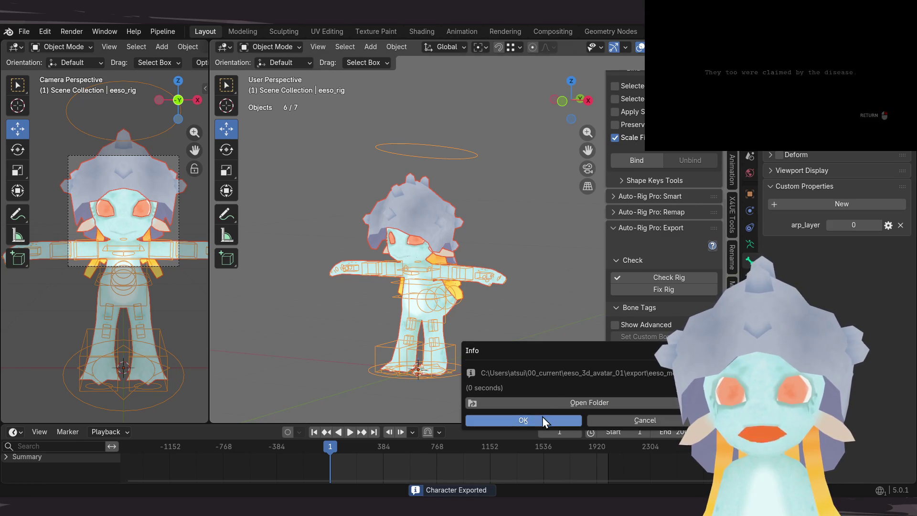
Step: Confirm the Auto-Rig Pro FBX export of the character, deselect, and save the blend file
click(543, 417)
click(522, 339)
key(ctrl+s)
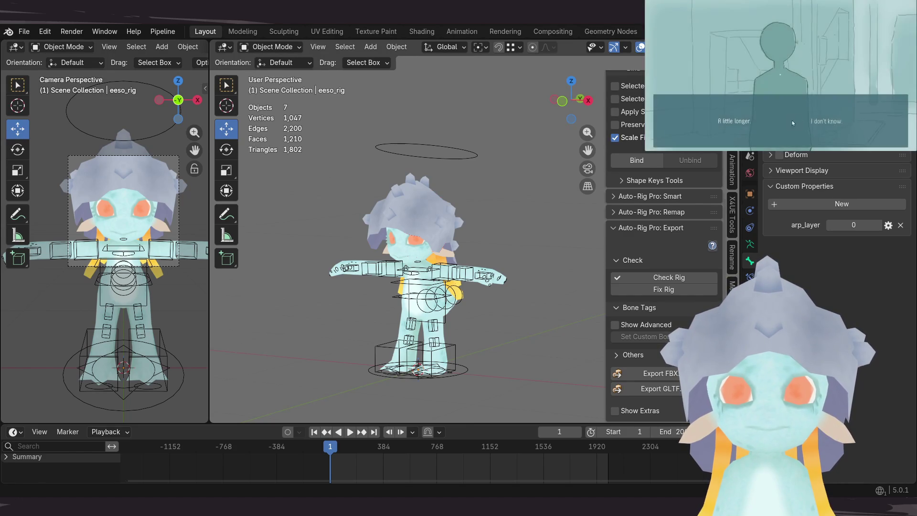
click(836, 121)
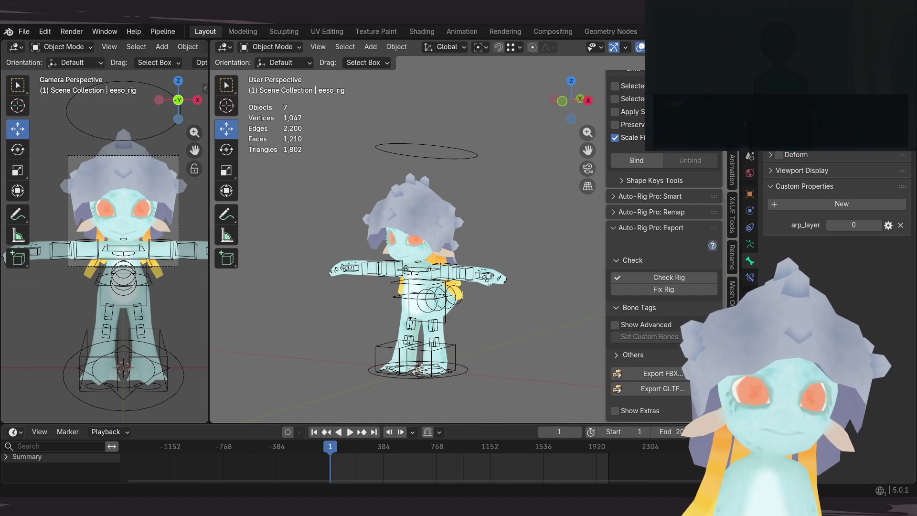
click(742, 118)
key(Escape)
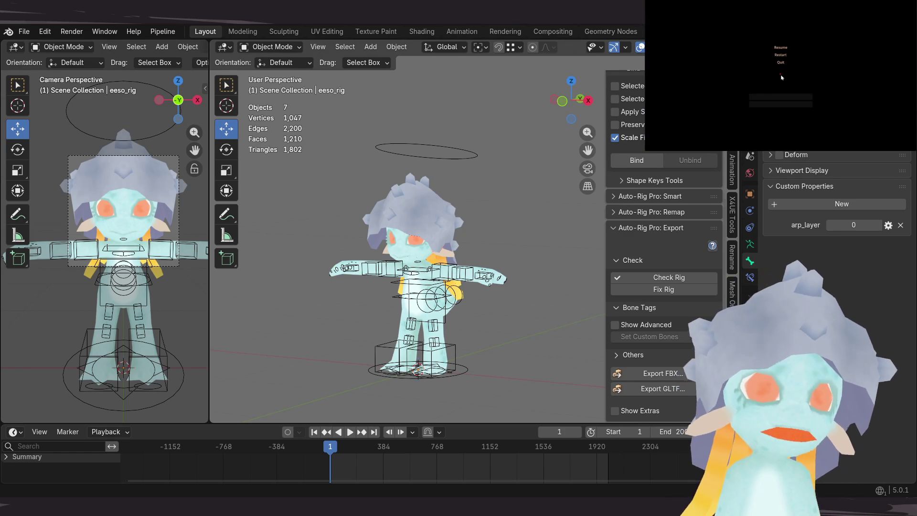
Step: Advance the story game's dialogue and pause menu, then inspect the T-posed skeleton in the scene
key(Escape)
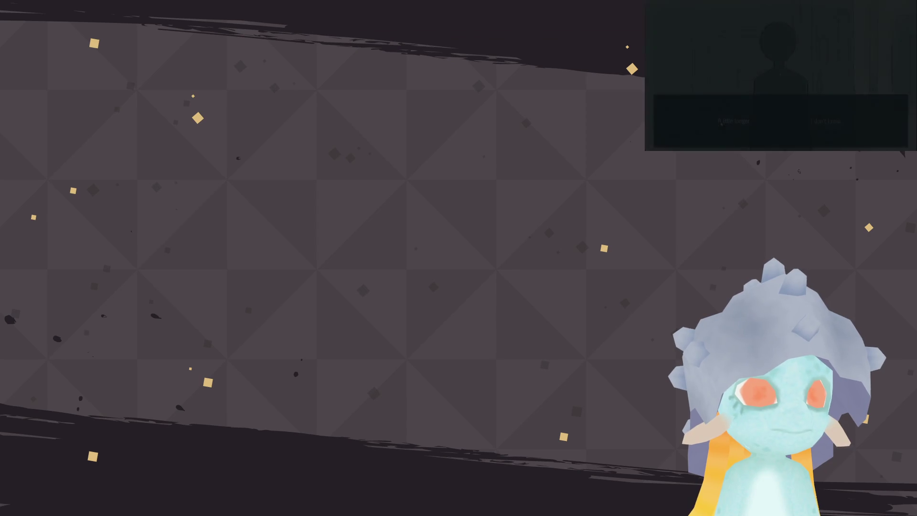
click(852, 124)
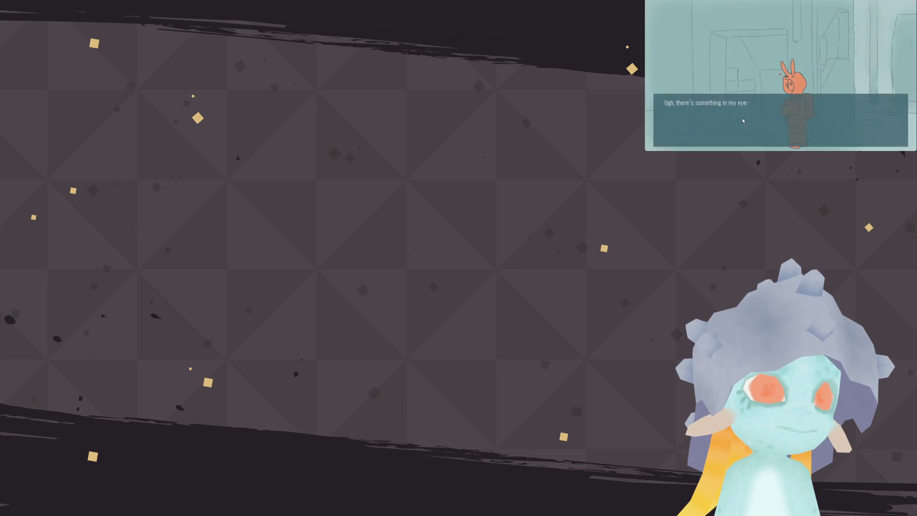
key(Escape)
key(Escape)
key(Escape)
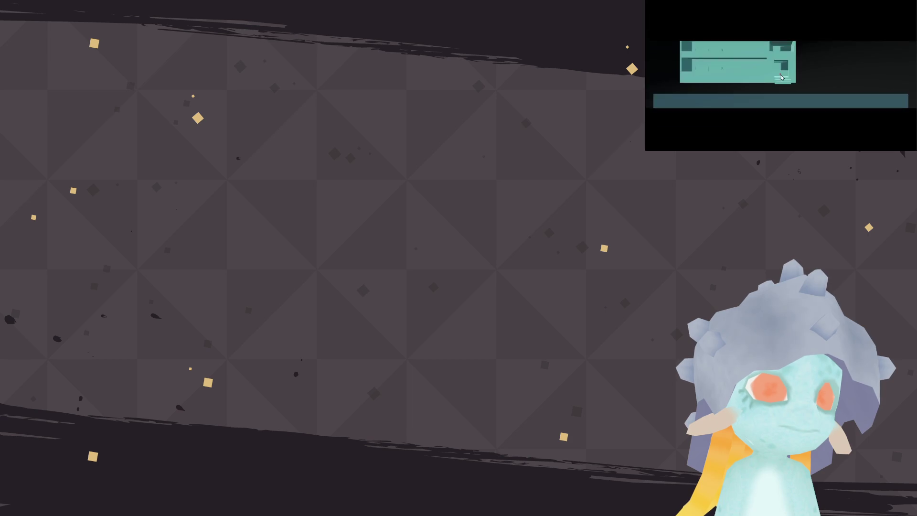
key(Escape)
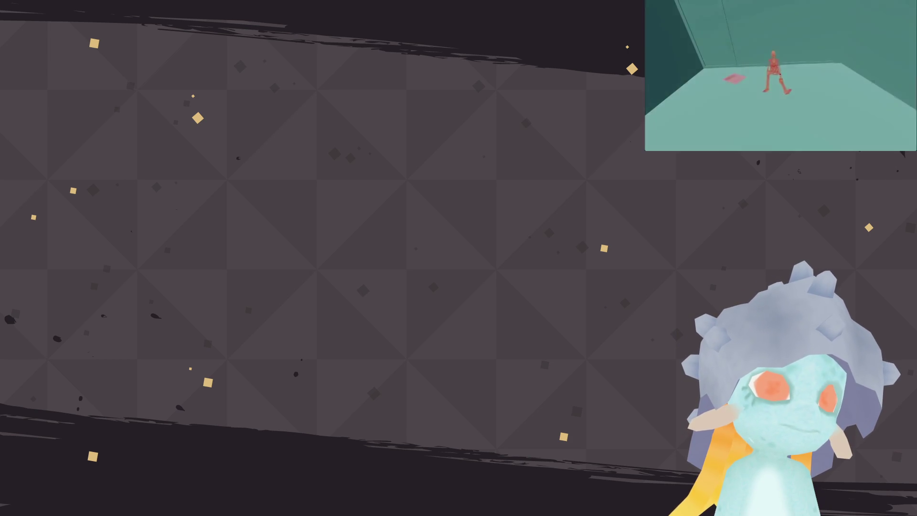
click(782, 77)
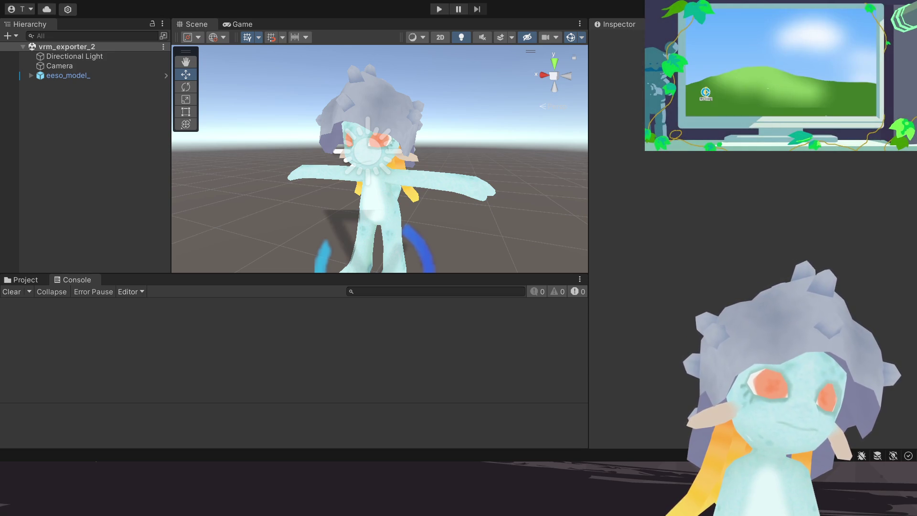
Step: Read the story game's Blog Launch and October 2, 2025 posts, pick a dialogue reply and pause
double_click(706, 93)
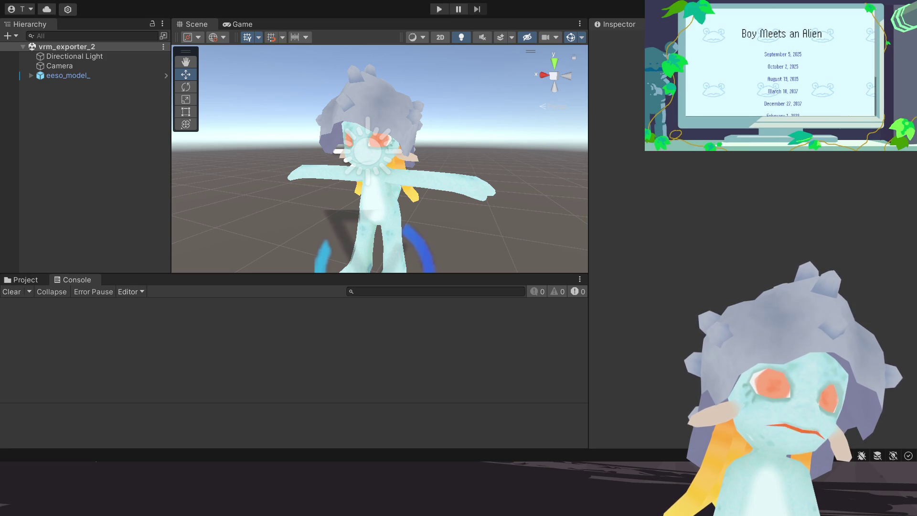
click(782, 54)
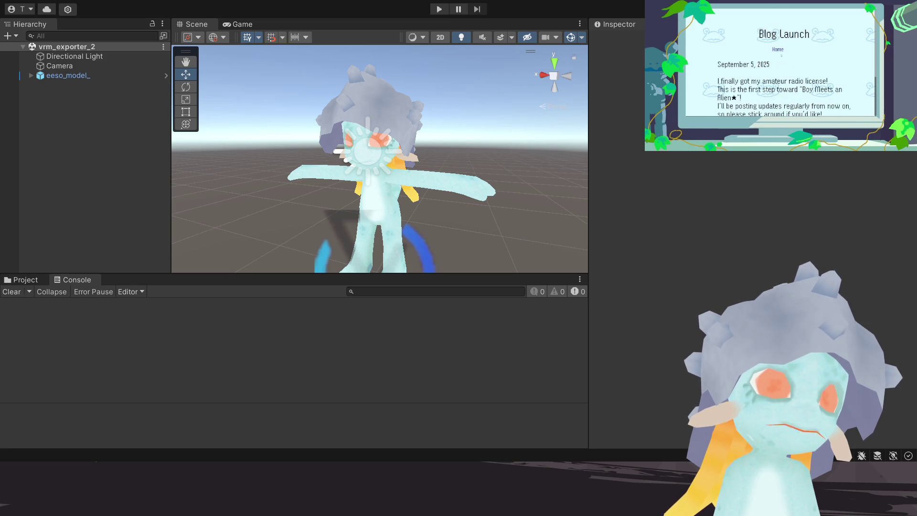
scroll(782, 65, down, 1)
scroll(781, 64, down, 1)
scroll(781, 65, down, 2)
scroll(781, 65, down, 1)
scroll(780, 60, up, 3)
scroll(780, 59, up, 2)
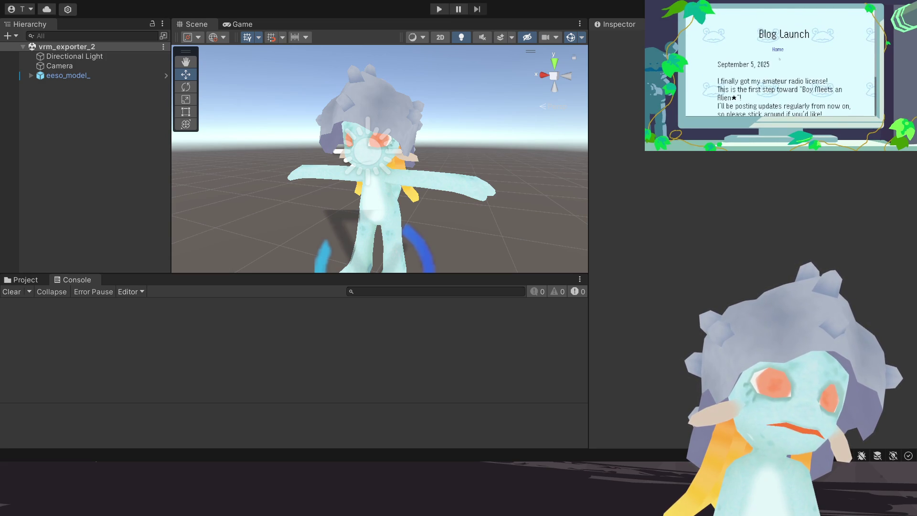
click(778, 50)
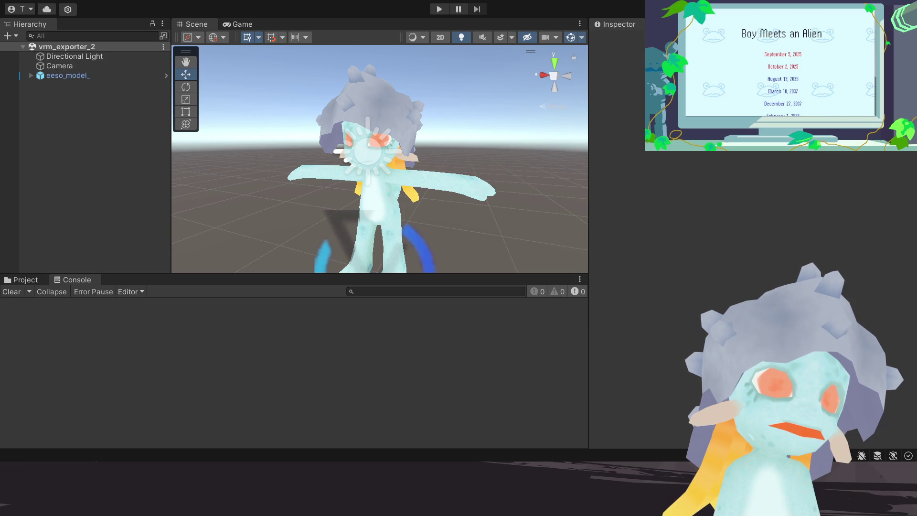
click(783, 66)
scroll(781, 65, down, 2)
scroll(781, 65, down, 2)
scroll(780, 65, down, 2)
scroll(780, 64, down, 2)
scroll(779, 65, down, 1)
scroll(779, 65, up, 1)
scroll(779, 65, up, 2)
scroll(780, 65, up, 2)
scroll(779, 65, up, 2)
scroll(780, 64, up, 2)
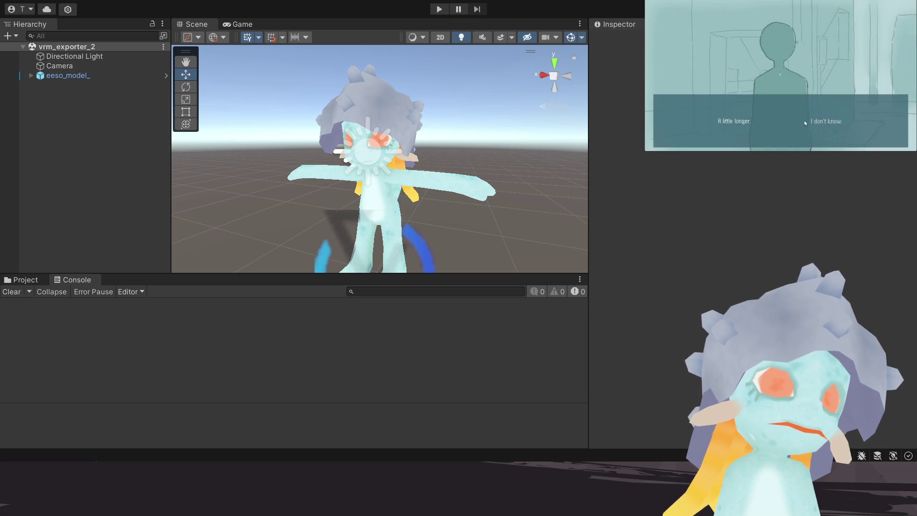
click(839, 121)
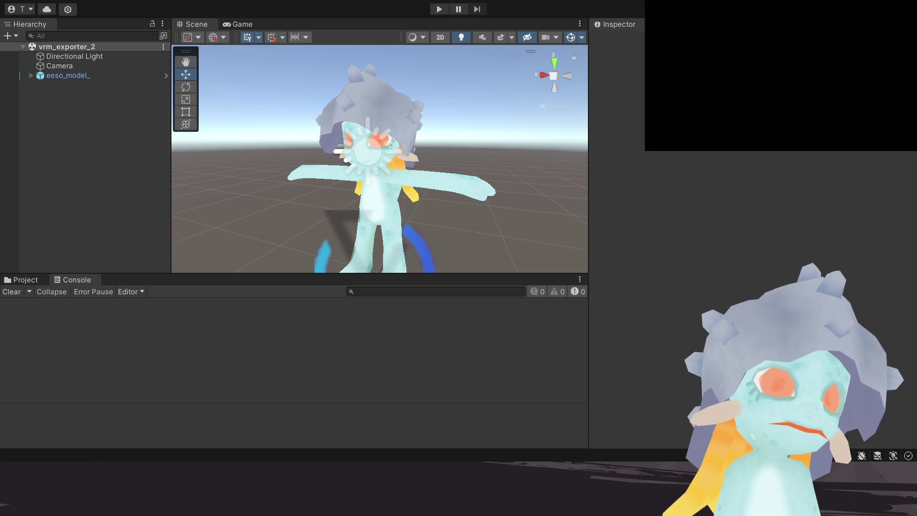
key(Escape)
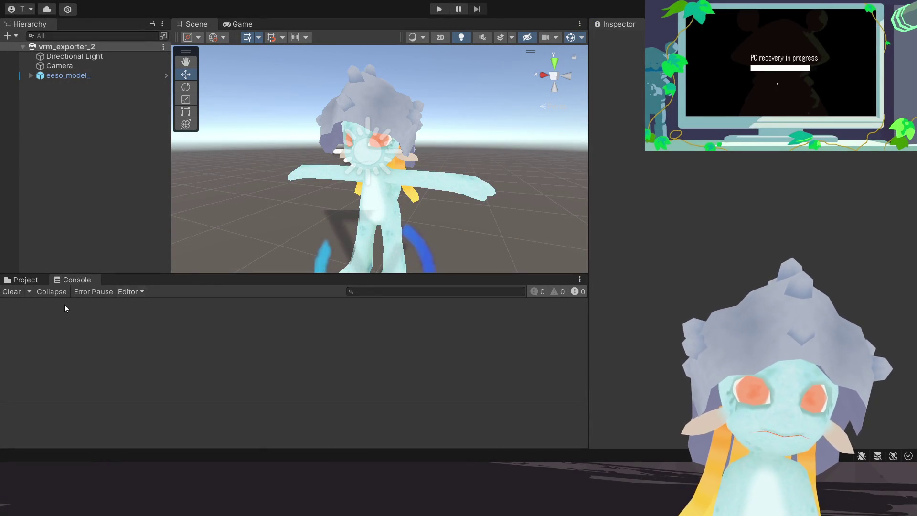
Step: Delete all five old assets from the Assets/eeso folder in the Project browser
click(29, 282)
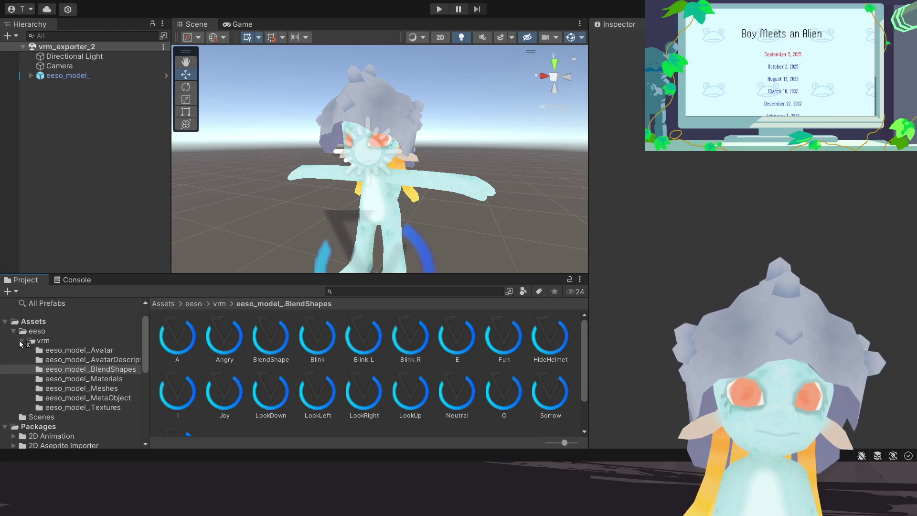
click(24, 341)
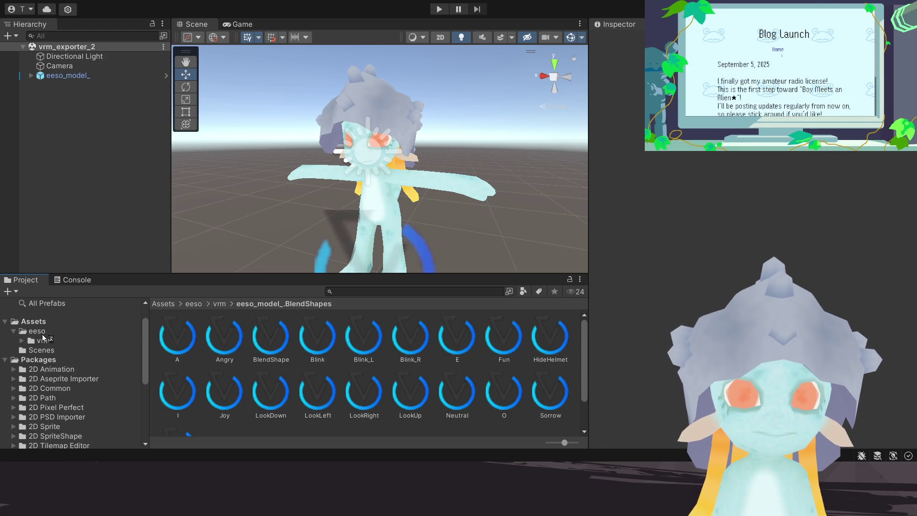
click(37, 332)
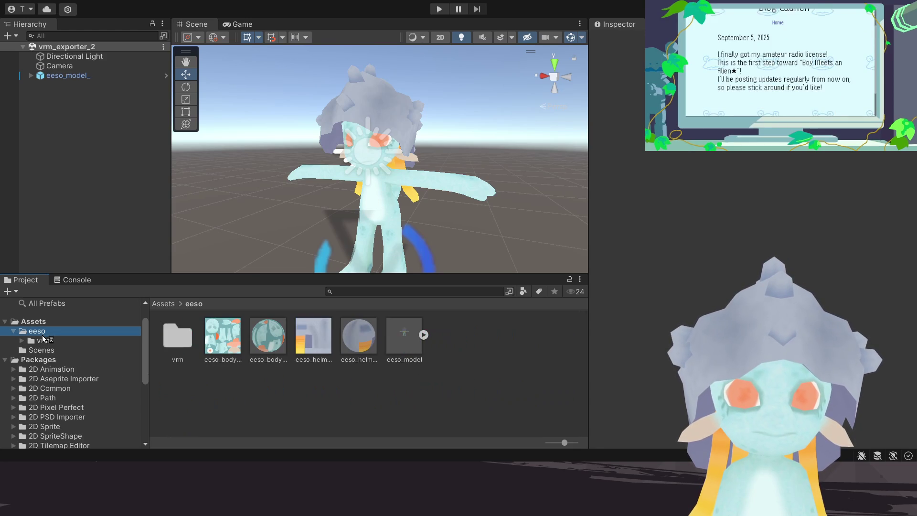
click(178, 347)
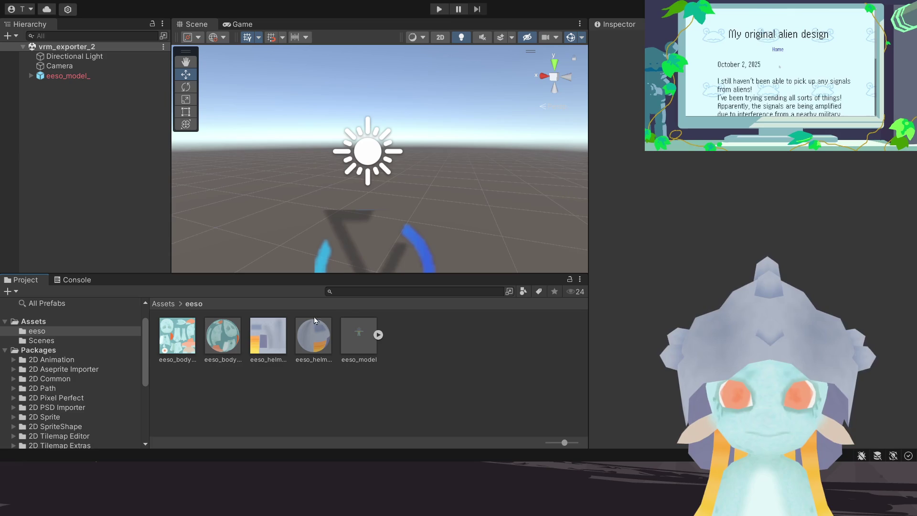
click(182, 351)
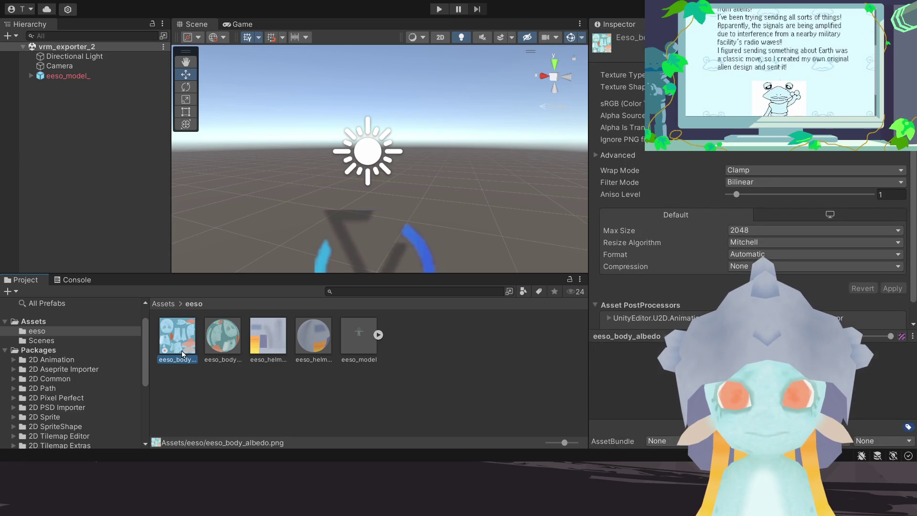
shift+click(363, 351)
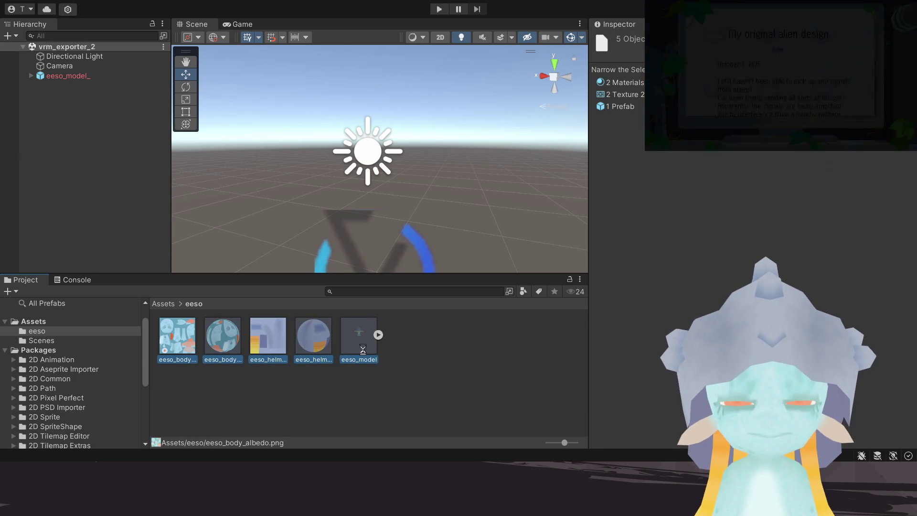
key(Delete)
Step: Remove the broken eeso_model_ object from the scene hierarchy
click(64, 76)
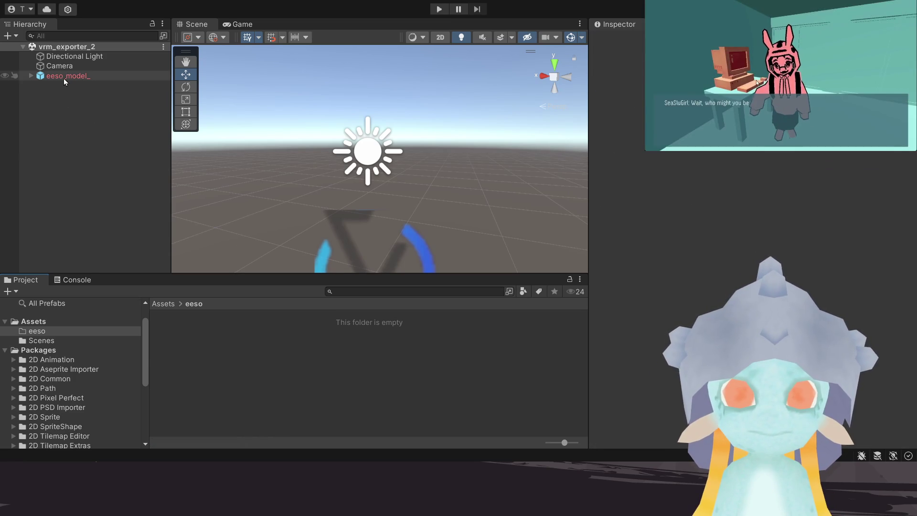
key(Delete)
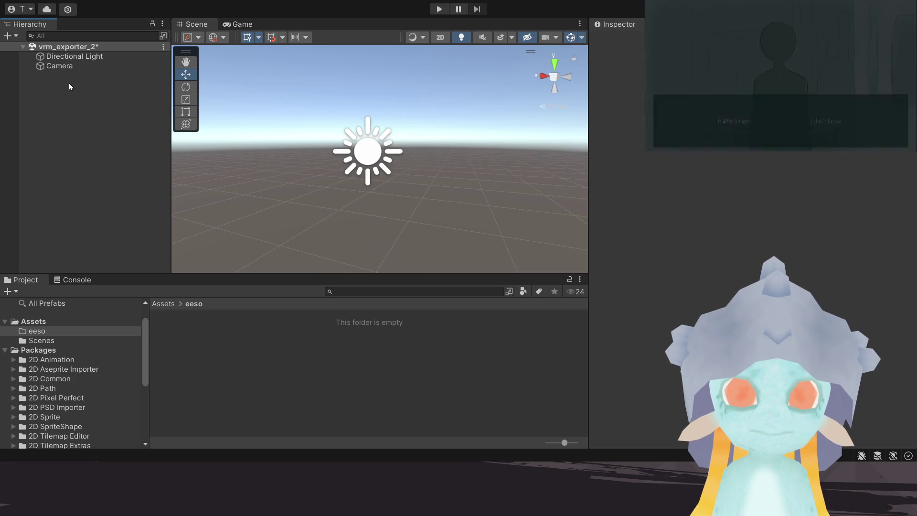
Step: Save the scene, paste the new Eeso textures and eeso_model.fbx into Assets/eeso, and inspect the body albedo texture
key(ctrl+s)
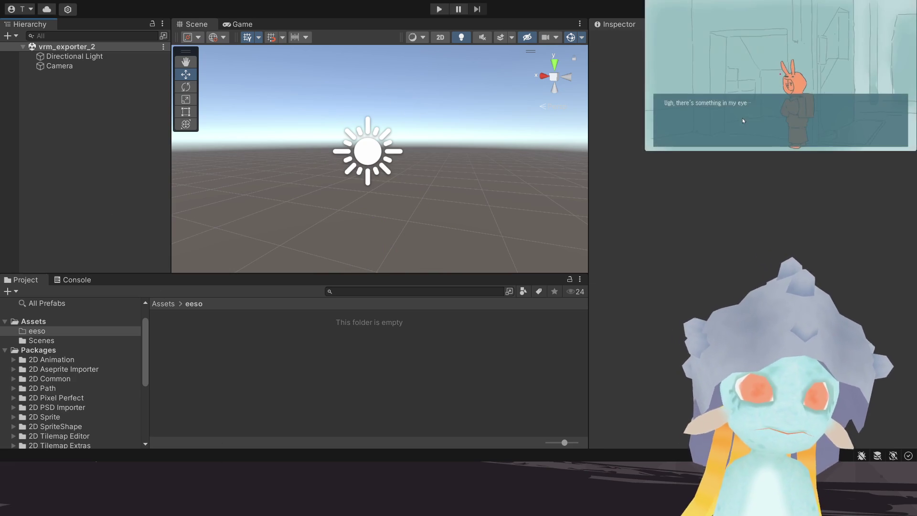
key(Escape)
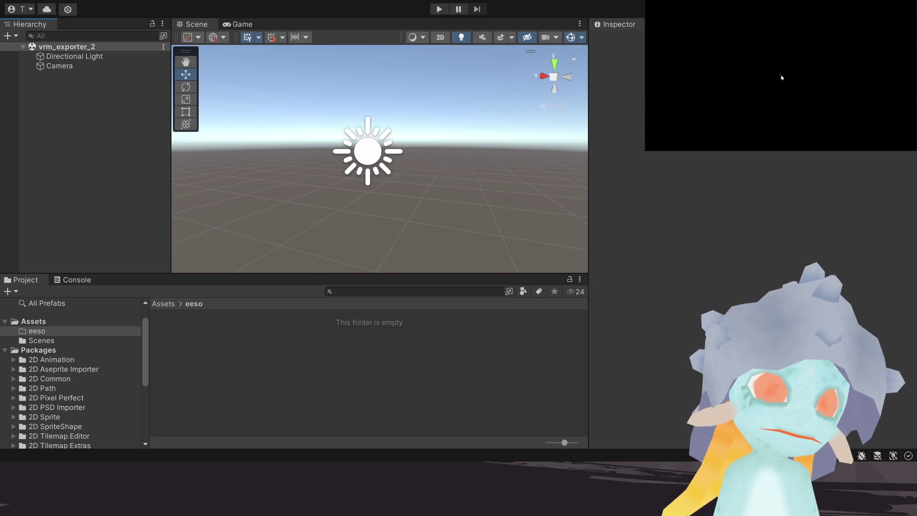
key(ctrl+v)
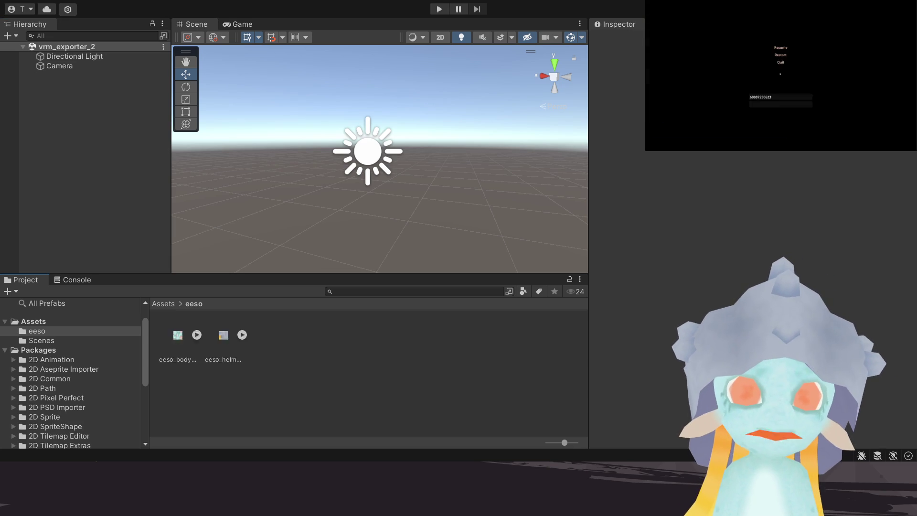
key(Return)
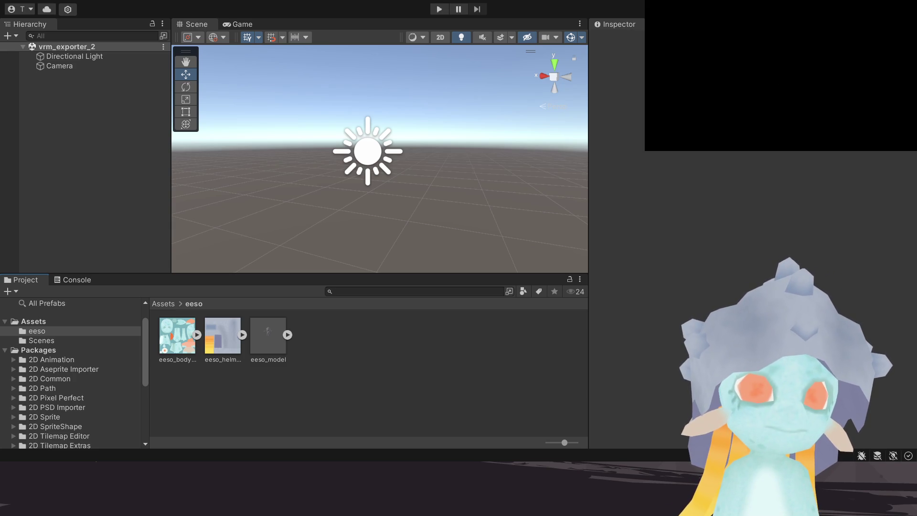
click(178, 335)
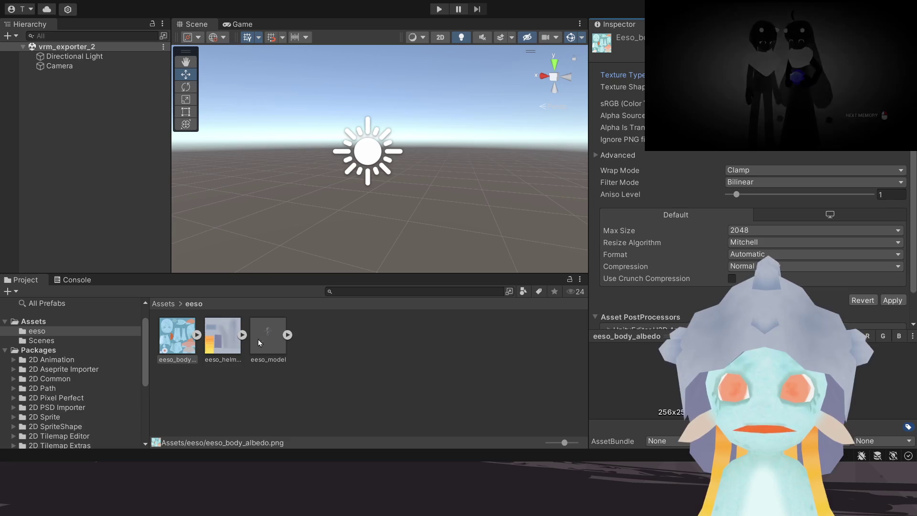
Step: Set eeso_helmet_albedo's Texture Type to Default instead of Sprite and apply
click(223, 337)
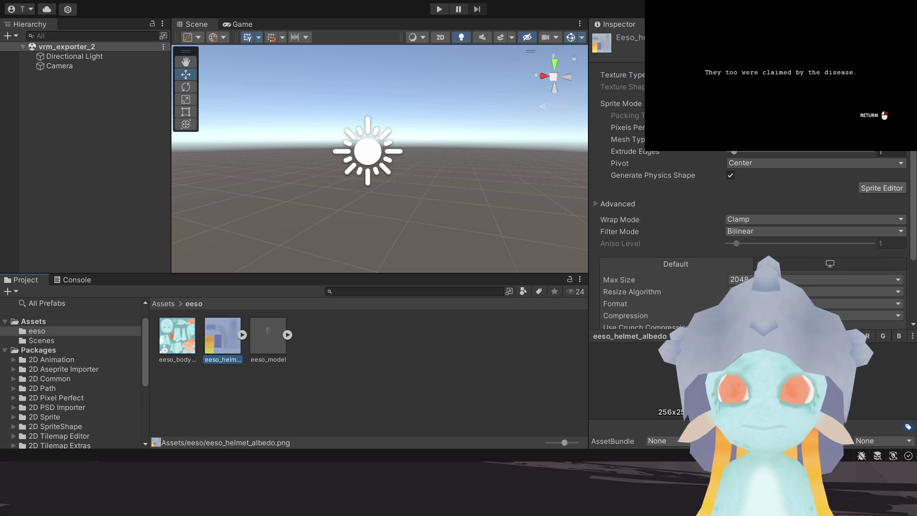
click(774, 64)
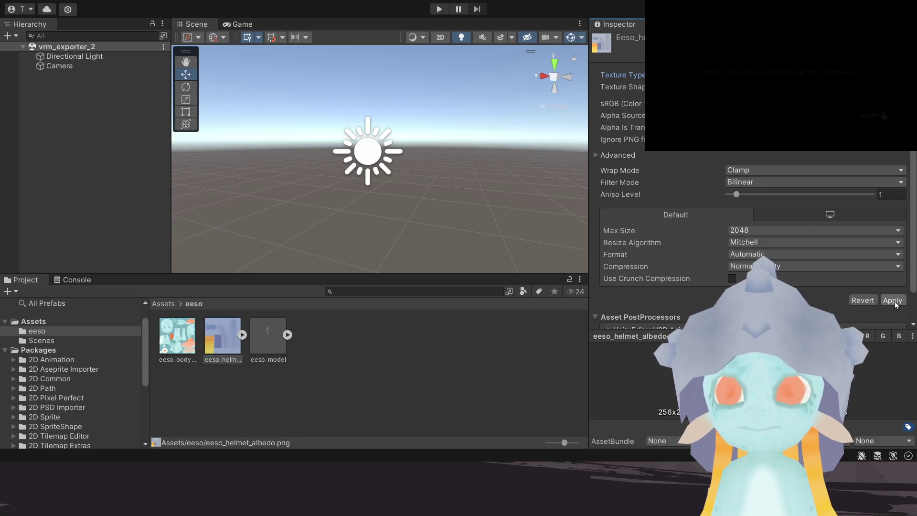
click(172, 344)
click(219, 347)
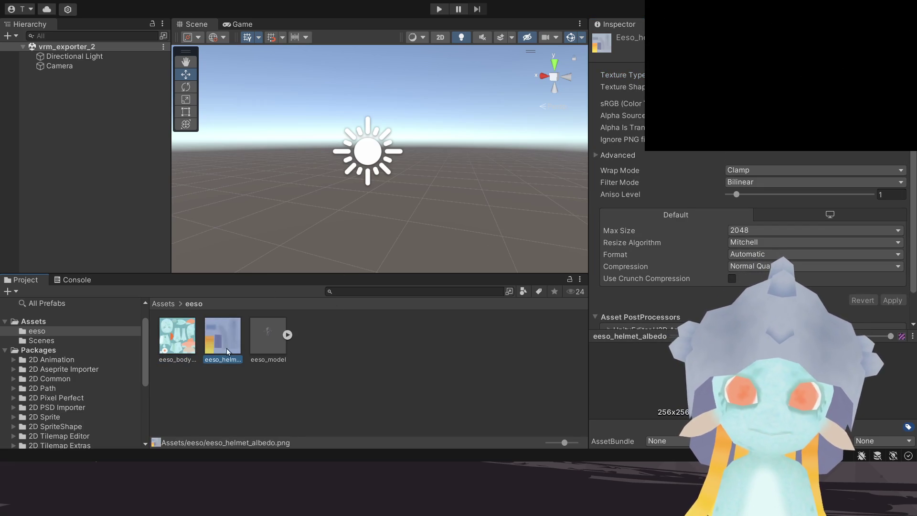
click(373, 345)
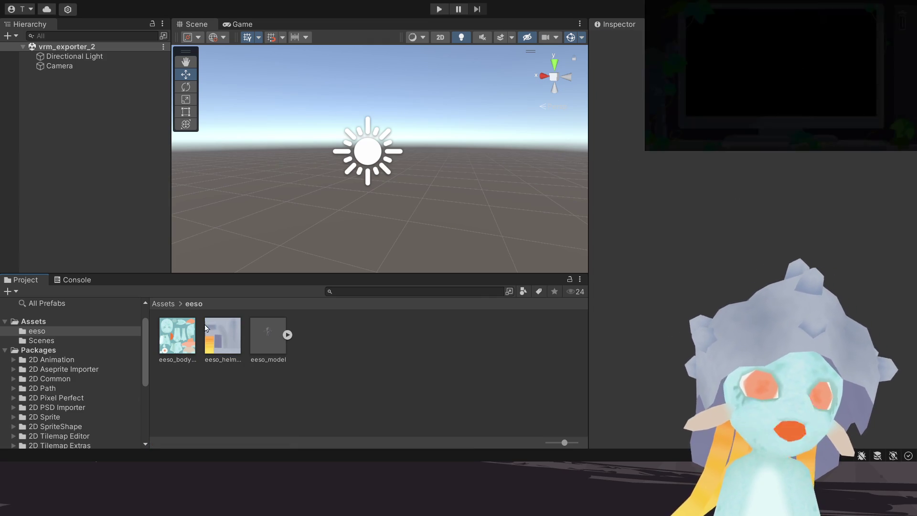
Step: Extract body and helmet materials from eeso_model and give eeso_body_material a toon shader
click(264, 346)
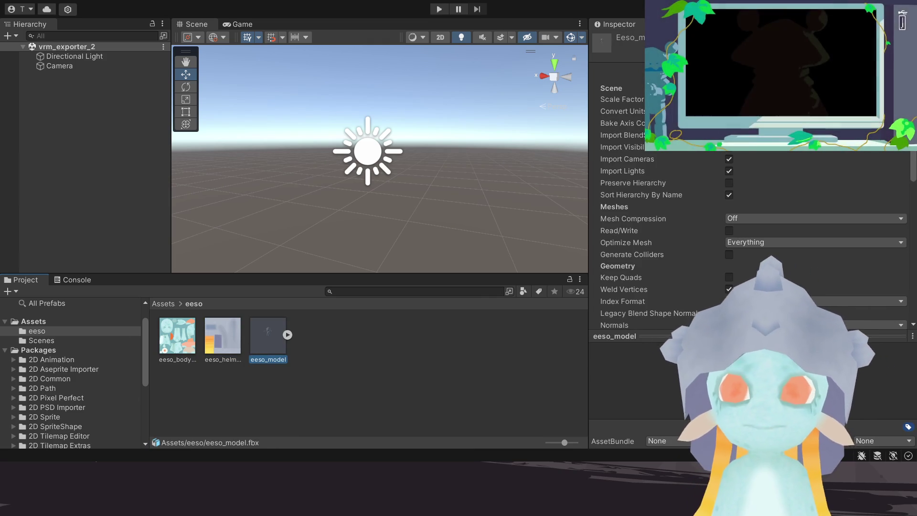
click(859, 71)
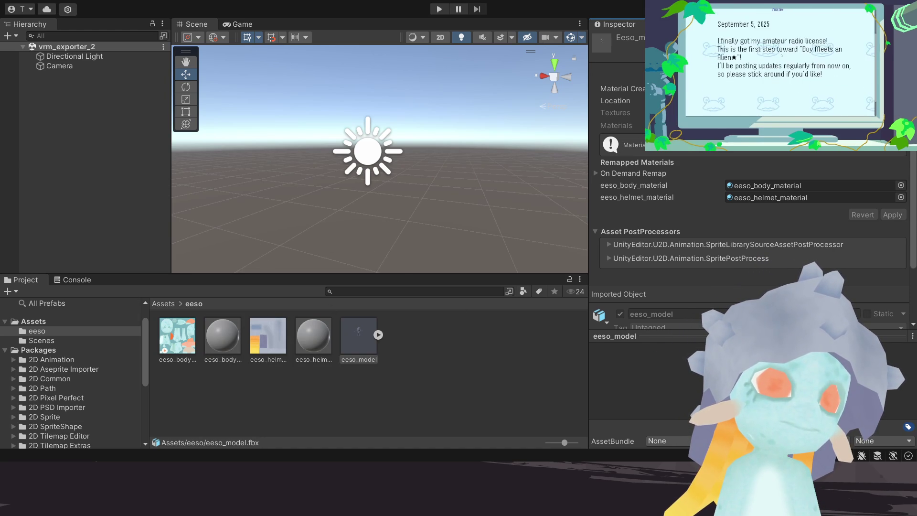
click(226, 339)
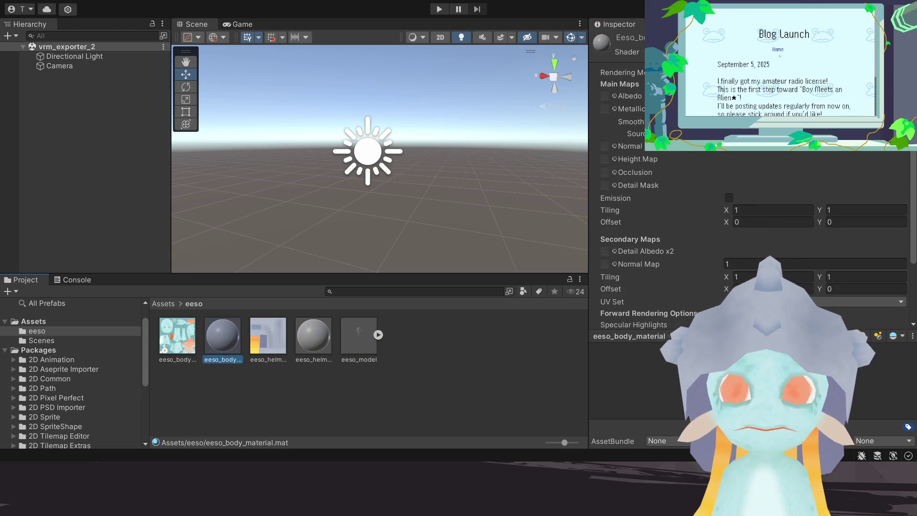
click(778, 49)
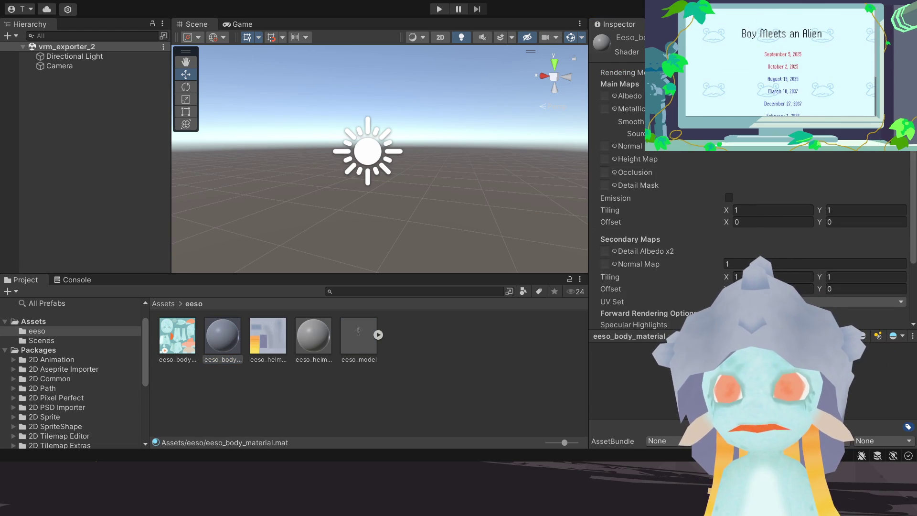
click(780, 67)
scroll(780, 67, down, 1)
scroll(780, 67, down, 1)
scroll(780, 67, down, 1)
scroll(780, 66, down, 1)
scroll(780, 66, down, 1)
scroll(779, 67, up, 1)
scroll(779, 66, up, 1)
scroll(779, 67, up, 1)
scroll(780, 67, up, 2)
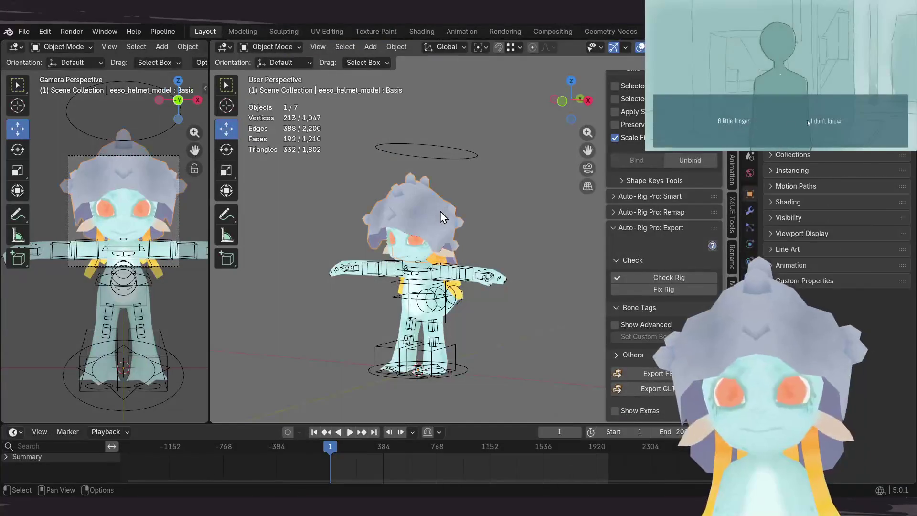
Step: Show the helmet model's shape keys in Blender and make the Hide key active
middle_drag(424, 219, 435, 236)
click(750, 278)
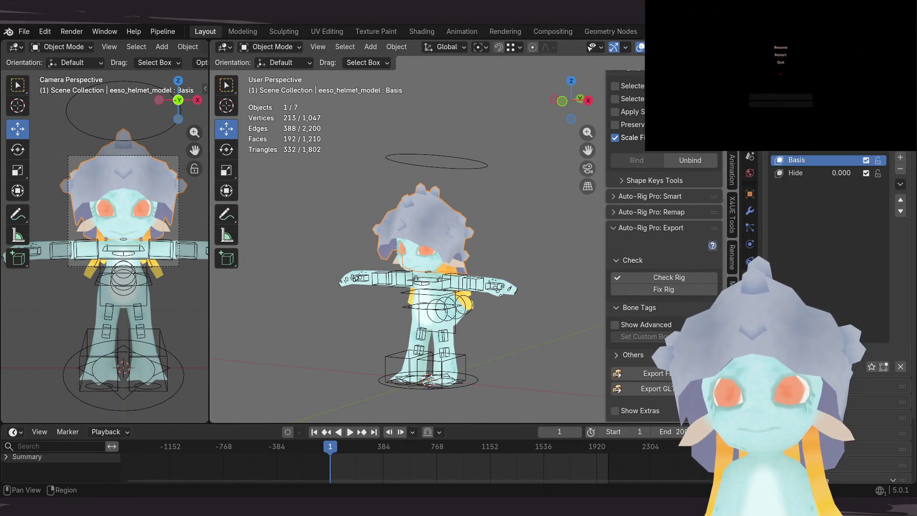
click(816, 176)
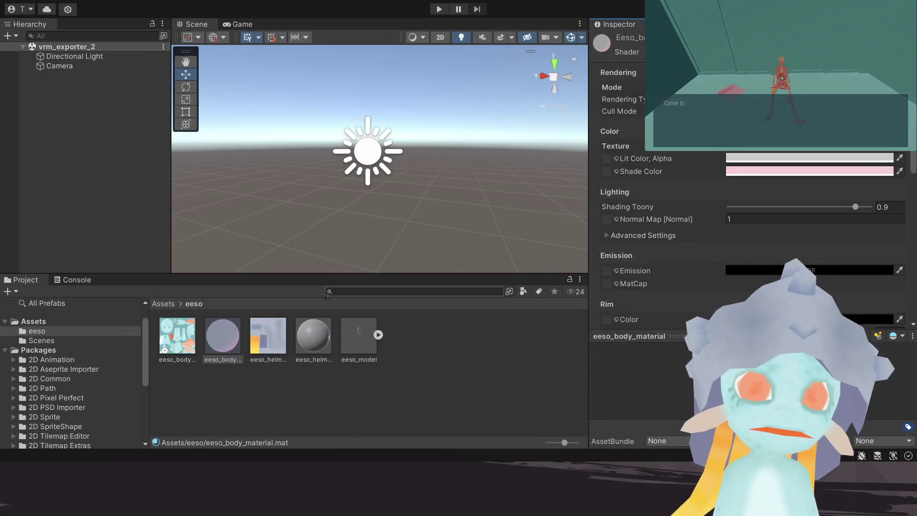
Step: Review the body and helmet materials and place the Eeso model asset into the scene
click(313, 338)
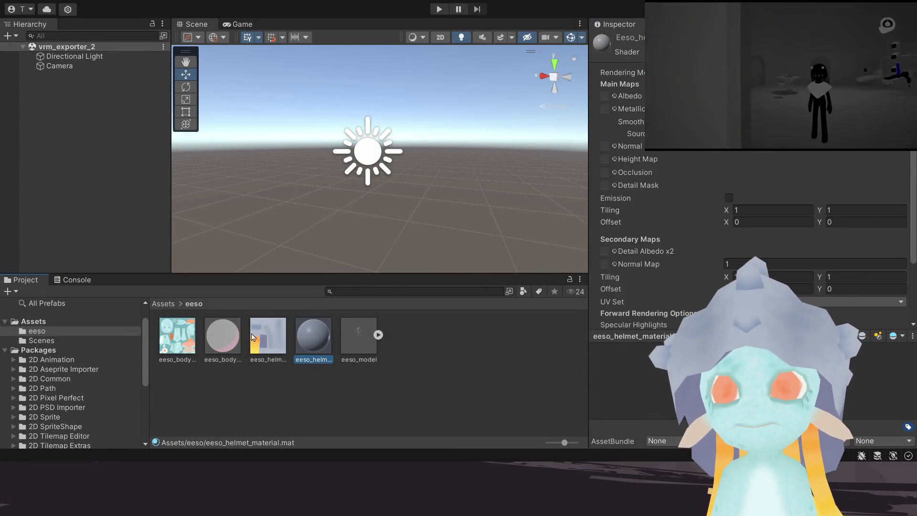
click(228, 343)
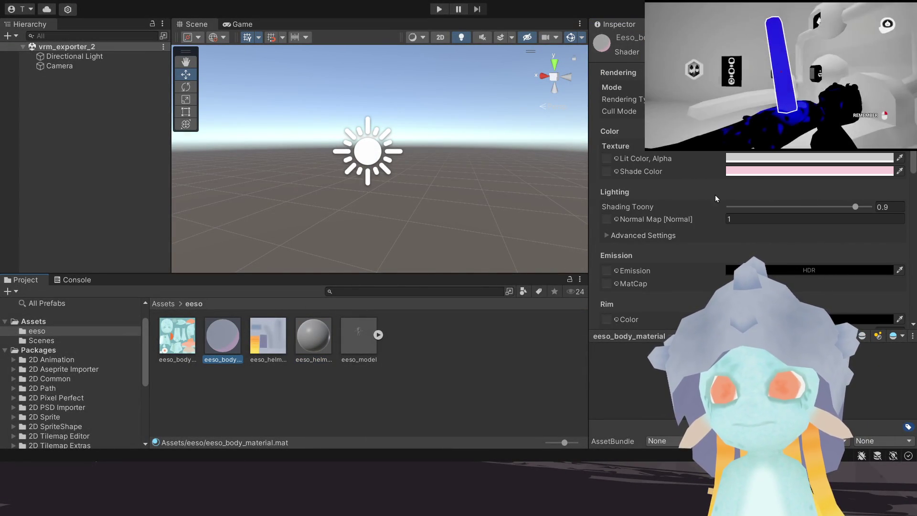
click(316, 343)
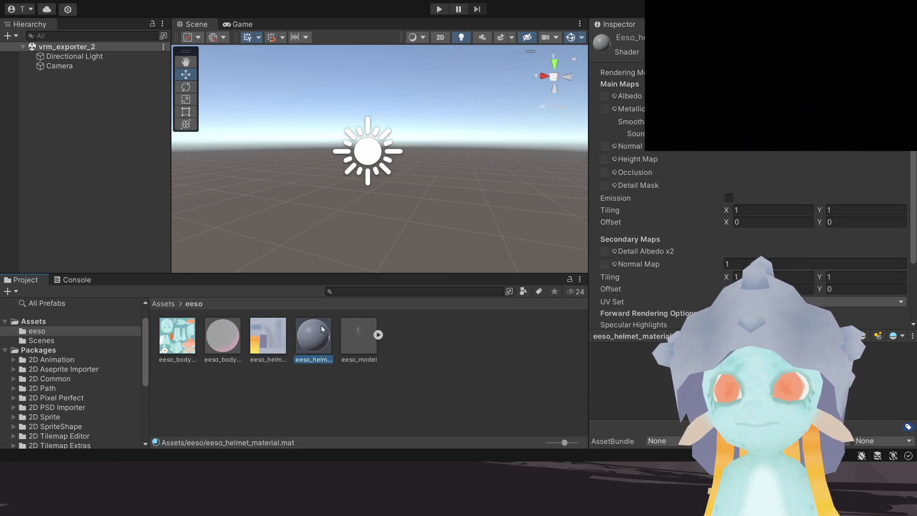
click(231, 343)
click(355, 344)
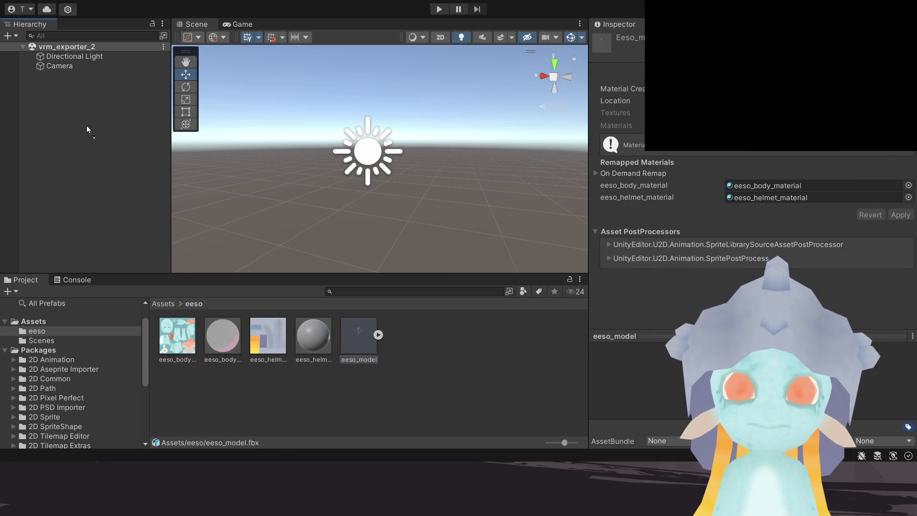
drag(358, 342, 87, 126)
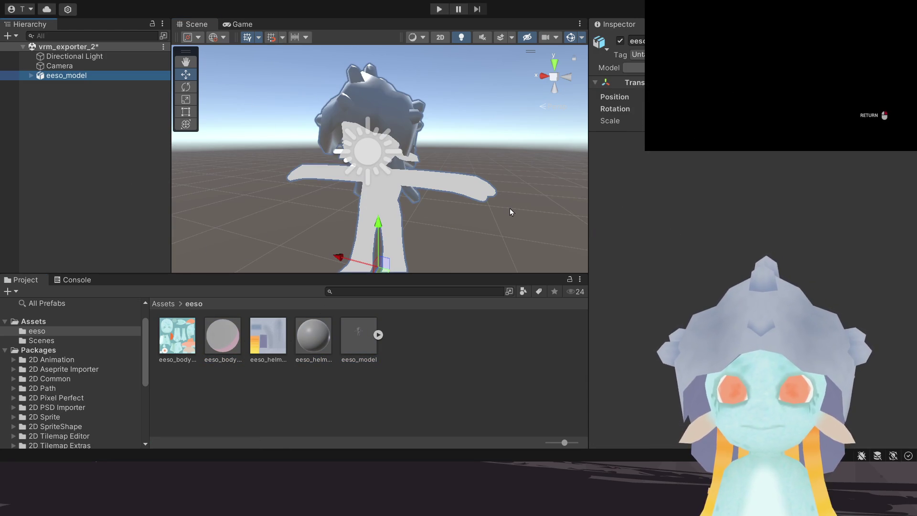
Step: Assign the body texture to eeso_body_material's Lit Color and switch the helmet material to the MToon shader
click(320, 336)
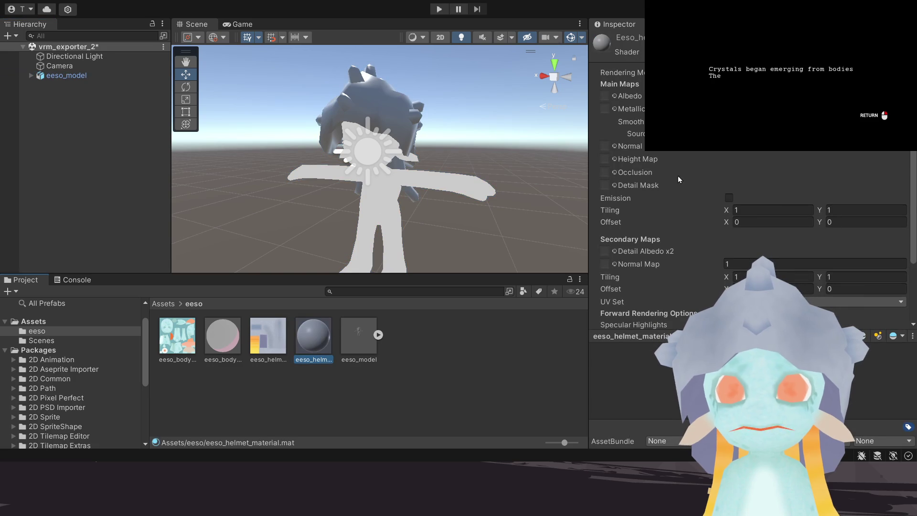
click(221, 341)
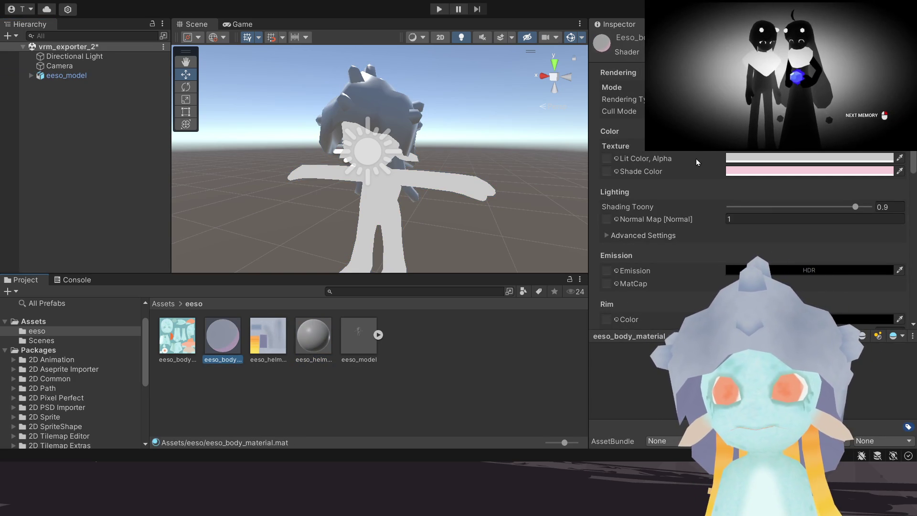
click(614, 160)
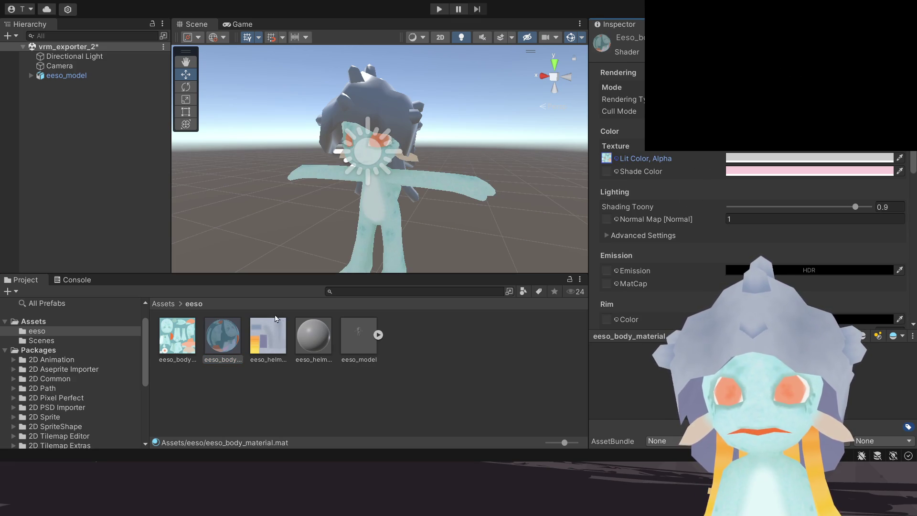
click(313, 335)
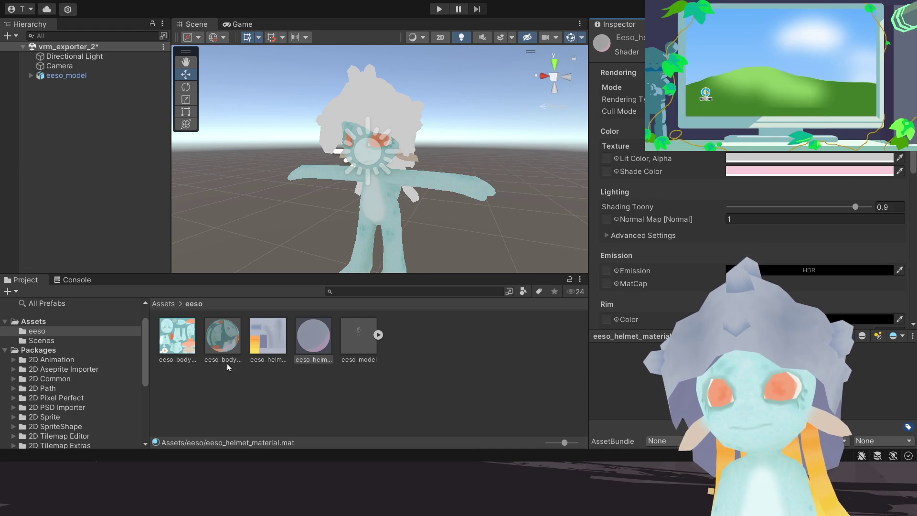
click(226, 345)
Step: Texture the body's Shade Color and the helmet's Lit and Shade Color slots
click(618, 172)
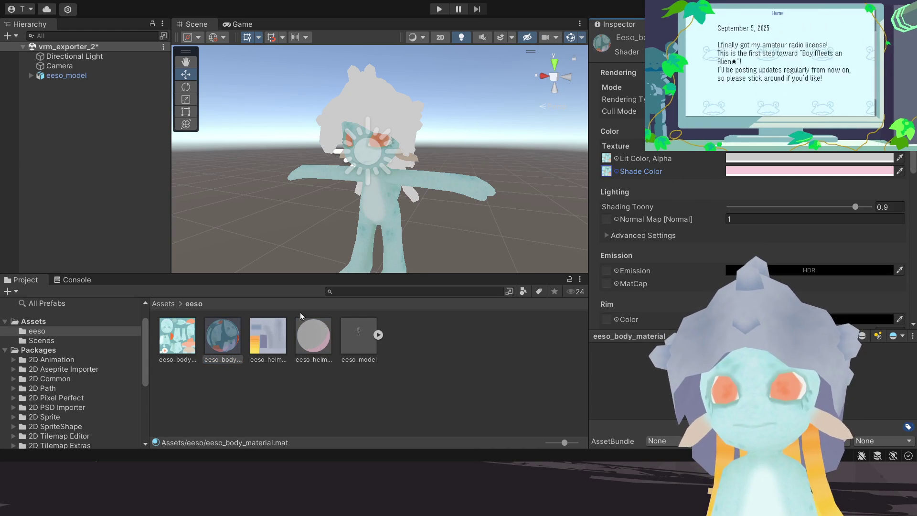
click(313, 338)
click(618, 160)
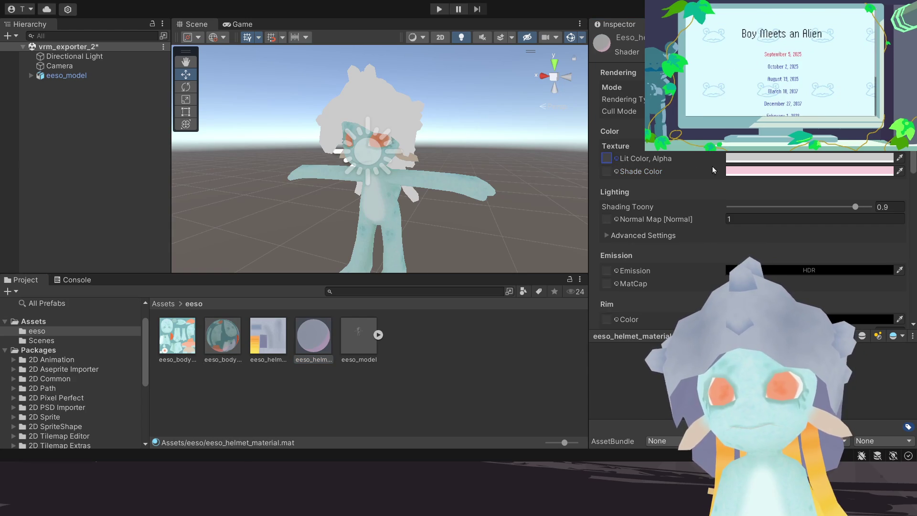
drag(738, 164, 735, 166)
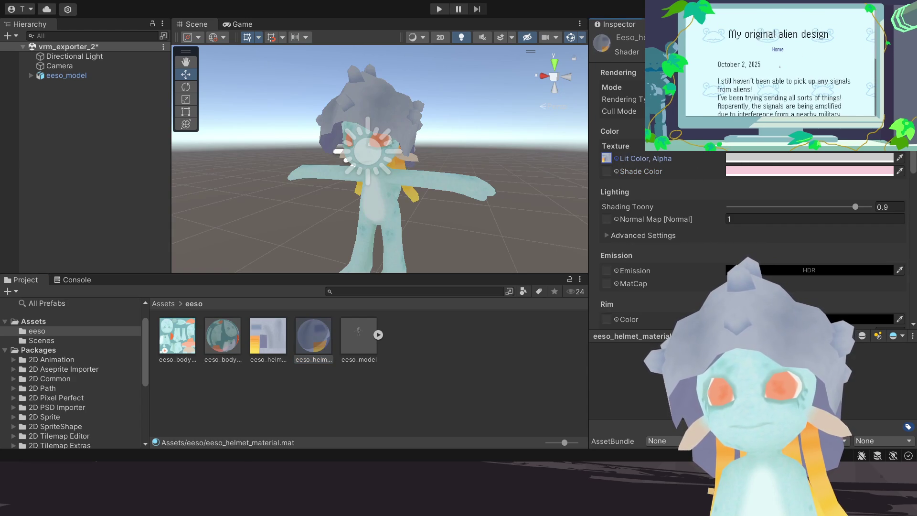
click(617, 170)
key(ctrl+v)
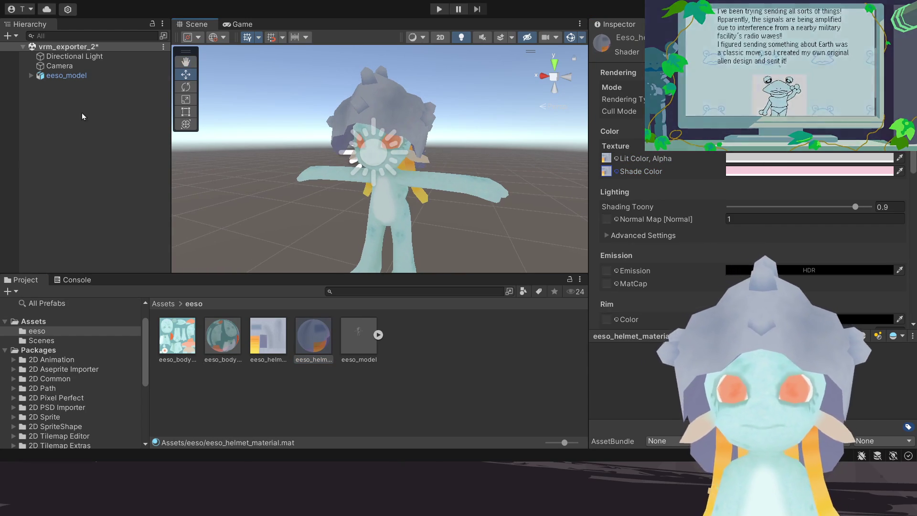
Step: Select the Directional Light and rotate it to a new direction
click(75, 56)
mouse_move(215, 123)
alt+mouse_down()
mouse_move(455, 159)
mouse_move(410, 165)
alt+mouse_up()
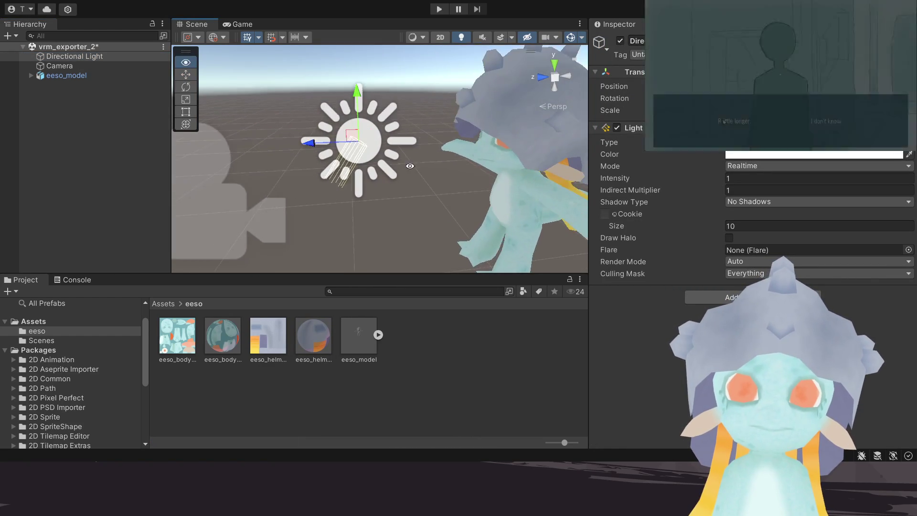
key(e)
drag(391, 154, 410, 166)
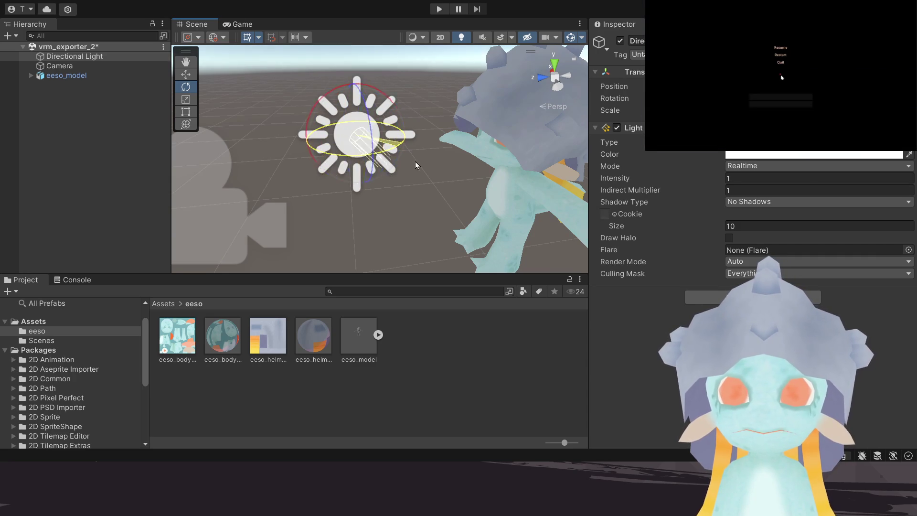
Step: Set the body material's shade colour tint to white
mouse_move(403, 164)
alt+mouse_down()
mouse_move(533, 116)
mouse_move(320, 177)
mouse_move(379, 143)
alt+mouse_up()
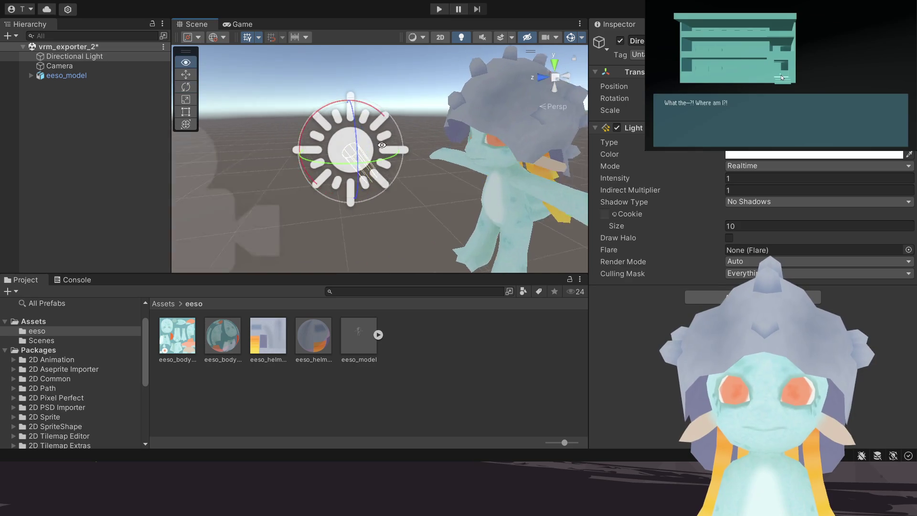
mouse_move(379, 141)
alt+mouse_down()
mouse_move(422, 131)
mouse_move(358, 123)
alt+mouse_up()
click(222, 335)
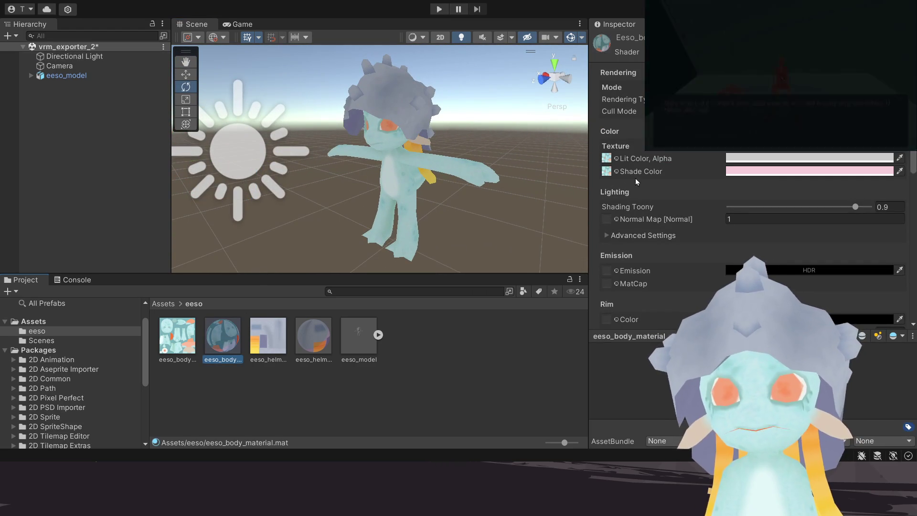
click(730, 180)
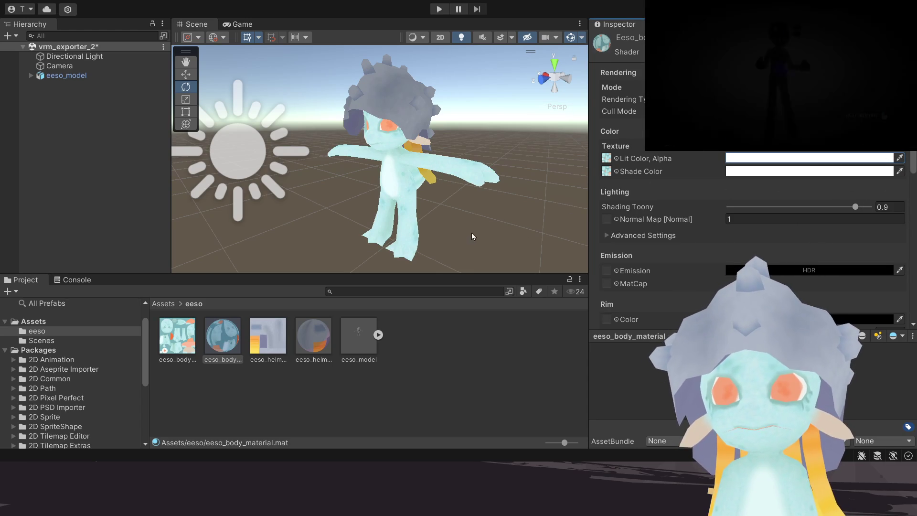
Step: Make the helmet's lit tint white, undoing the shade tint change to keep it pink
click(313, 336)
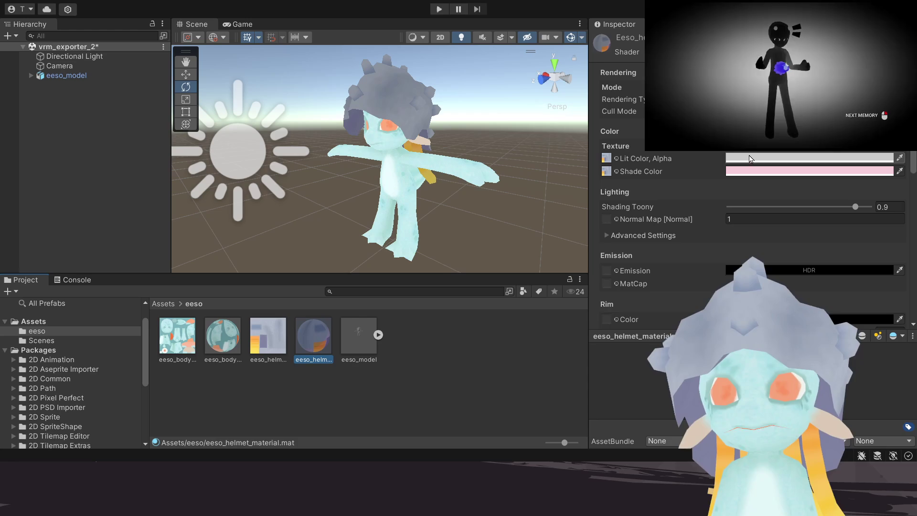
click(750, 159)
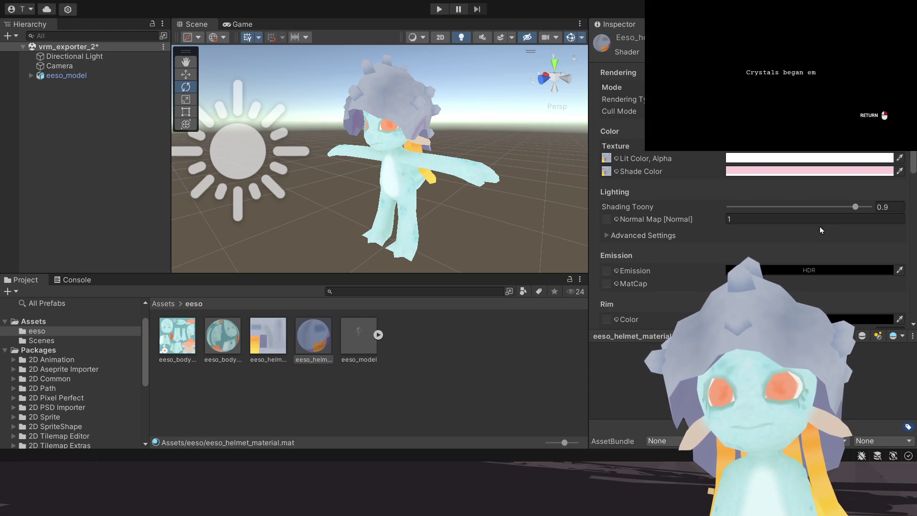
click(746, 172)
key(ctrl+z)
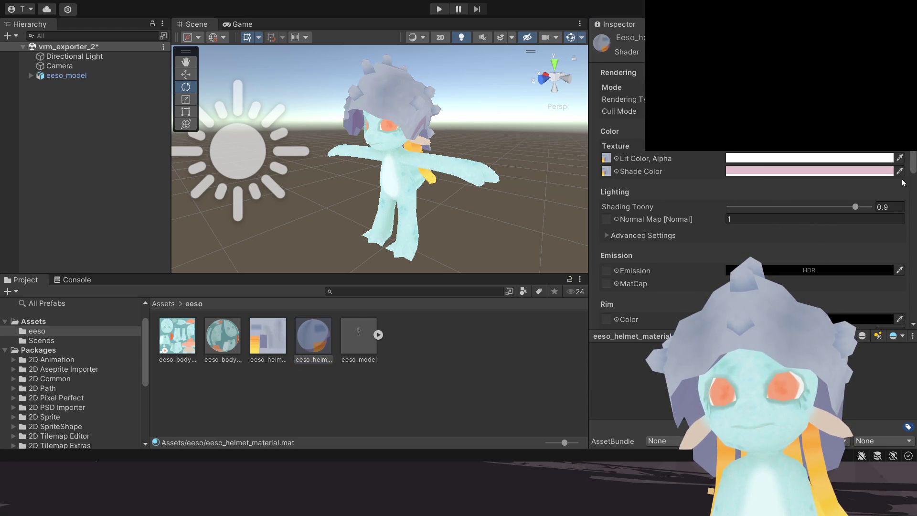
middle_drag(338, 154, 363, 151)
scroll(363, 151, up, 3)
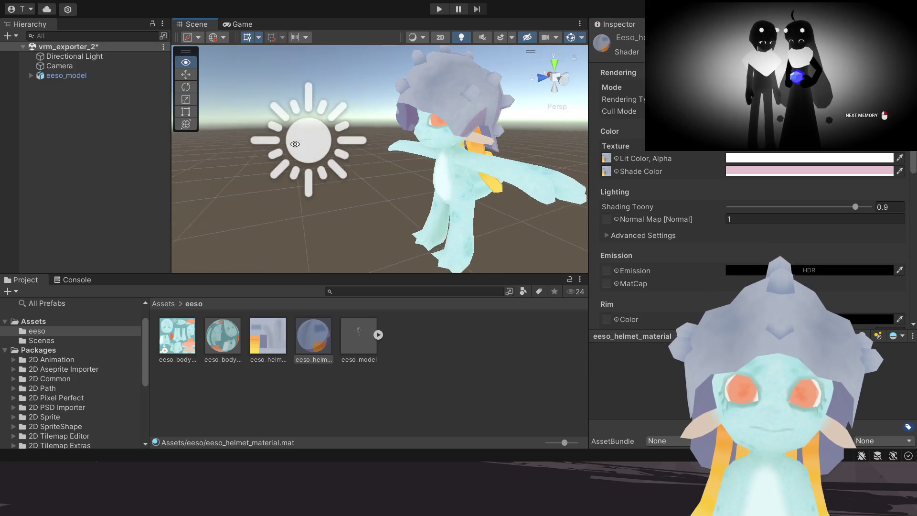
Step: Re-aim the Directional Light and bring up the helmet material's settings
click(307, 139)
scroll(350, 101, up, 2)
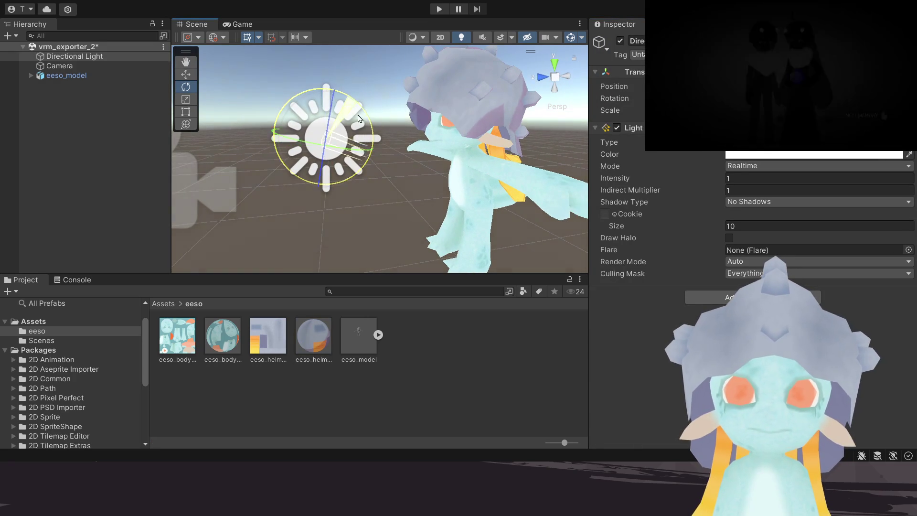
mouse_move(349, 100)
mouse_down()
mouse_move(368, 146)
mouse_move(462, 185)
mouse_move(434, 176)
mouse_up()
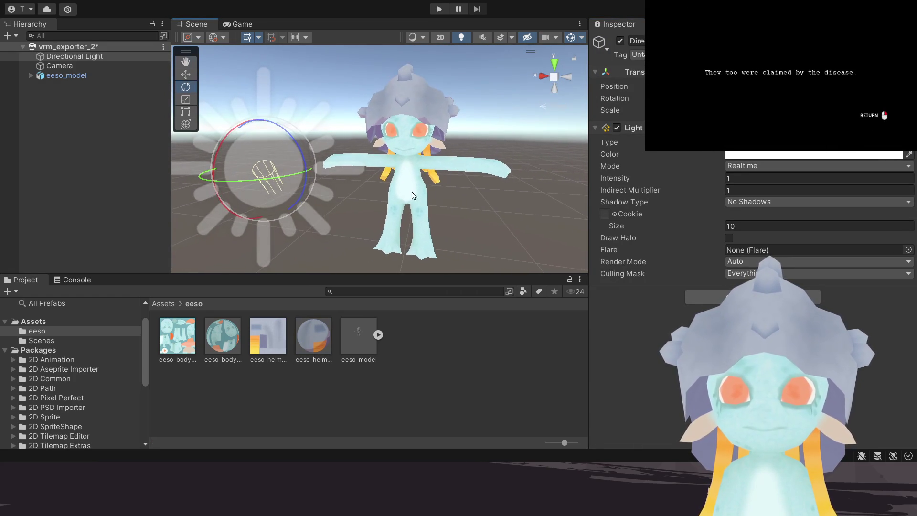
click(232, 341)
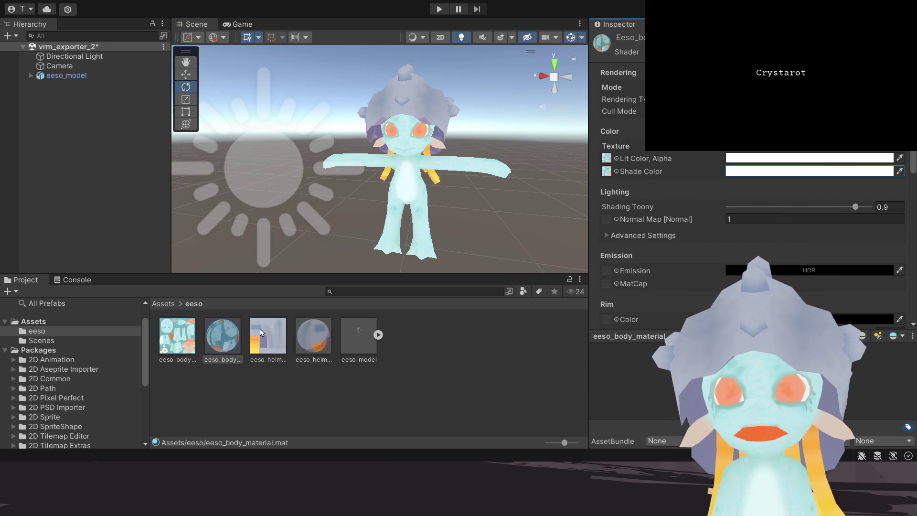
click(310, 340)
Step: Set the helmet's shade tint to white and save the vrm_exporter_2 scene
click(773, 172)
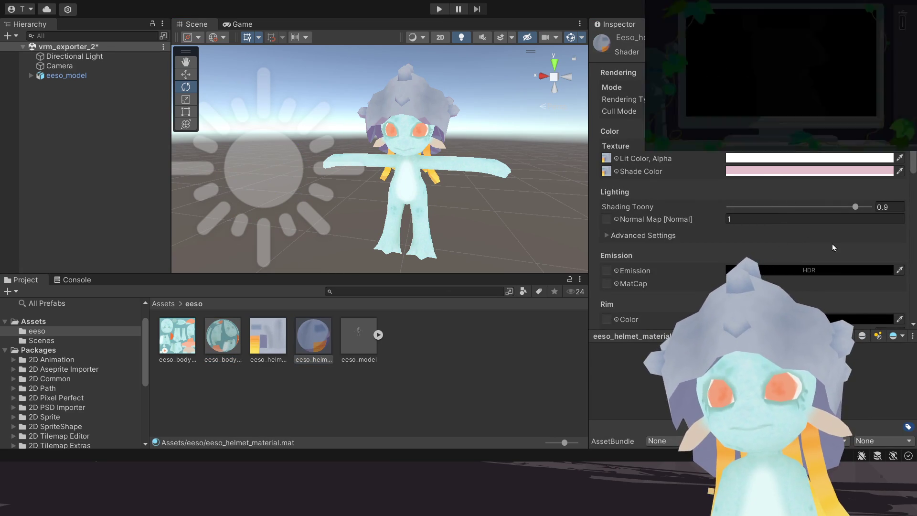
mouse_move(430, 165)
alt+mouse_down()
mouse_move(353, 164)
mouse_move(360, 176)
alt+mouse_up()
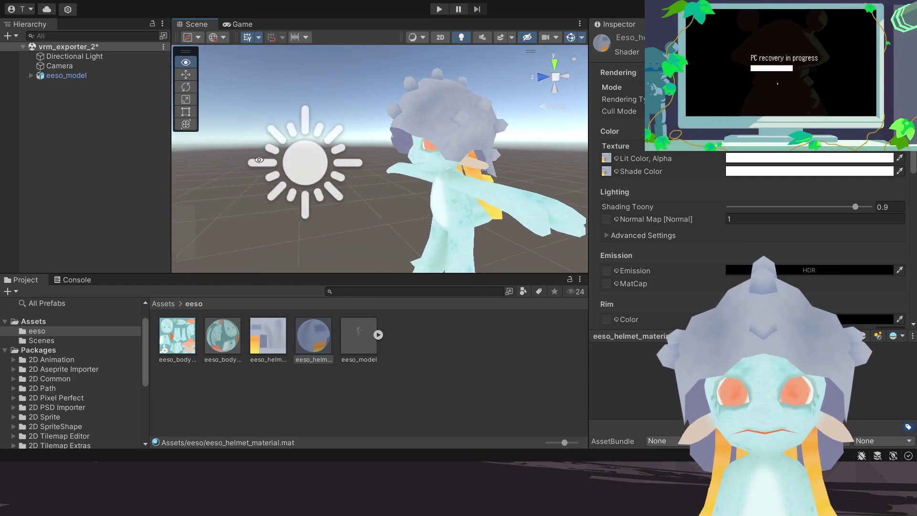
middle_drag(366, 169, 359, 162)
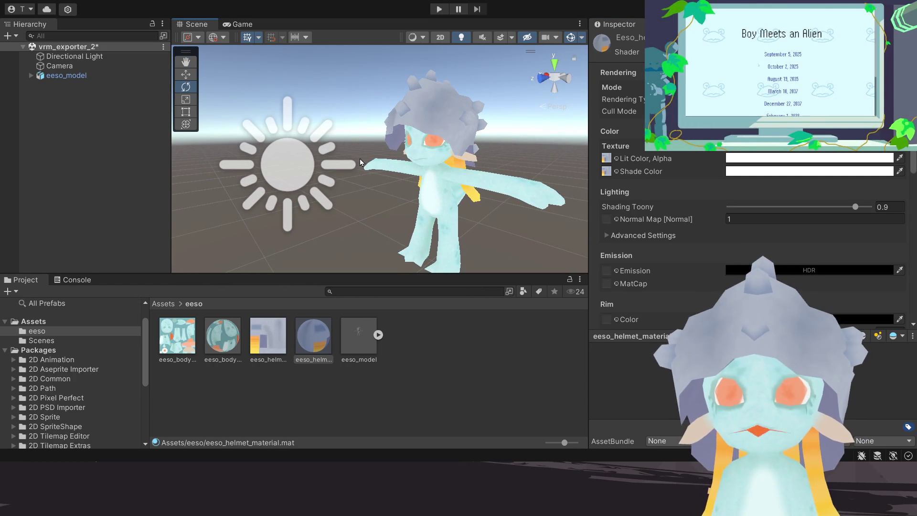
key(ctrl+s)
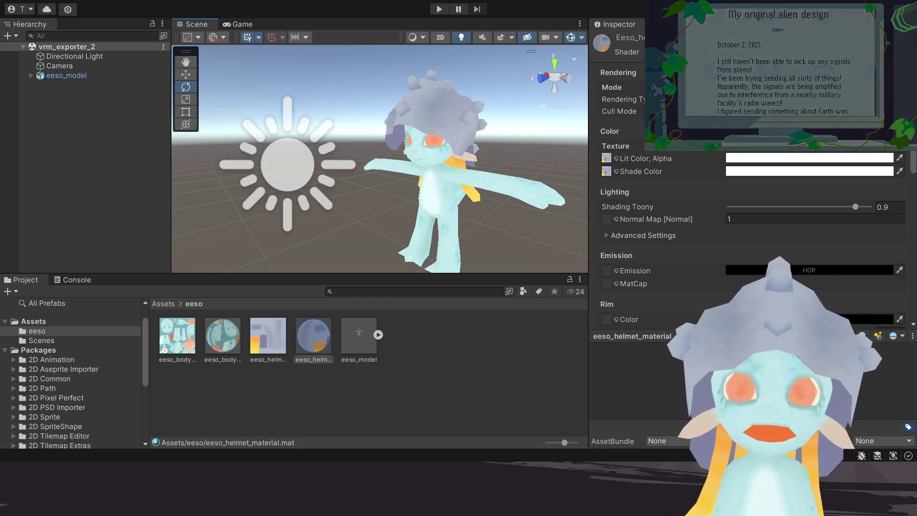
Step: Set eeso_model's rig Animation Type to Humanoid and apply the import settings
key(Right)
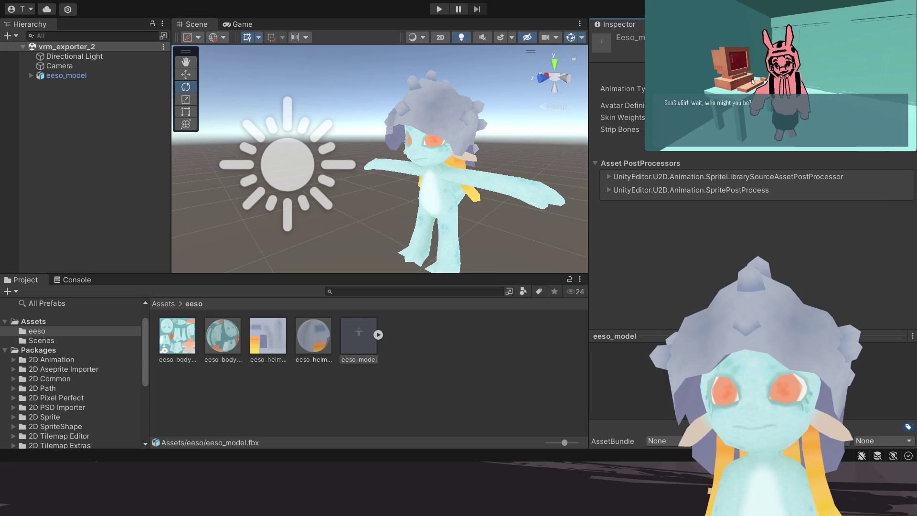
key(Return)
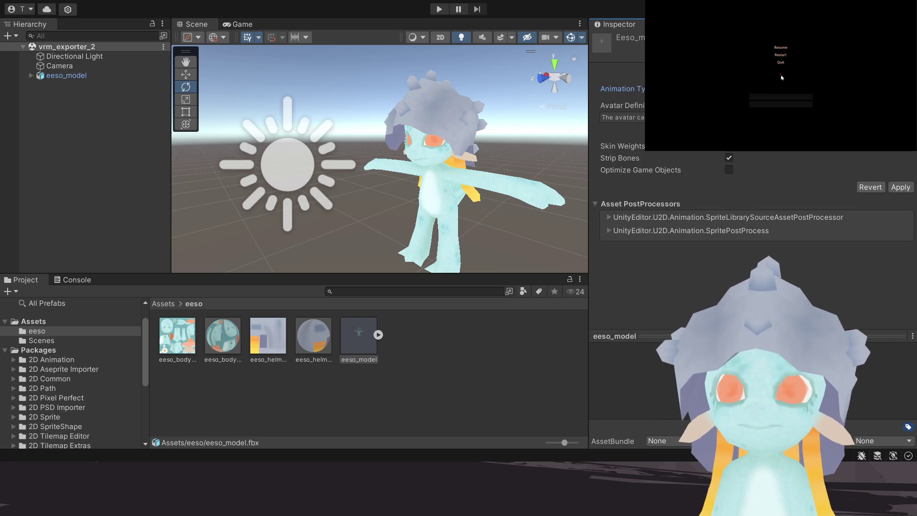
click(901, 187)
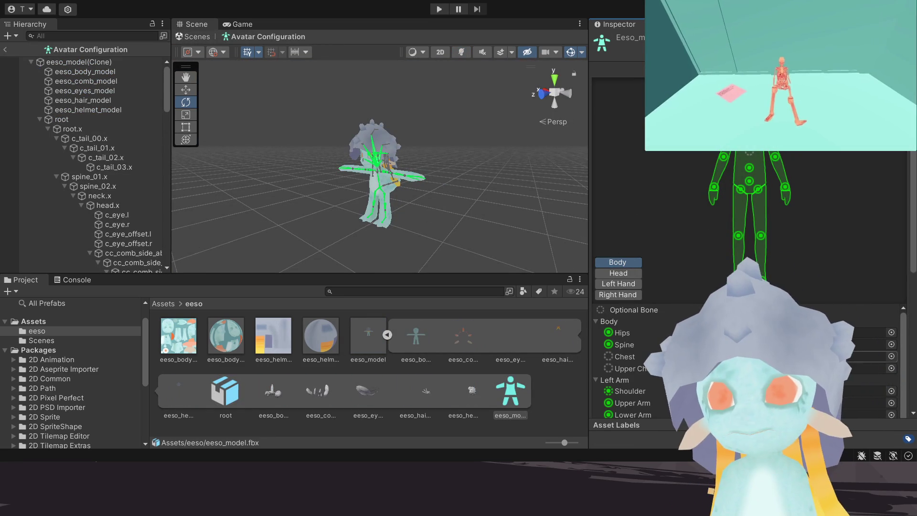
Step: Clear the Jaw bone assignment in the avatar's head mapping
click(619, 273)
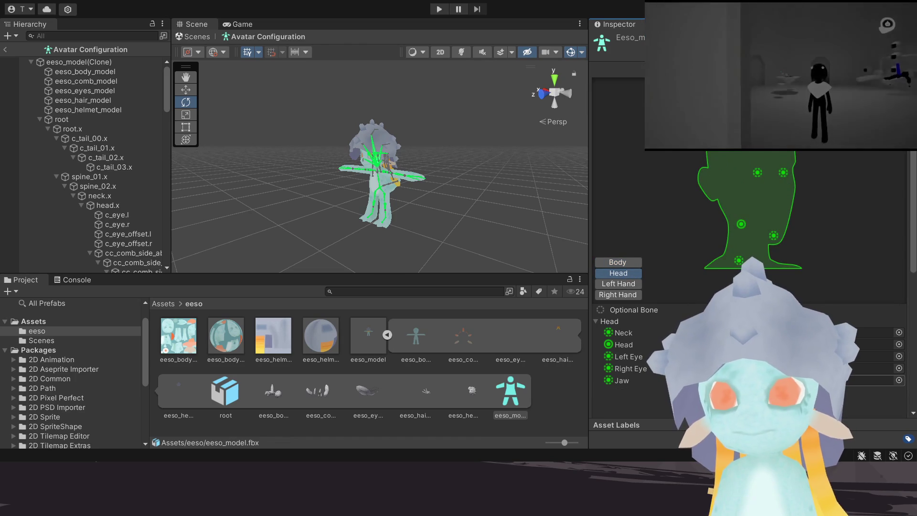
click(844, 383)
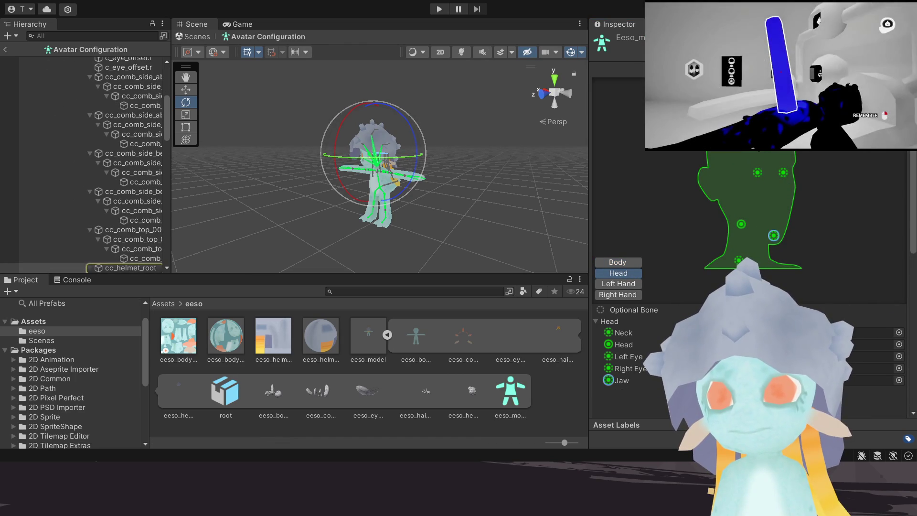
key(Delete)
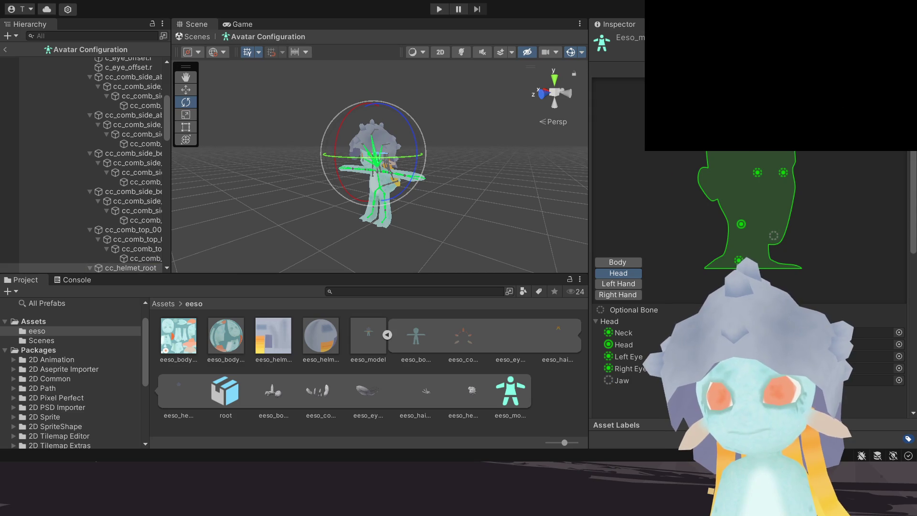
Step: Review the left hand's finger bone slots, checking the Index Distal bone
click(634, 288)
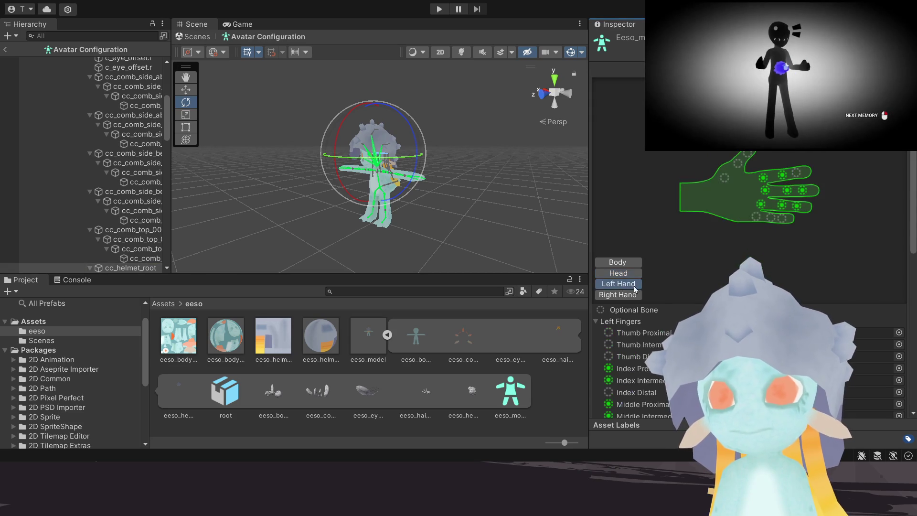
click(795, 172)
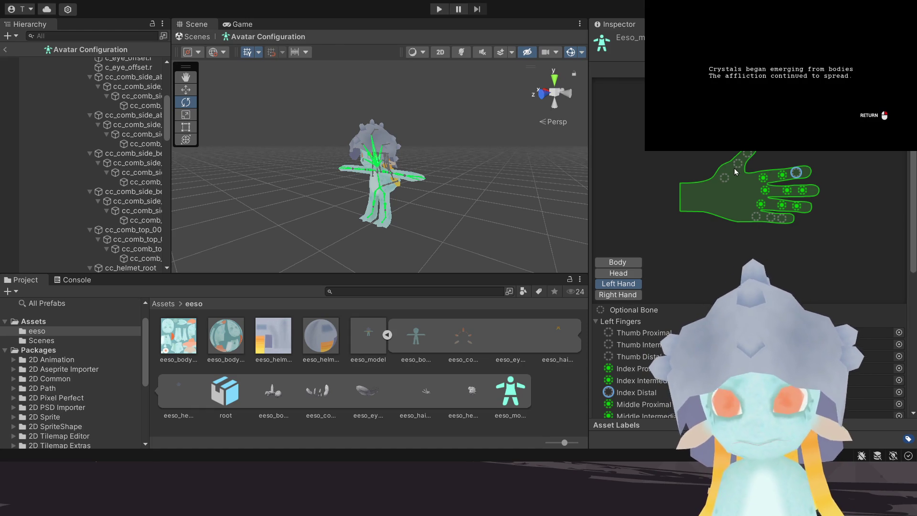
click(738, 185)
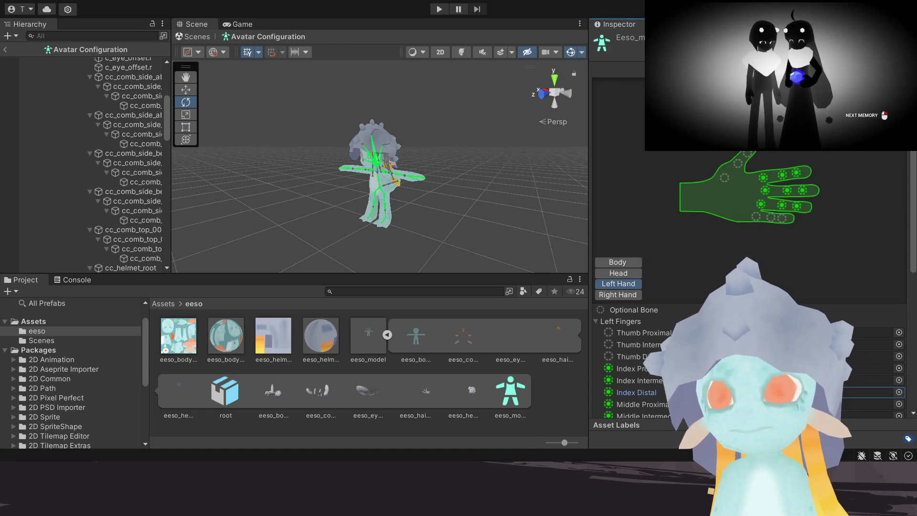
scroll(738, 215, down, 3)
scroll(738, 216, down, 3)
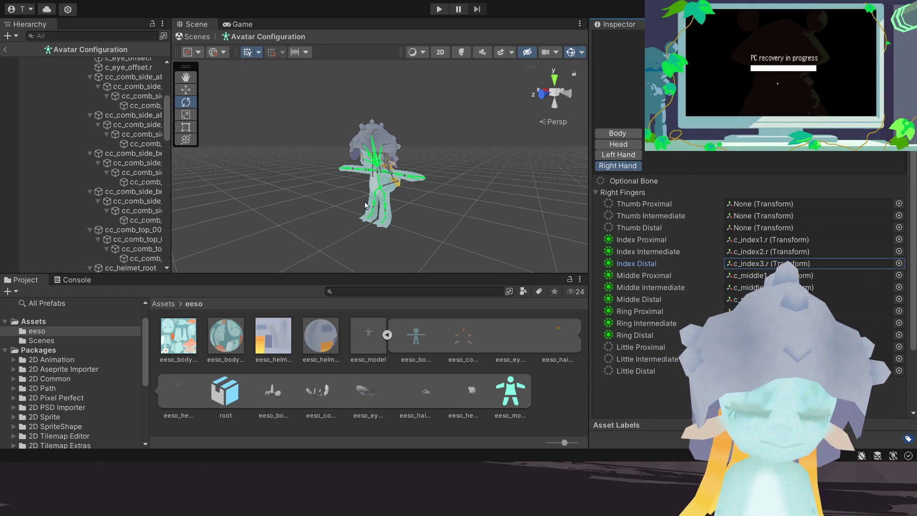
scroll(365, 205, up, 2)
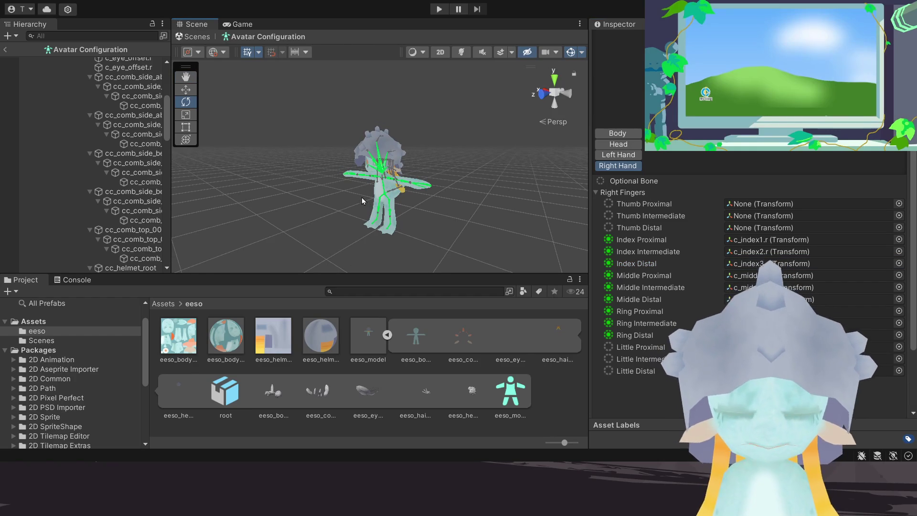
scroll(368, 201, up, 1)
scroll(711, 272, down, 2)
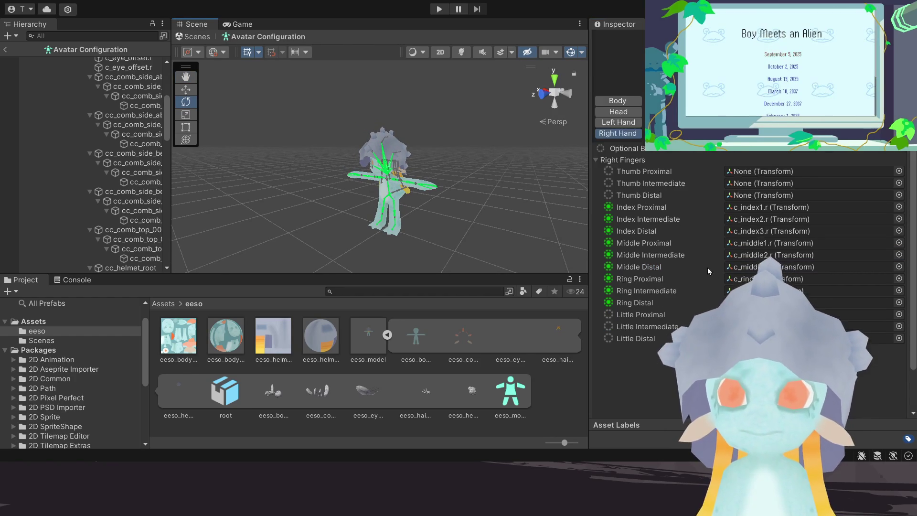
scroll(711, 279, down, 3)
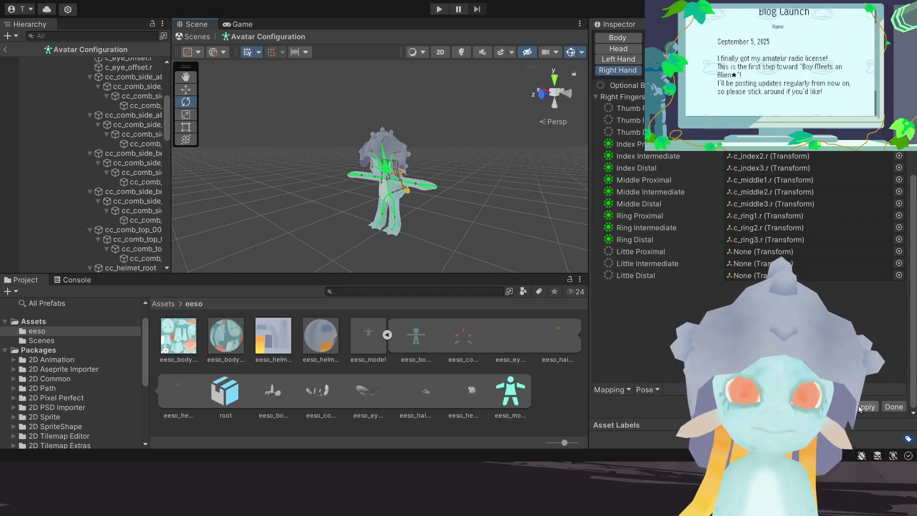
click(767, 168)
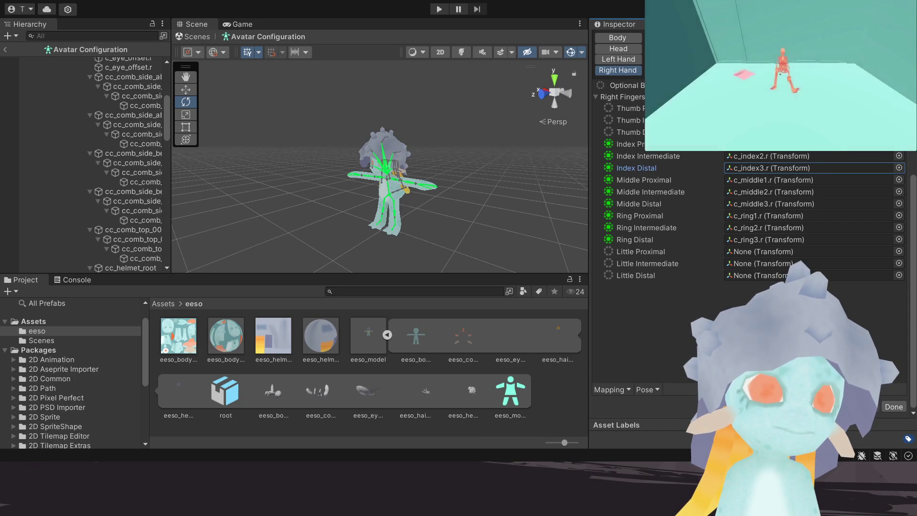
scroll(86, 165, up, 10)
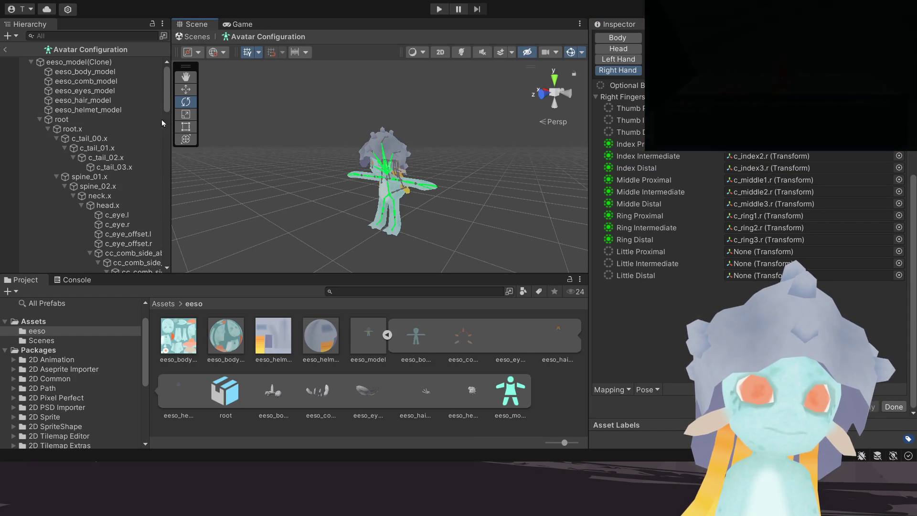
Step: Finish the avatar configuration and focus on the eeso_body_model mesh with its BLINK blendshape
click(894, 406)
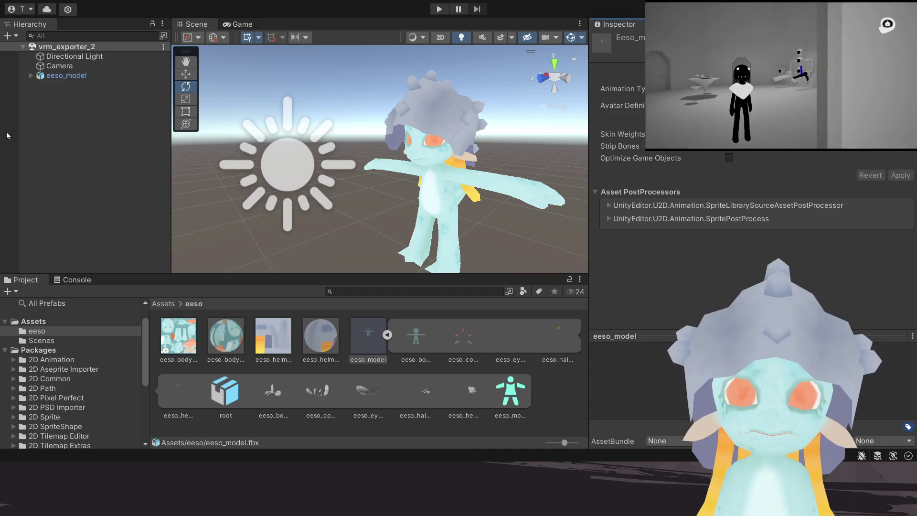
click(72, 75)
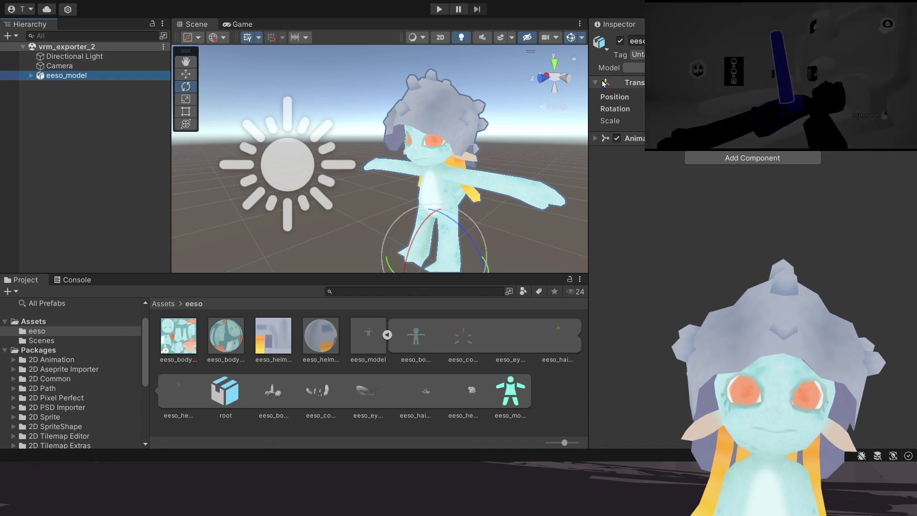
click(31, 75)
click(72, 85)
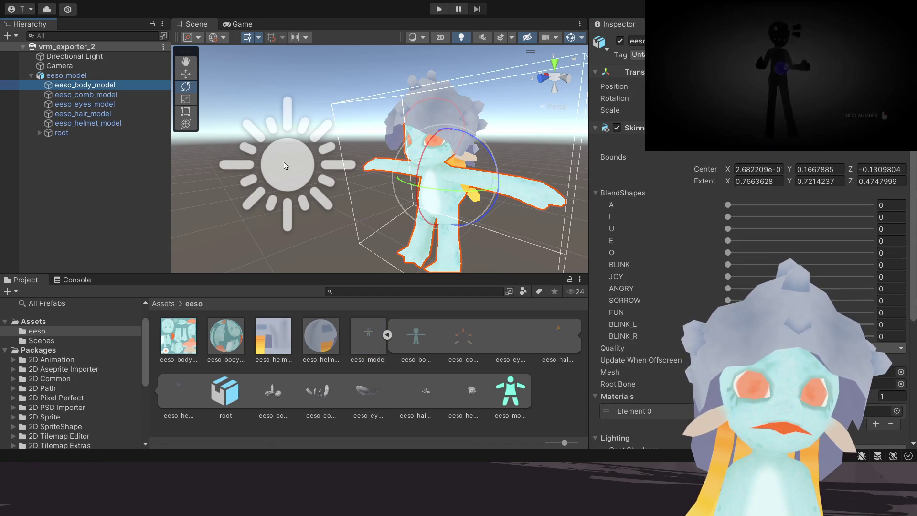
key(f)
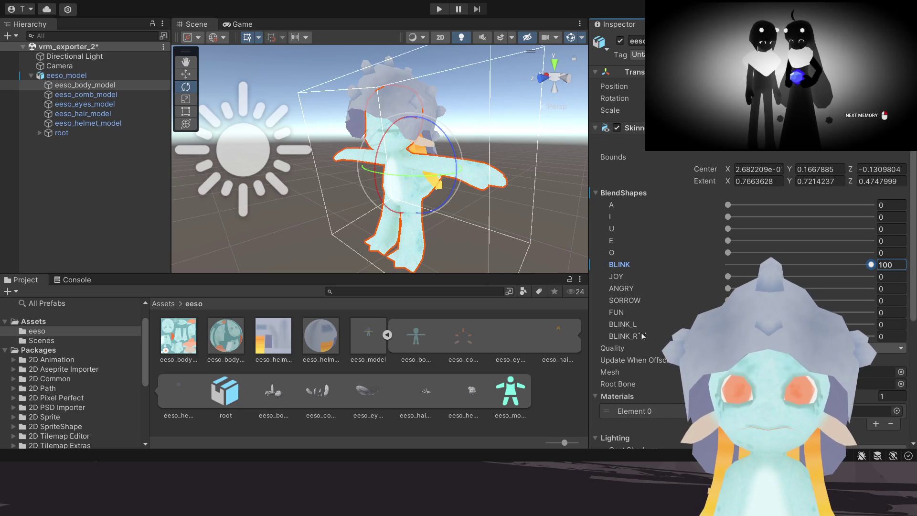
scroll(643, 326, down, 5)
scroll(643, 319, up, 5)
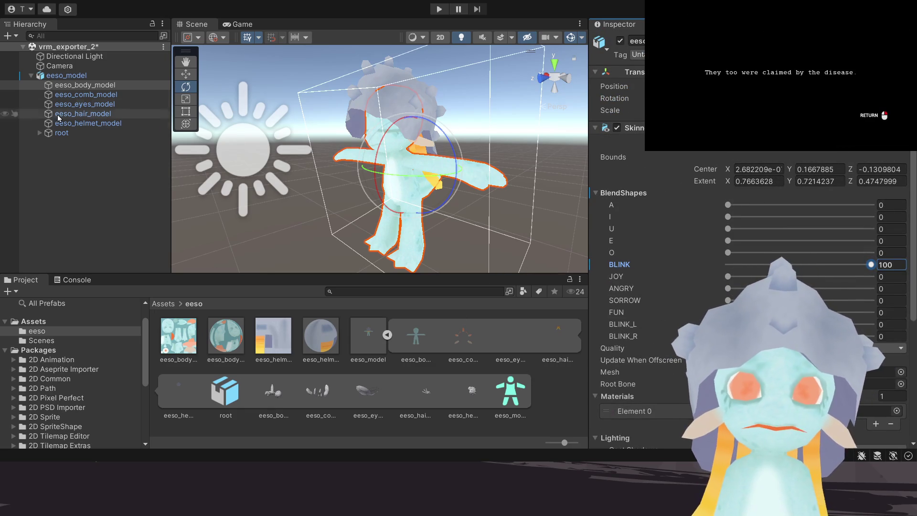
Step: Reselect the eeso_model parent object in the Hierarchy
click(72, 76)
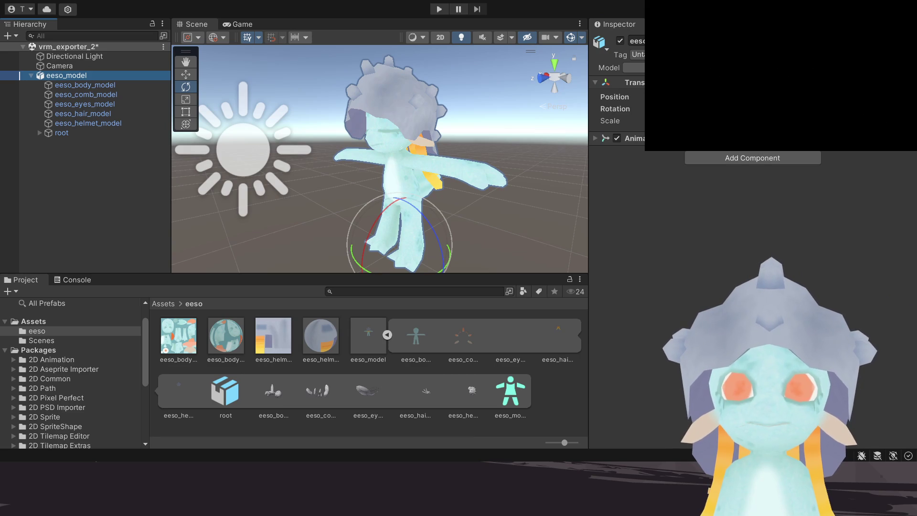
click(70, 77)
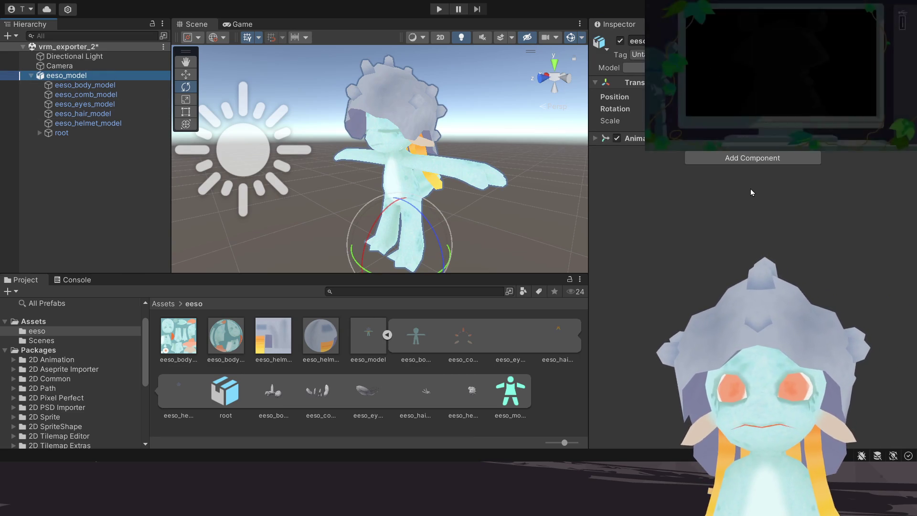
click(60, 65)
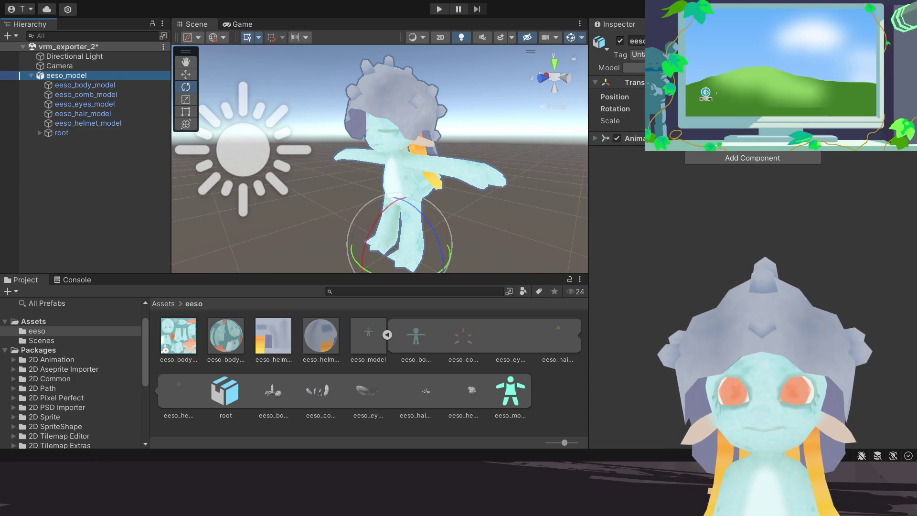
Step: Enable Legacy Blend Shape Normals on the eeso_model import, apply it, and reselect eeso_model
click(368, 337)
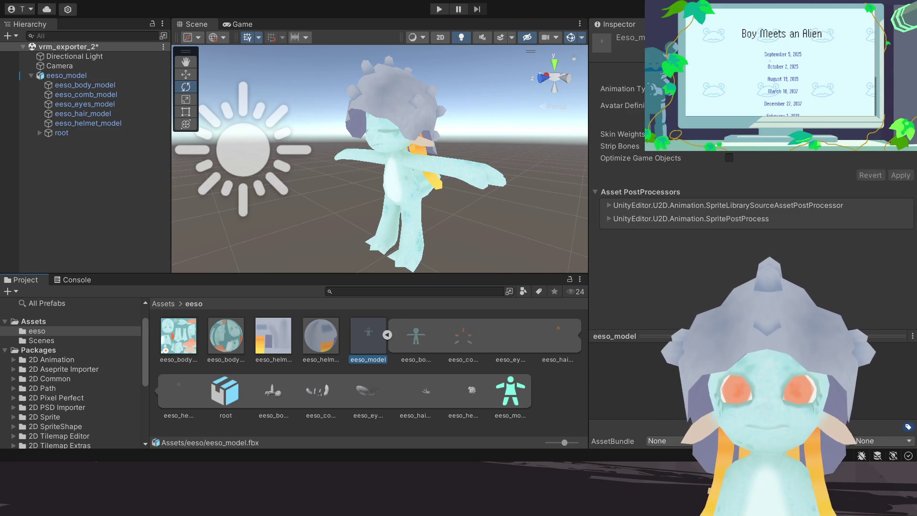
scroll(718, 173, down, 5)
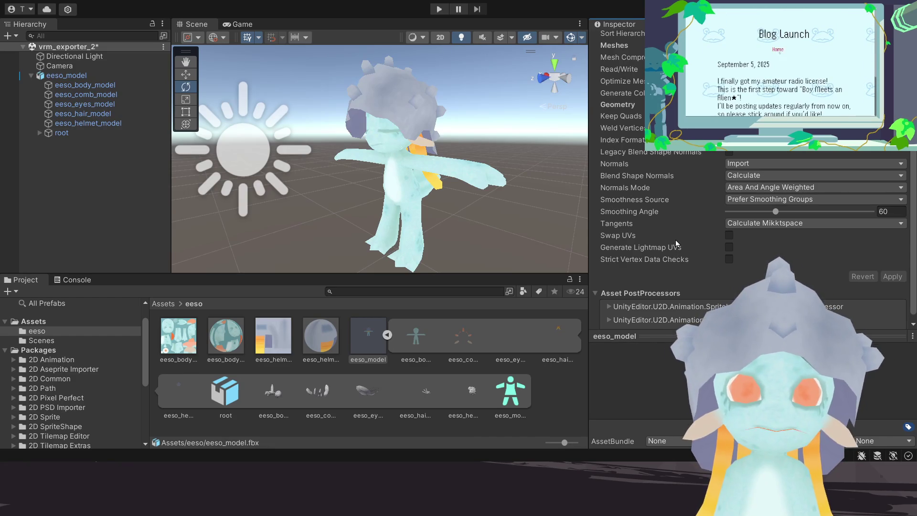
scroll(684, 250, down, 1)
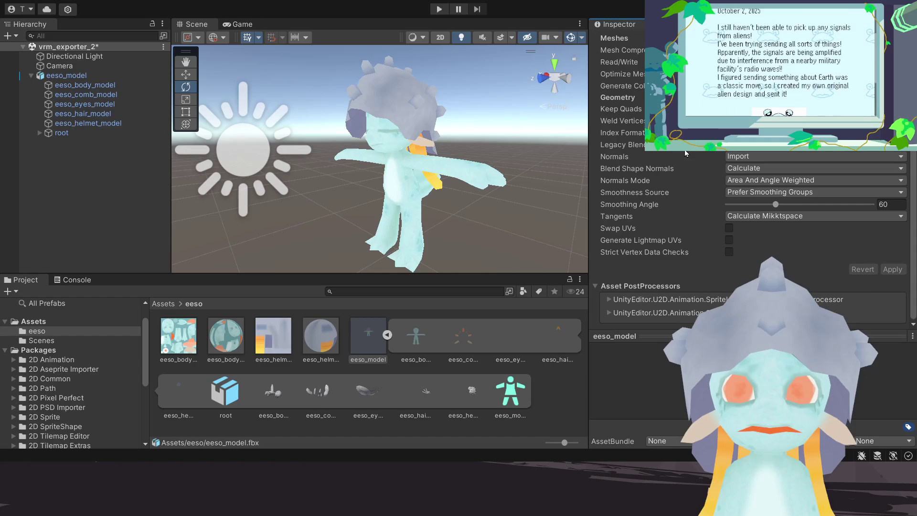
scroll(729, 156, up, 2)
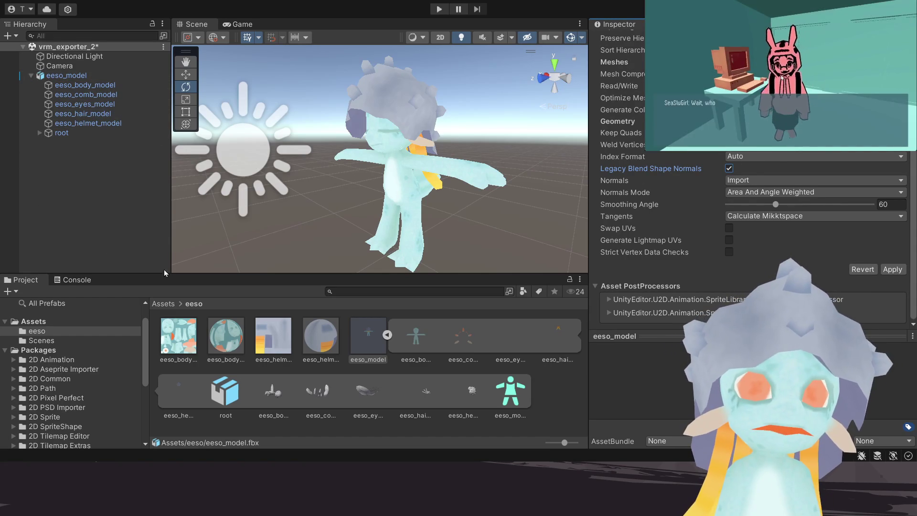
click(224, 343)
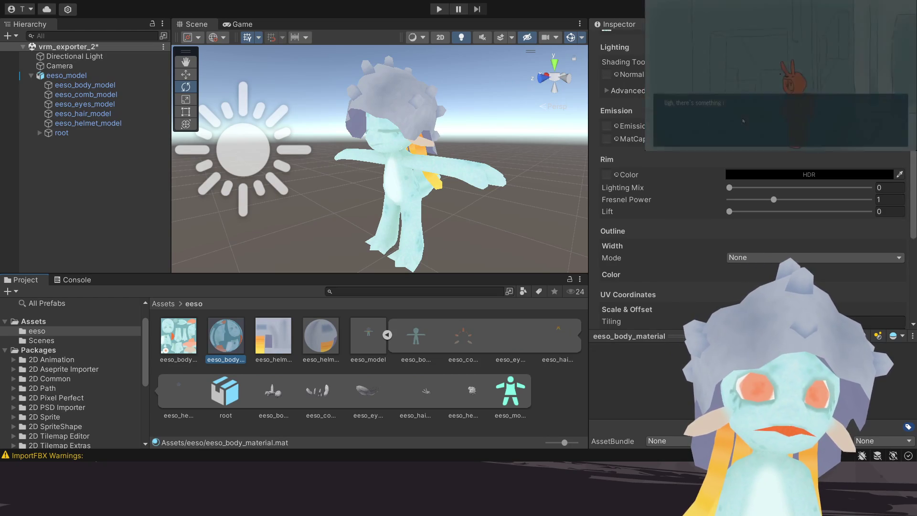
click(76, 76)
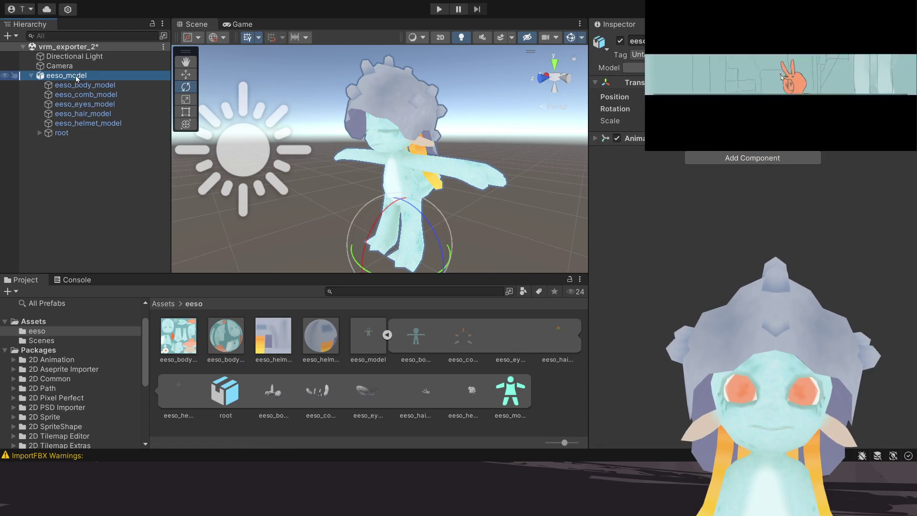
Step: Drag eeso_body_model's BLINK blendshape back to 0 and reselect eeso_model
click(79, 84)
drag(878, 265, 724, 269)
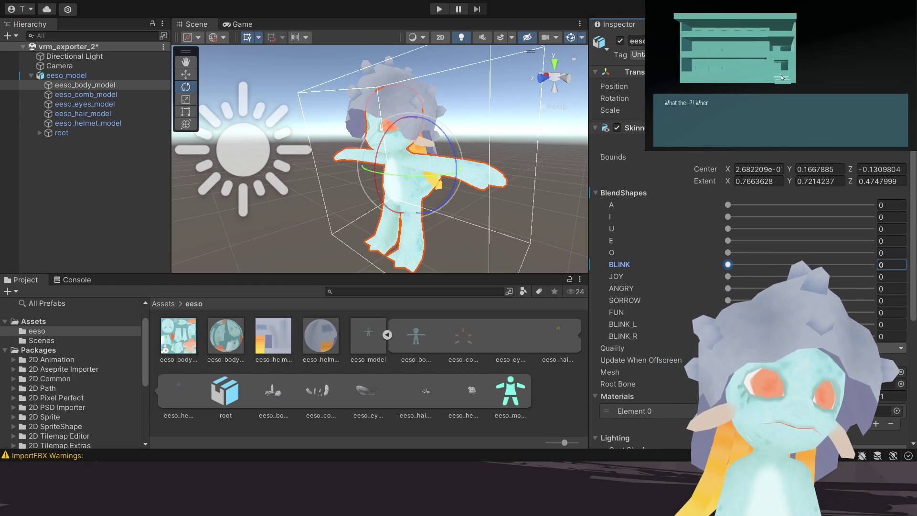
click(66, 75)
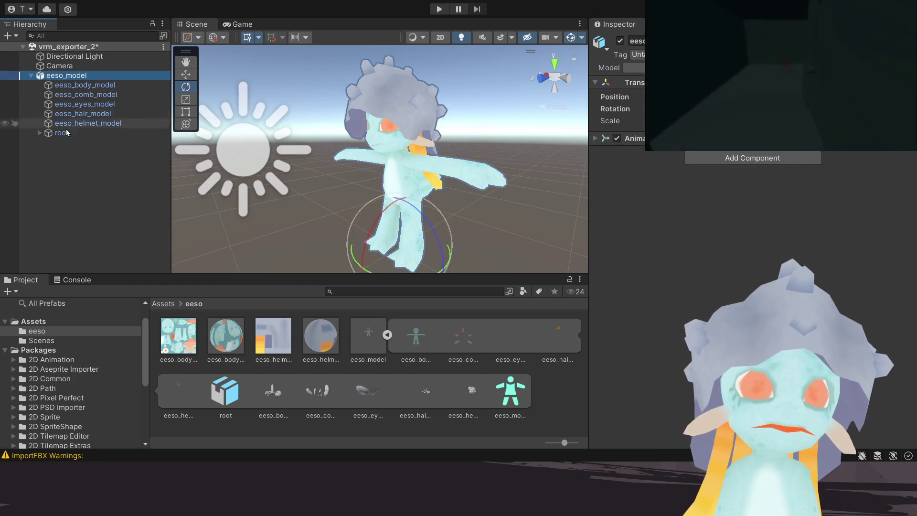
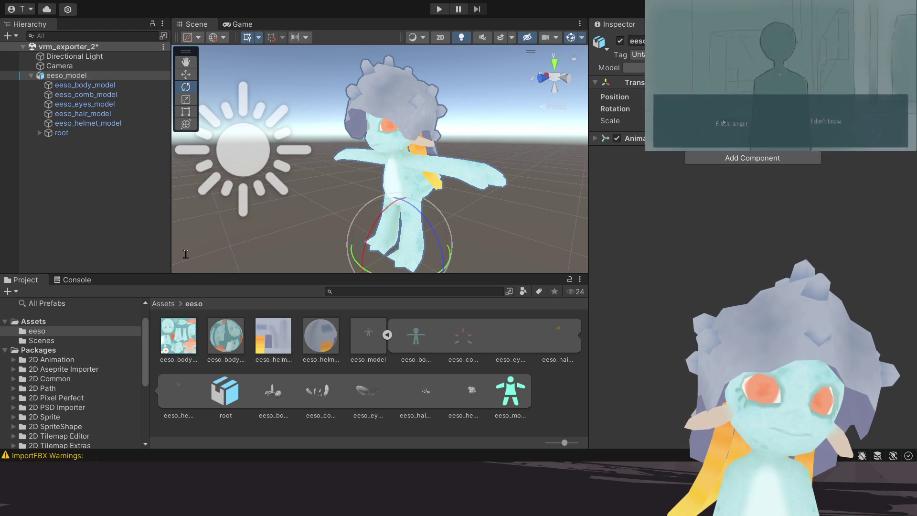
Step: Create a new folder named vrm inside the eeso assets folder for the exported eeso_model_ files
click(837, 122)
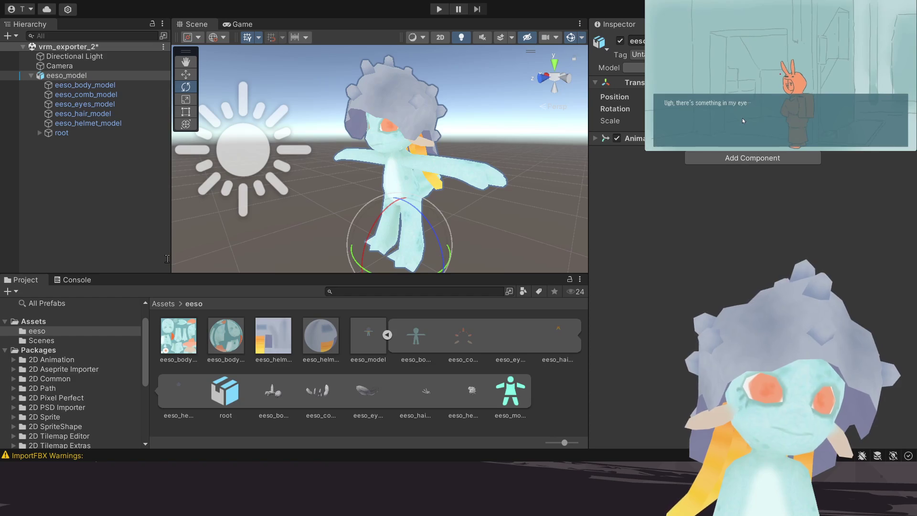
click(743, 120)
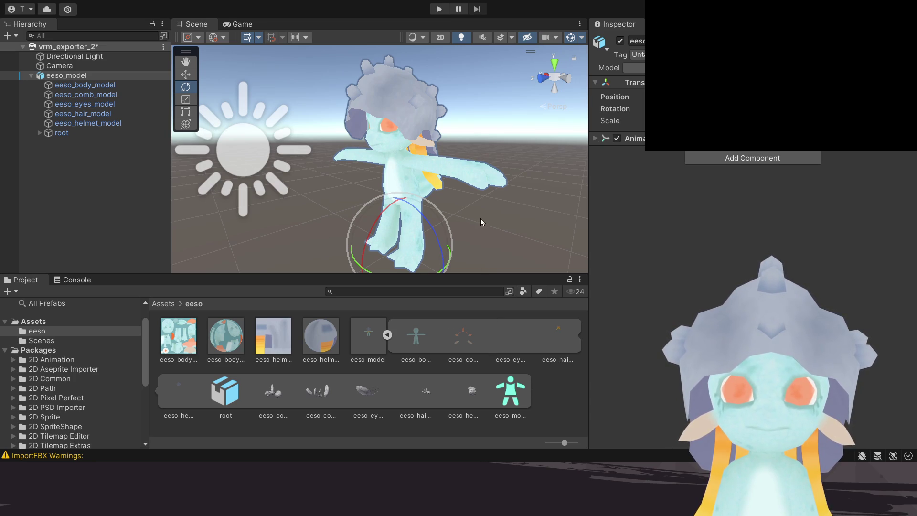
click(19, 76)
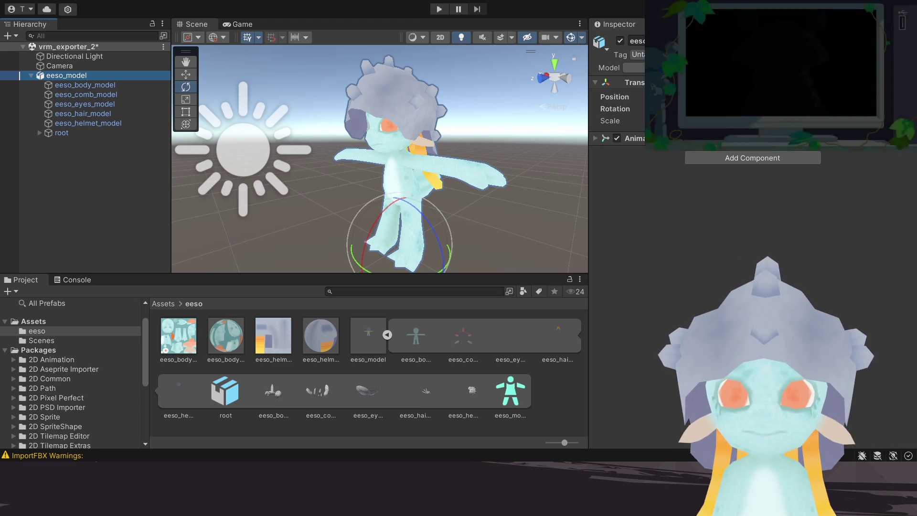
click(558, 392)
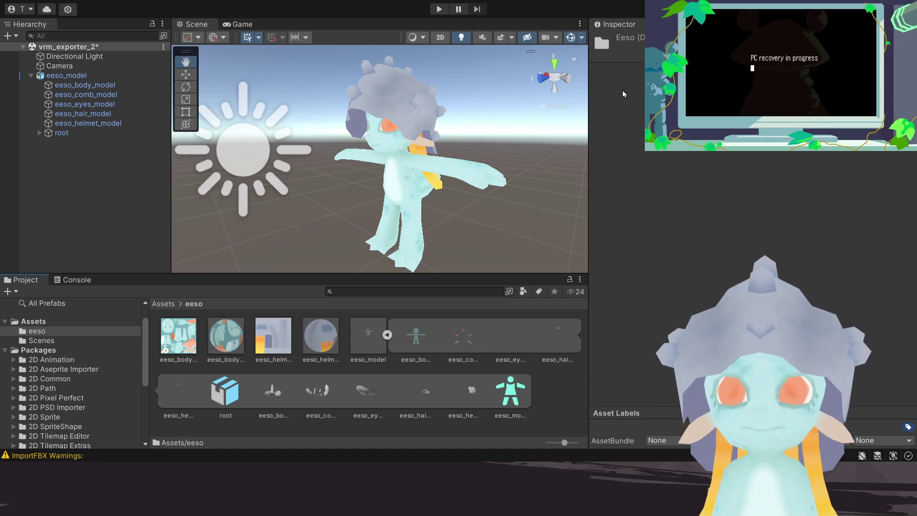
key(ctrl+shift+n)
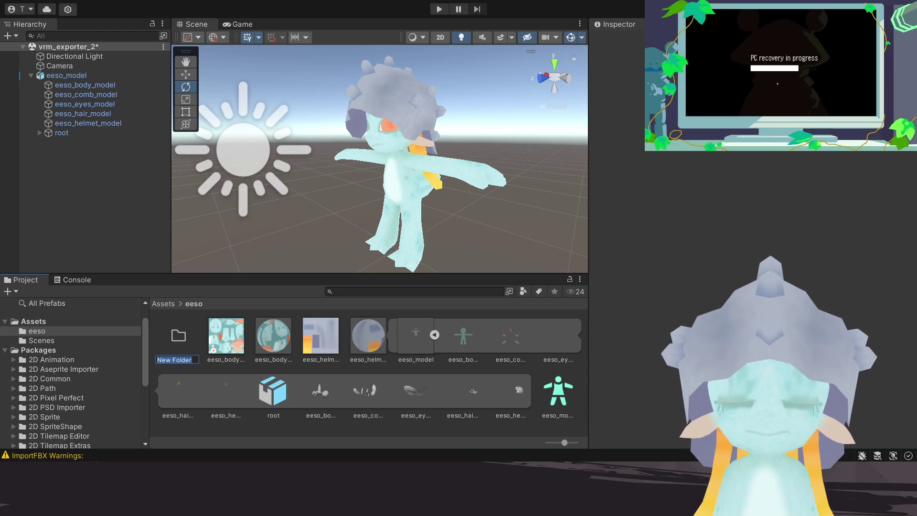
text(vrm)
key(Return)
key(Return)
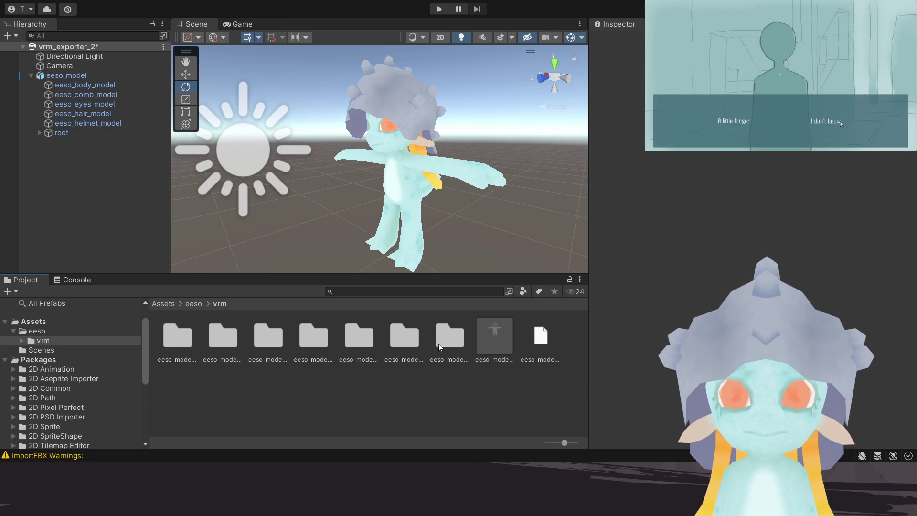
Step: Review the exported eeso_body and eeso_helmet albedo textures, then delete the original eeso_model from the scene
double_click(445, 345)
click(176, 337)
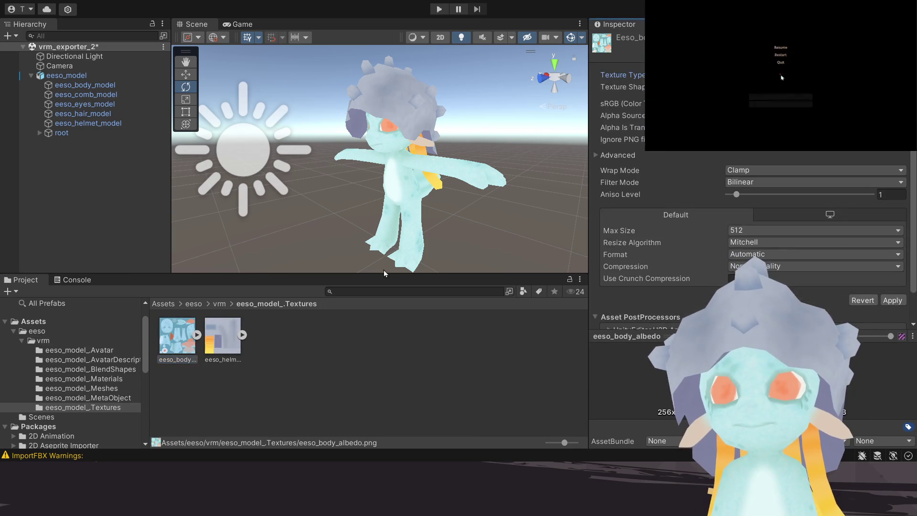
click(220, 337)
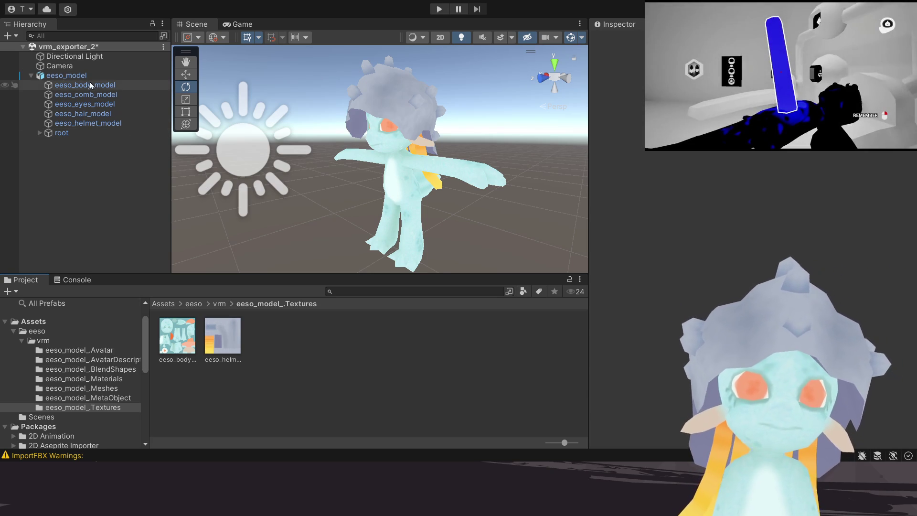
click(92, 76)
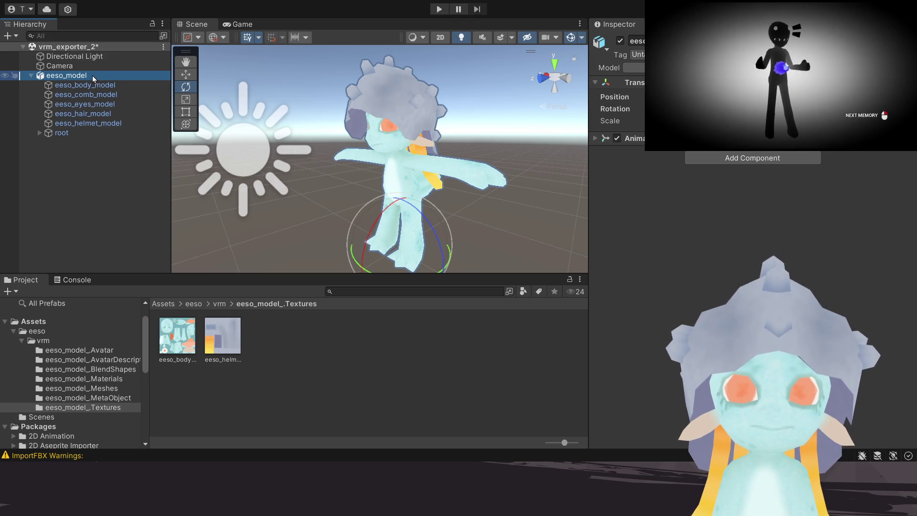
key(Delete)
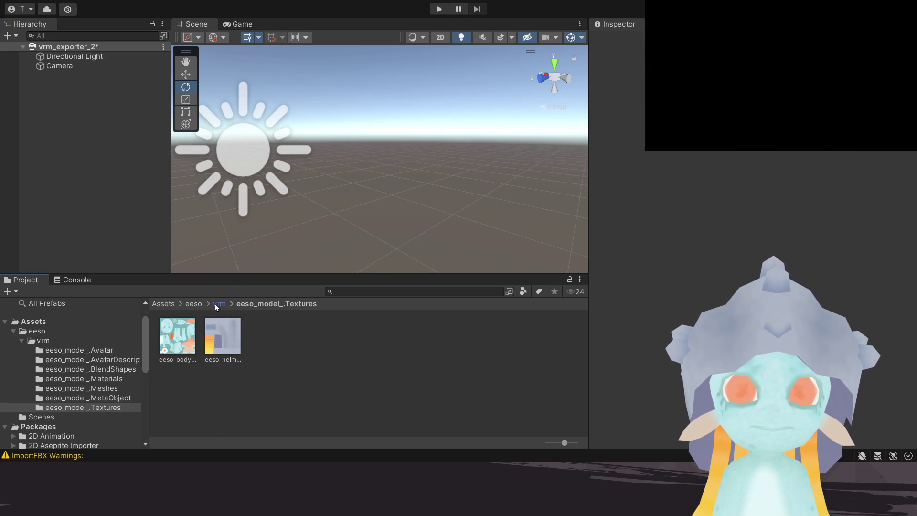
Step: Drag the eeso_model_ prefab from the vrm folder into the Hierarchy and locate its BlendShape avatar asset
click(218, 304)
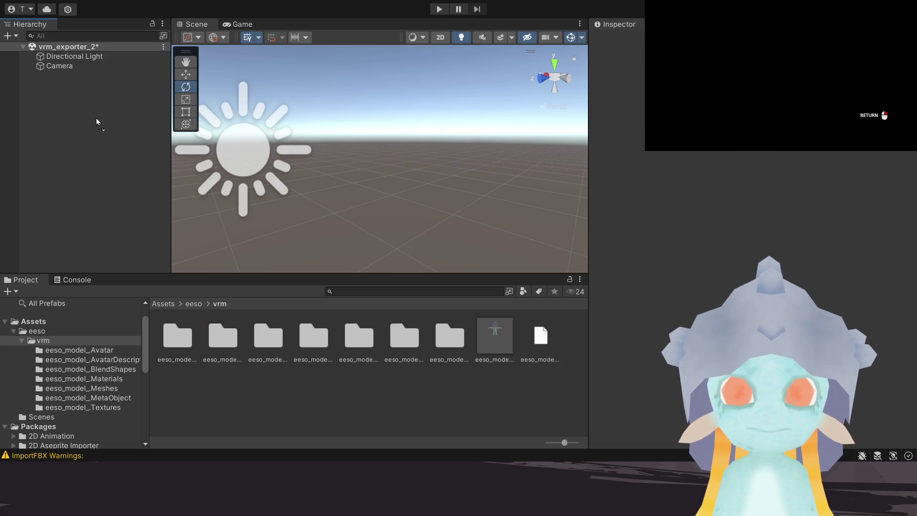
drag(96, 122, 97, 122)
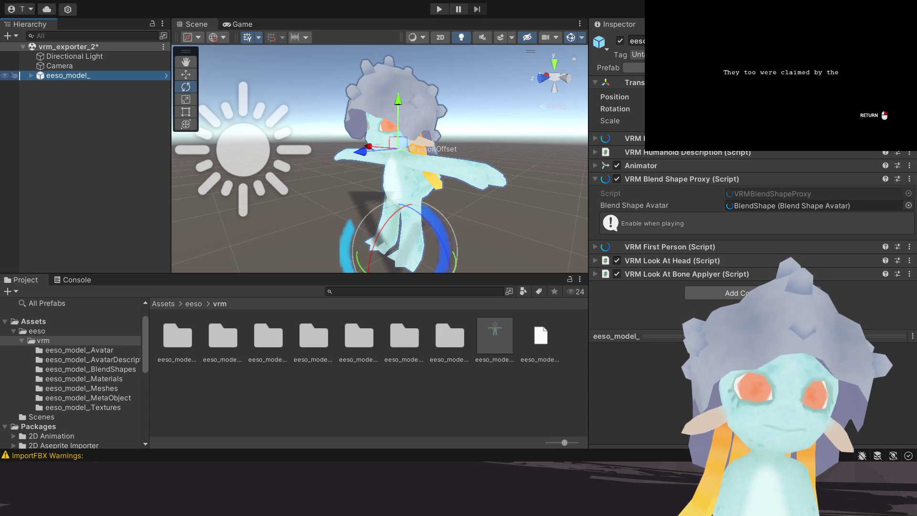
click(30, 75)
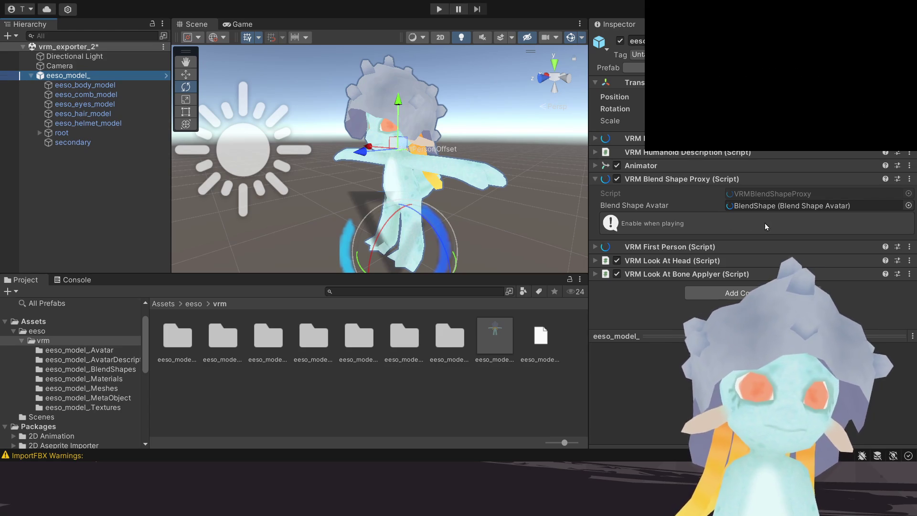
click(836, 205)
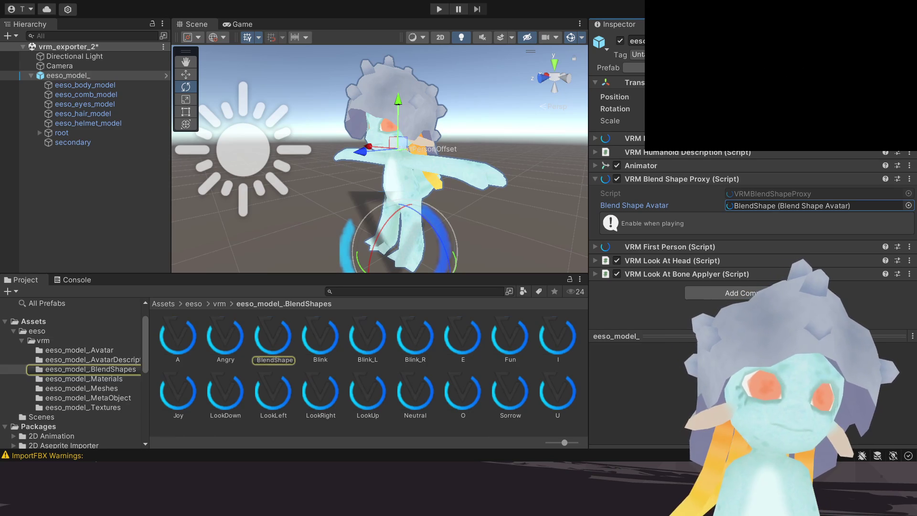
Step: Set the A, I, U and E clips' matching eeso_body_model mouth shapes to 100 in the BlendShape avatar
double_click(763, 203)
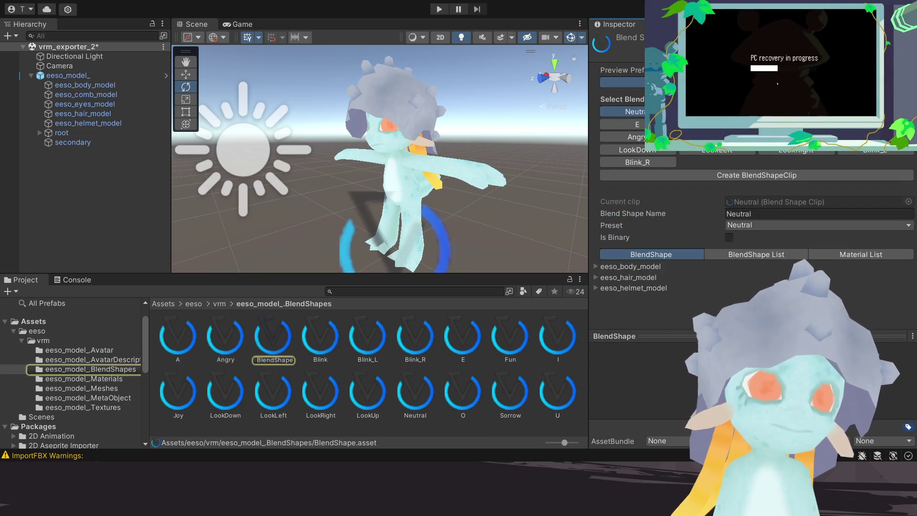
click(728, 111)
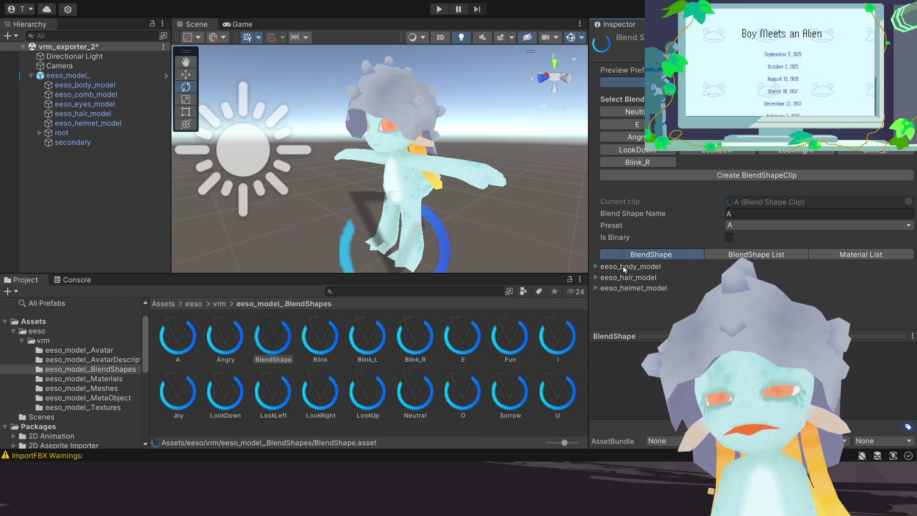
click(596, 267)
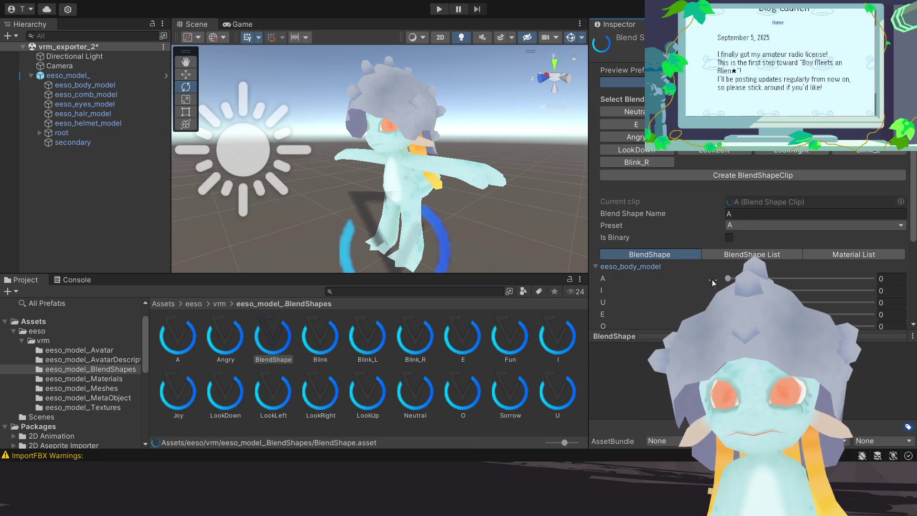
click(872, 279)
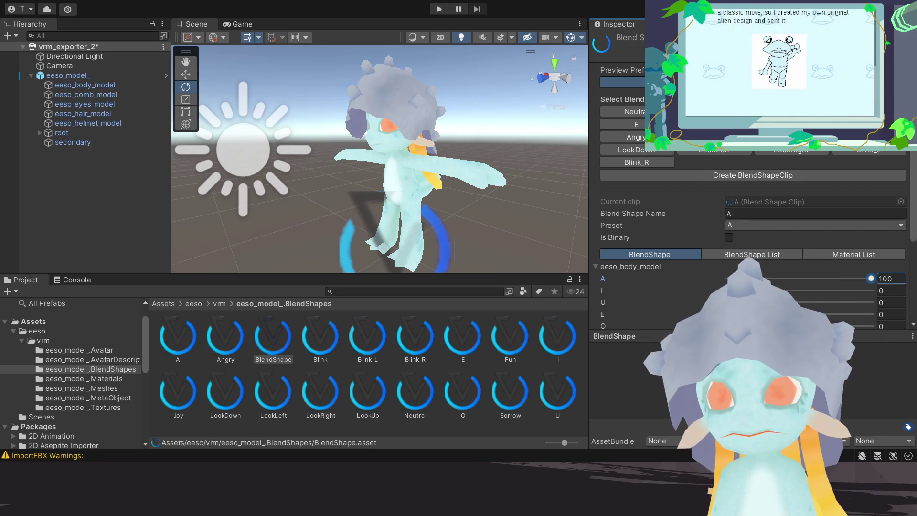
click(596, 266)
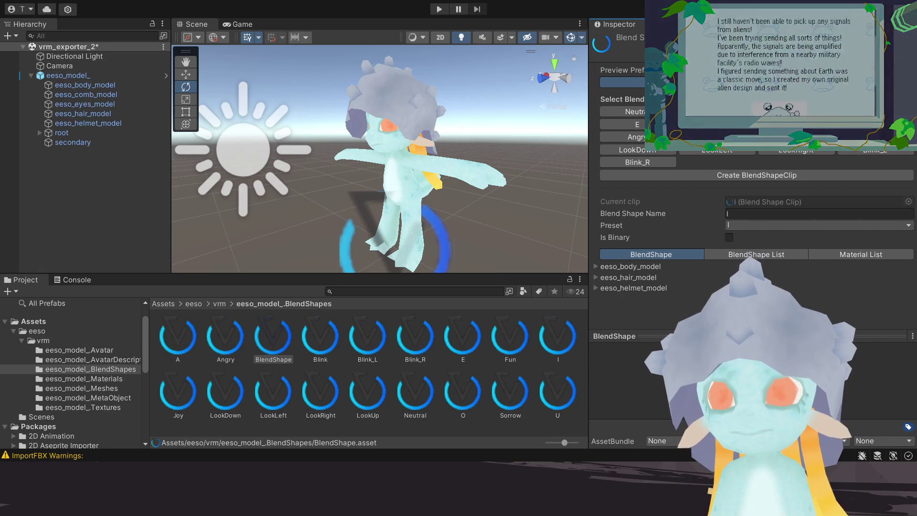
click(795, 111)
click(597, 267)
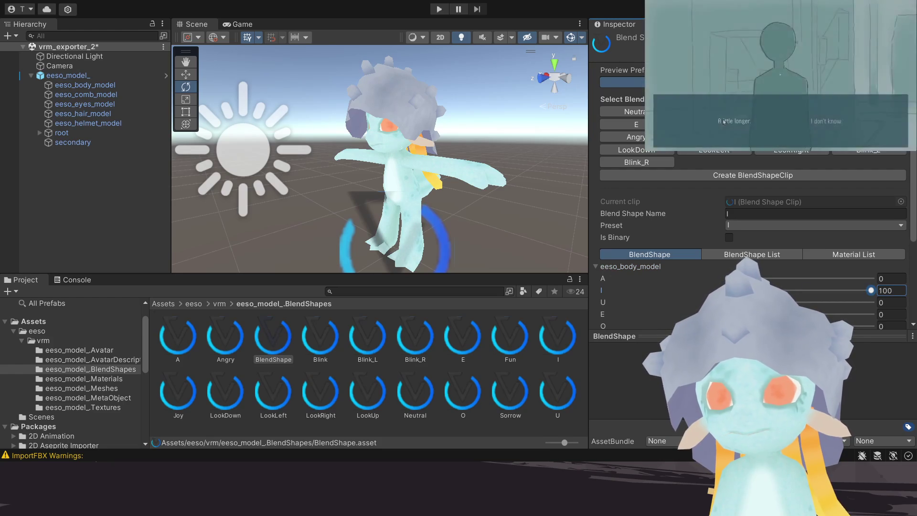
click(871, 112)
click(597, 267)
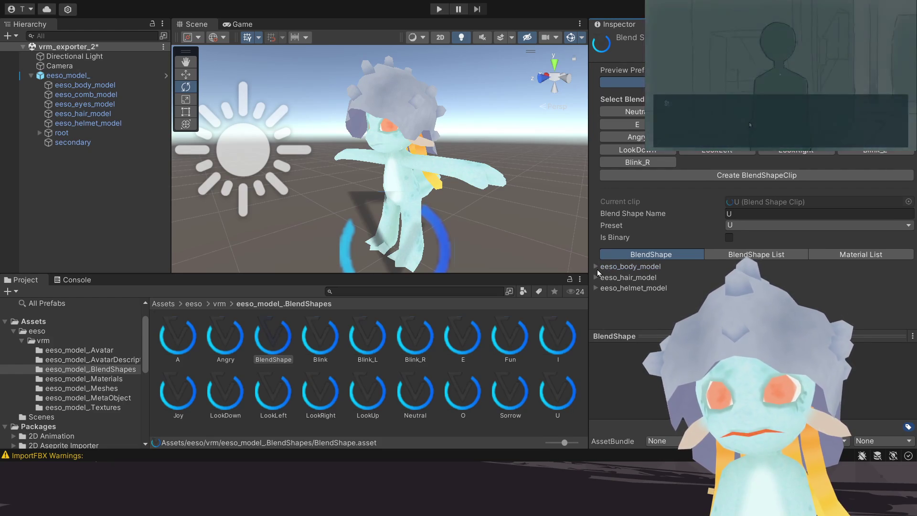
drag(728, 303, 872, 302)
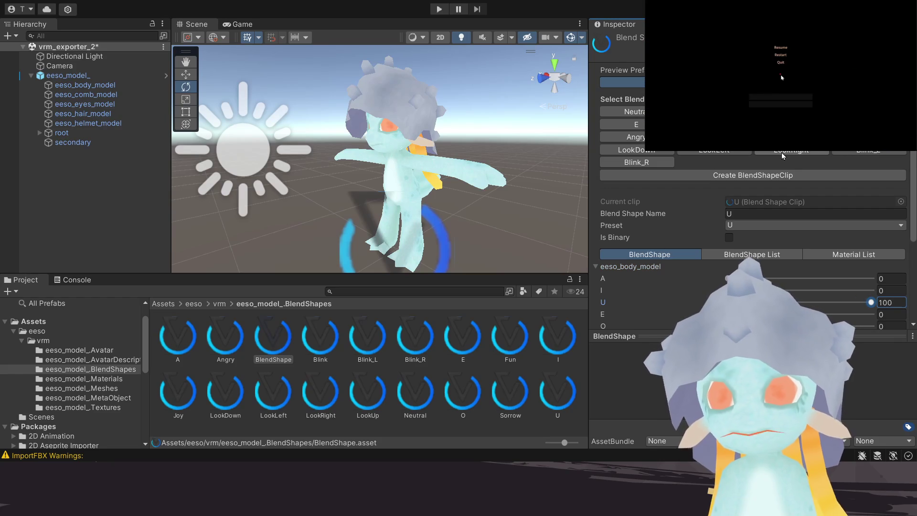
click(635, 125)
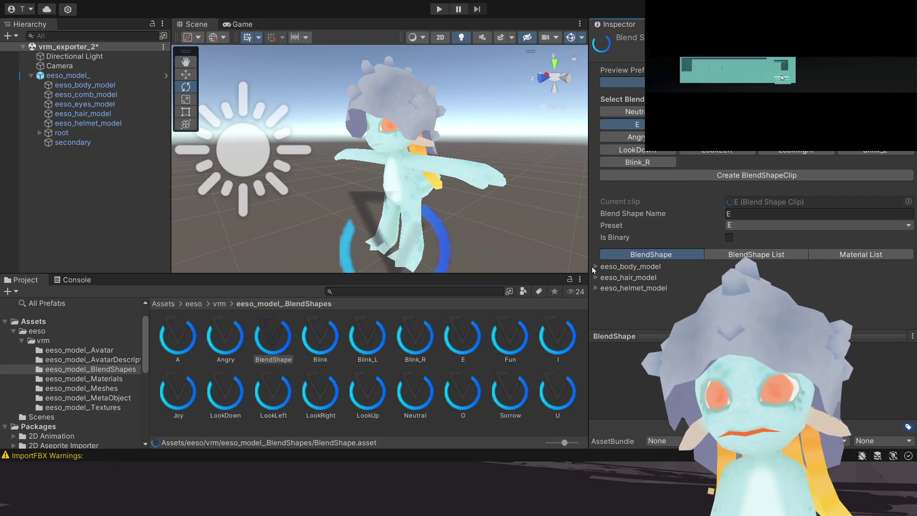
scroll(671, 318, down, 2)
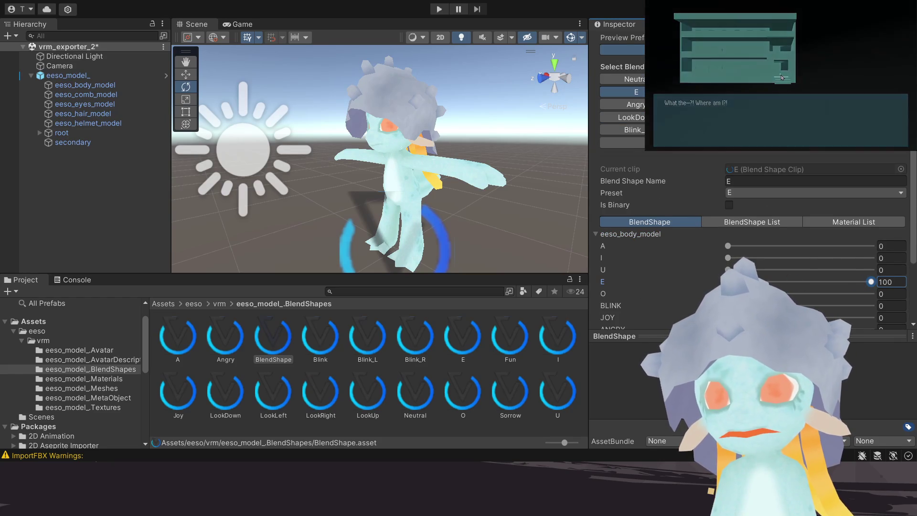
Step: Set the O, Blink, Joy and Angry clips' matching eeso_body_model blend shapes to 100
click(717, 92)
click(595, 266)
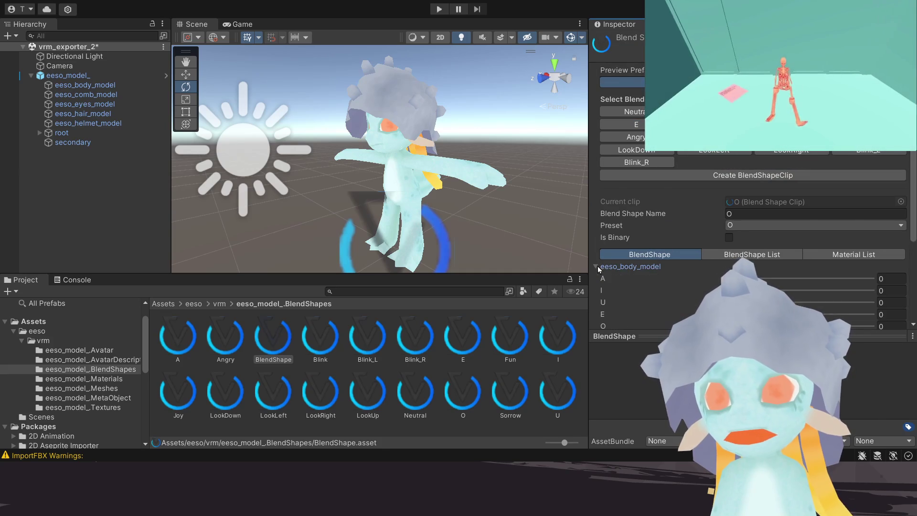
scroll(655, 314, down, 2)
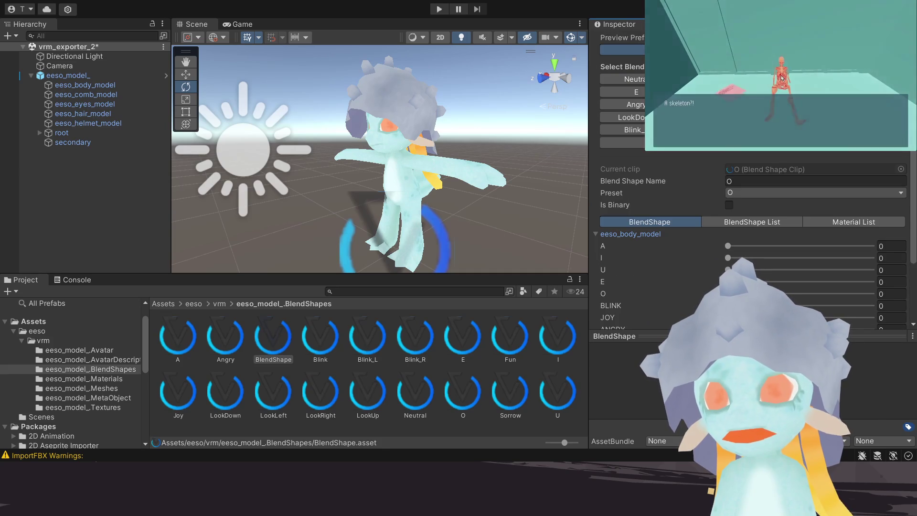
drag(729, 294, 871, 293)
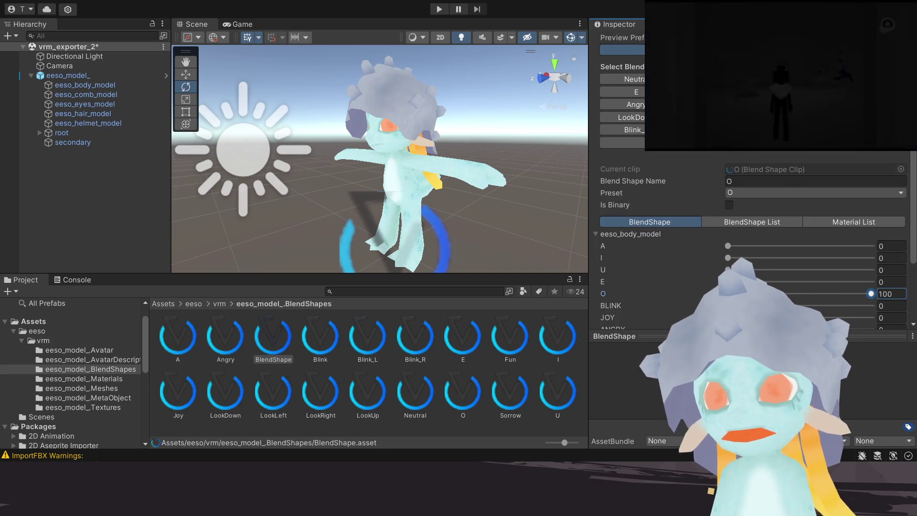
click(796, 92)
click(596, 266)
scroll(667, 279, down, 4)
drag(729, 225, 871, 225)
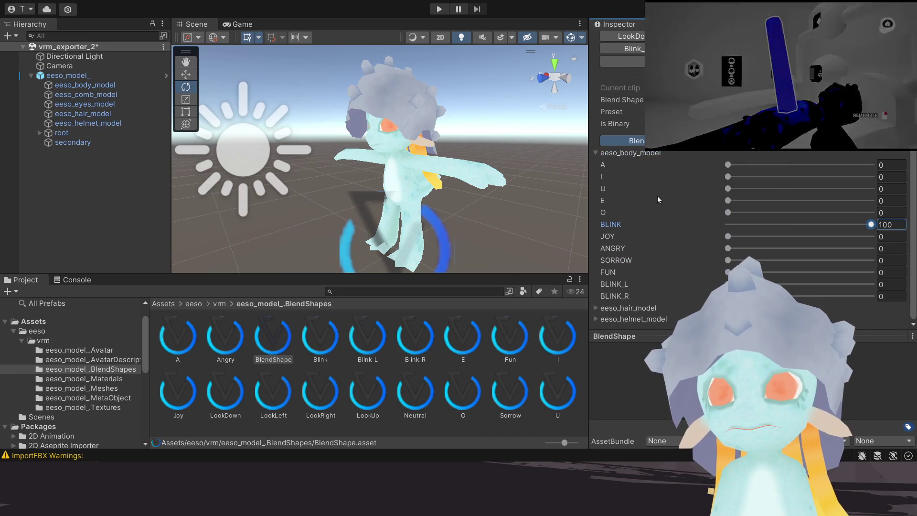
scroll(662, 198, up, 2)
scroll(661, 198, up, 1)
click(874, 124)
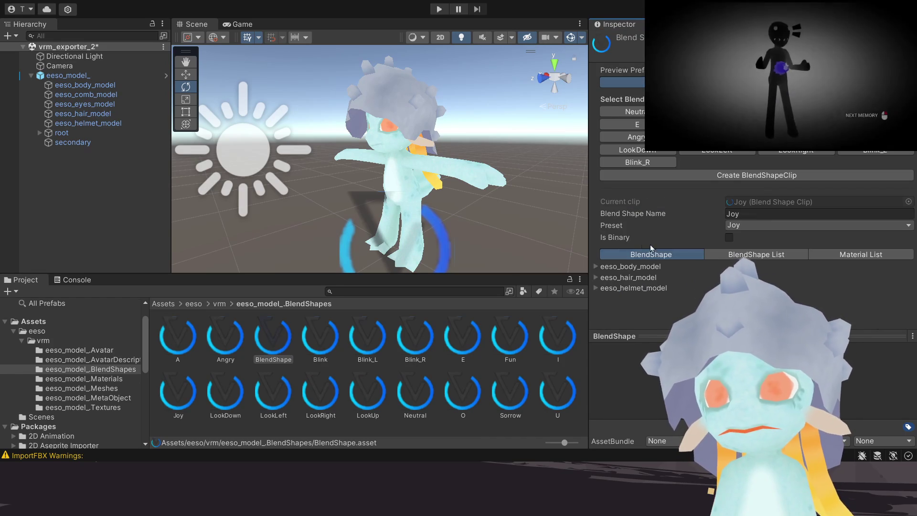
click(596, 268)
scroll(655, 264, down, 2)
scroll(654, 264, down, 1)
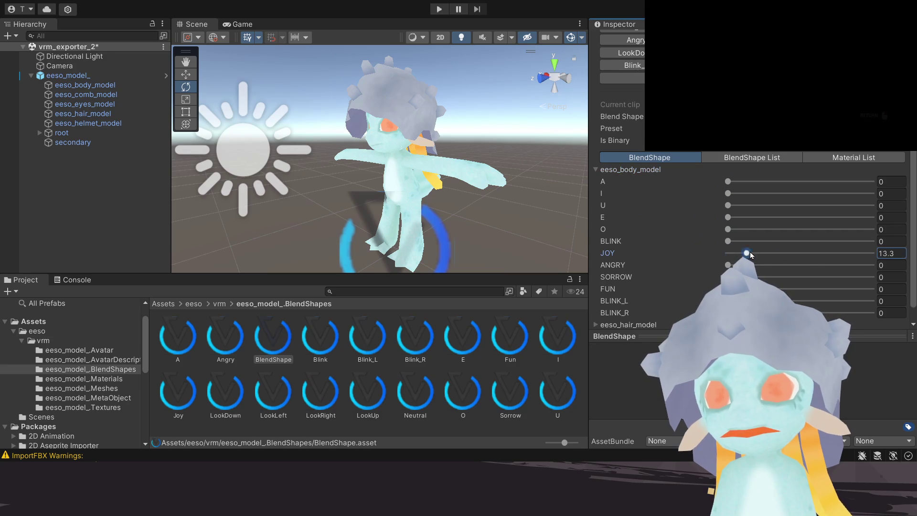
scroll(703, 237, up, 2)
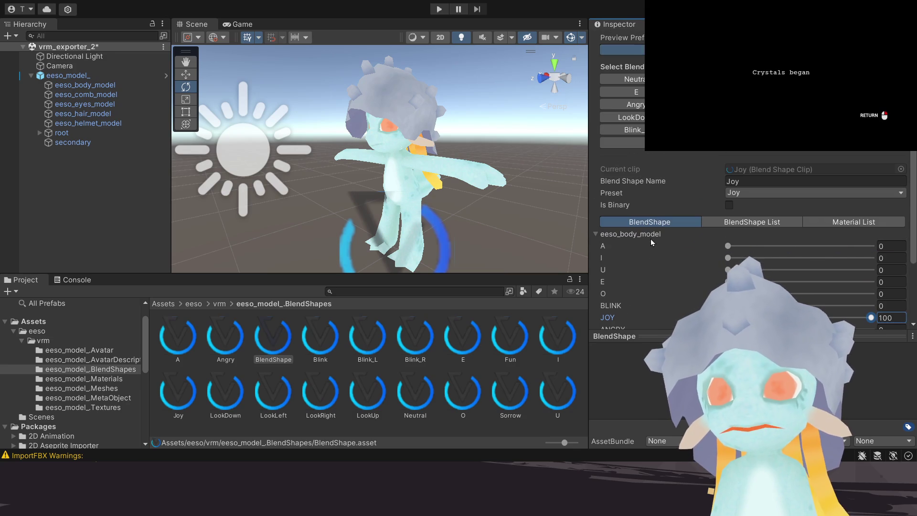
click(640, 107)
scroll(662, 271, down, 1)
scroll(661, 271, down, 2)
scroll(659, 256, up, 2)
scroll(661, 252, down, 2)
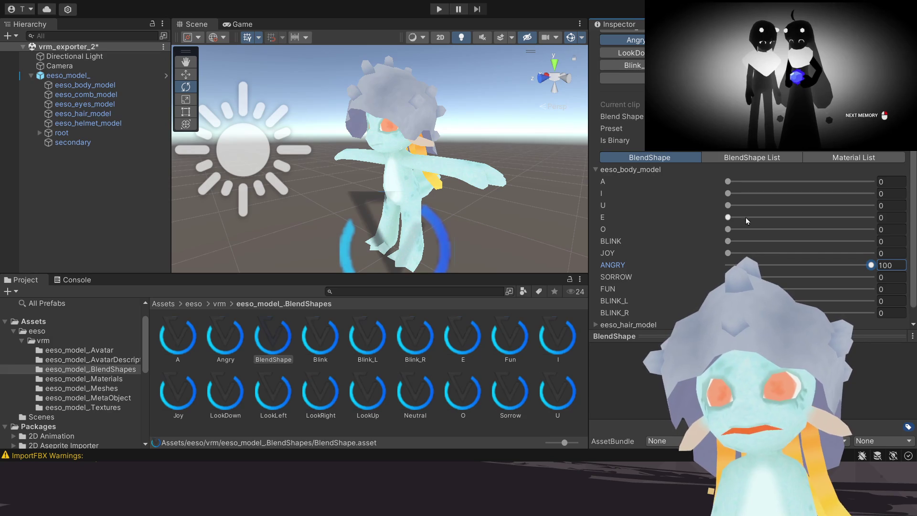
Step: Set the Sorrow, Fun, LookUp and Blink_L/Blink_R clips' matching body blend shapes to 100
click(716, 41)
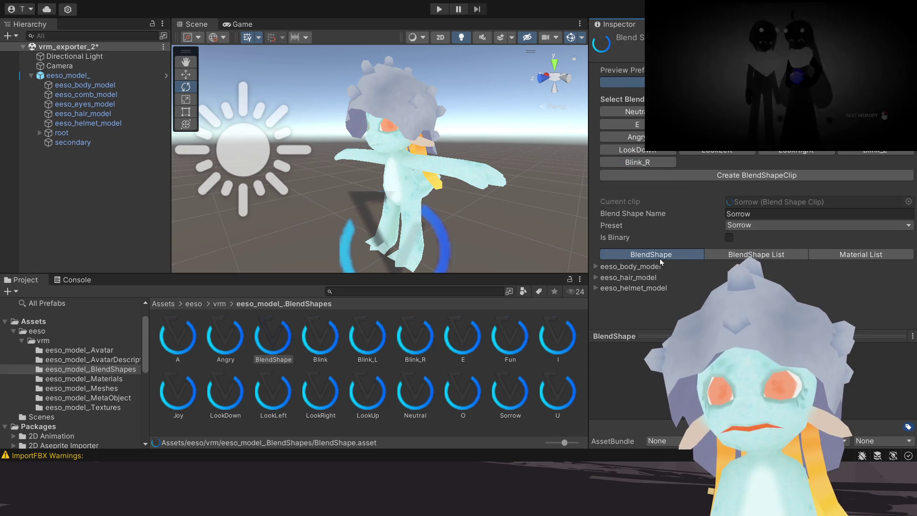
click(595, 266)
scroll(664, 277, down, 3)
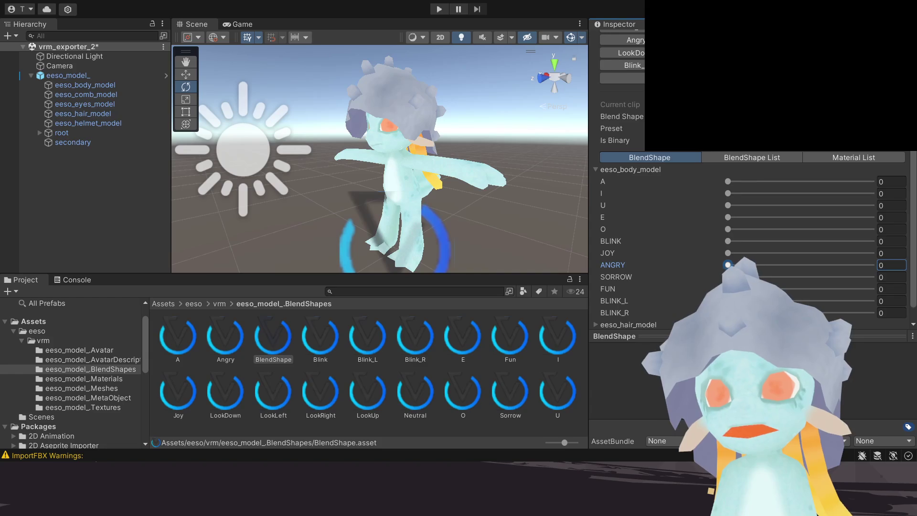
scroll(651, 264, up, 3)
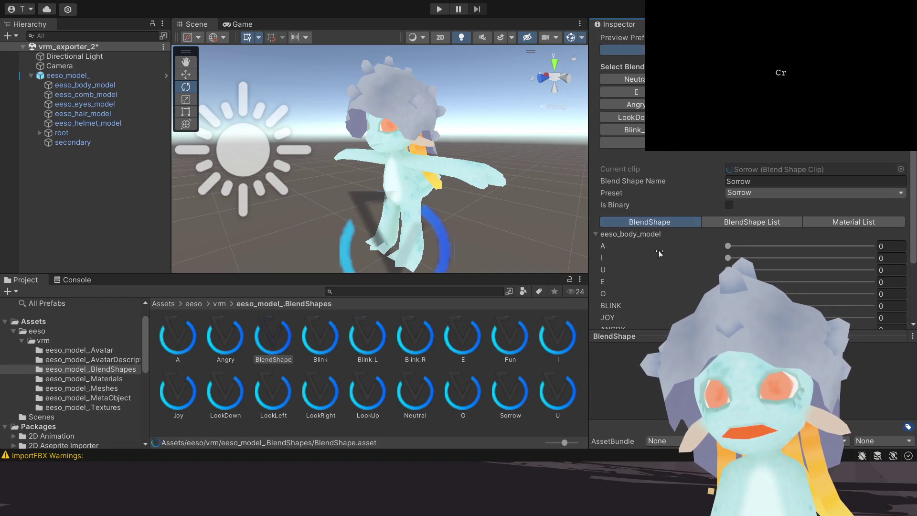
click(795, 104)
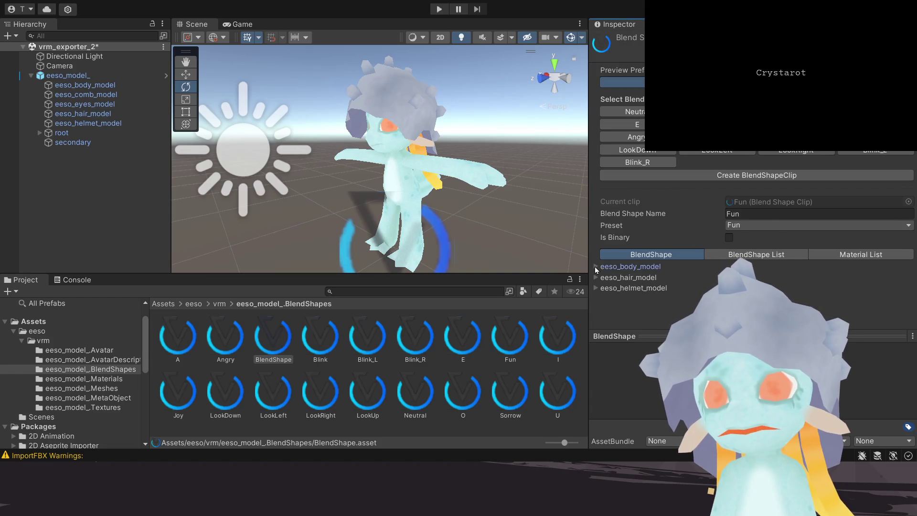
click(596, 267)
scroll(687, 272, down, 3)
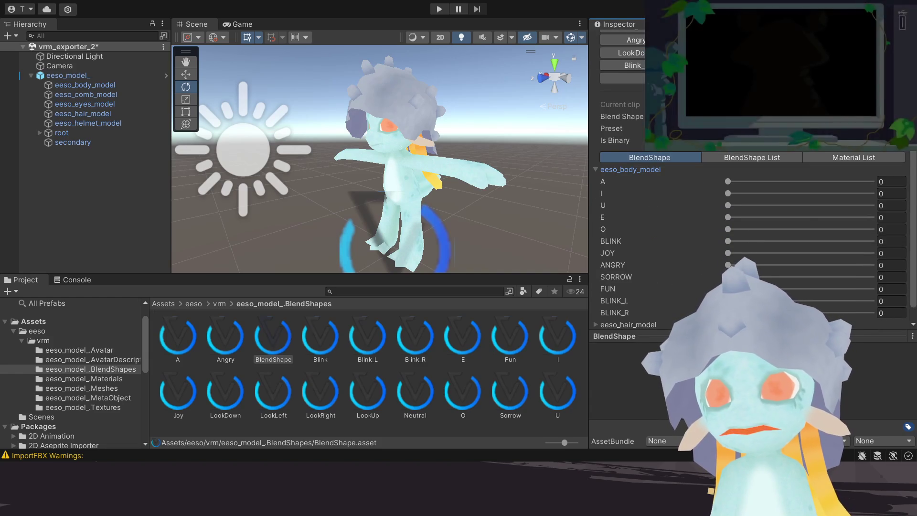
scroll(752, 244, up, 3)
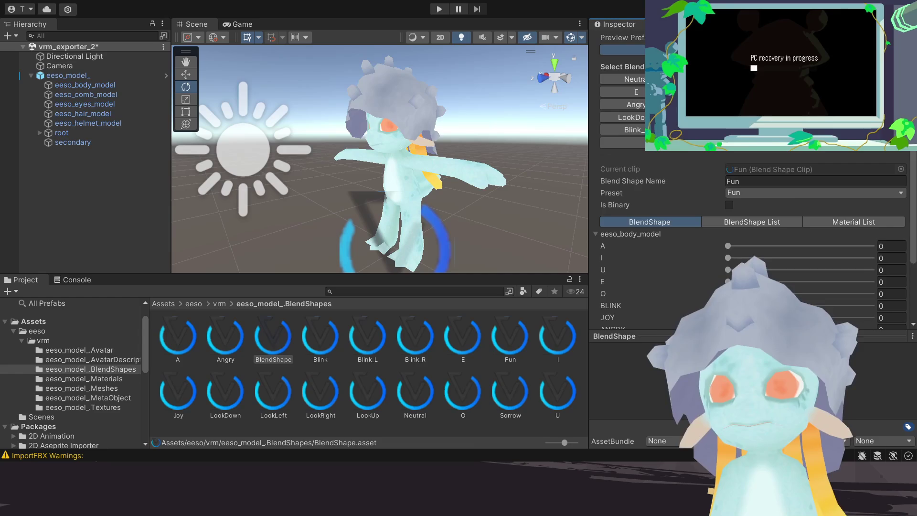
click(874, 105)
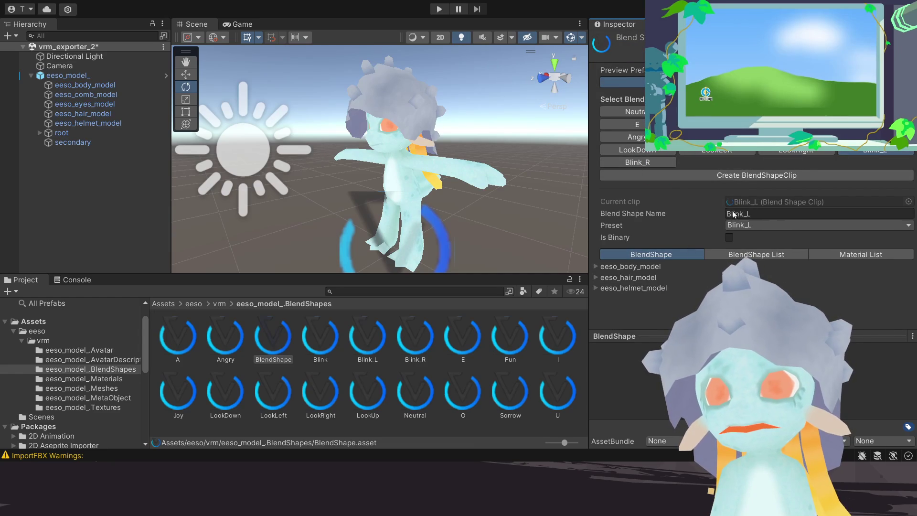
click(597, 266)
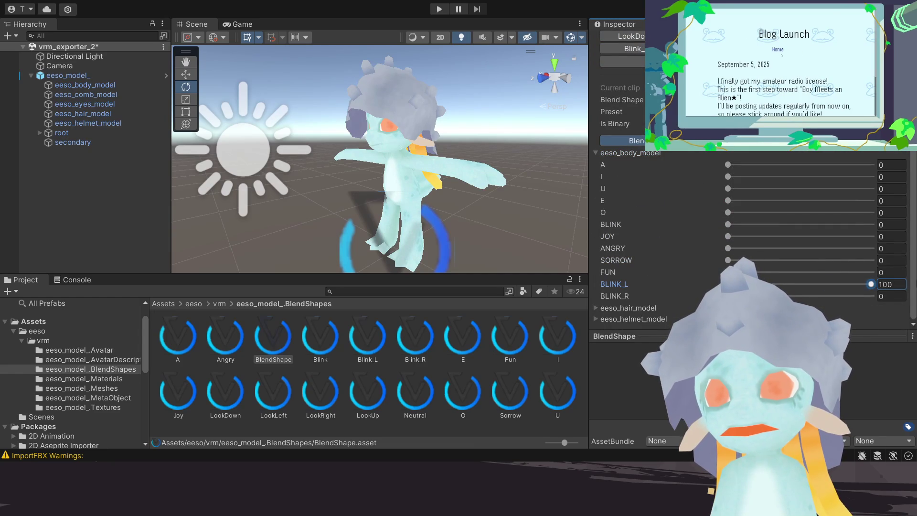
scroll(638, 242, up, 3)
click(637, 135)
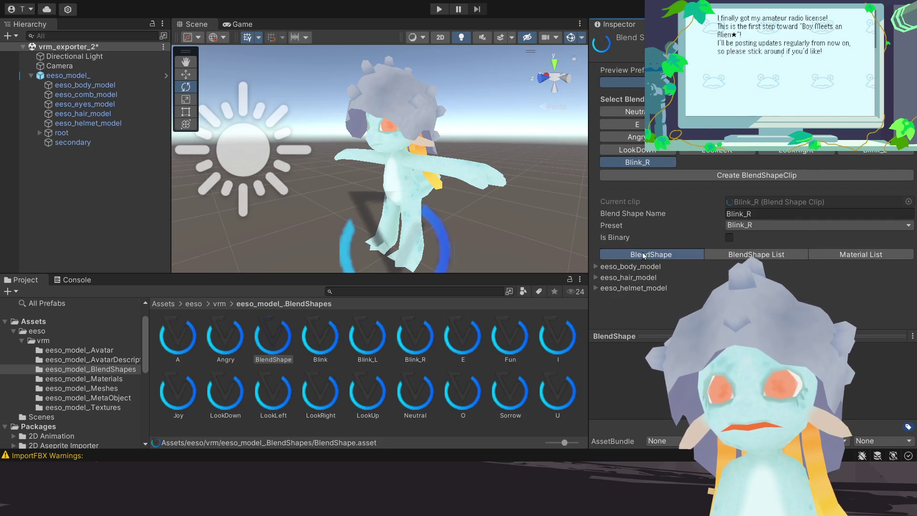
click(606, 267)
scroll(619, 270, down, 3)
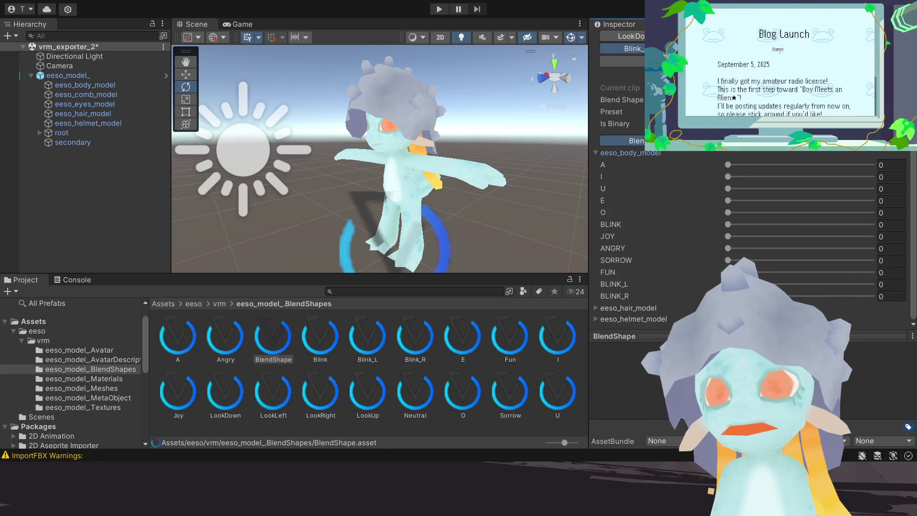
drag(728, 296, 798, 300)
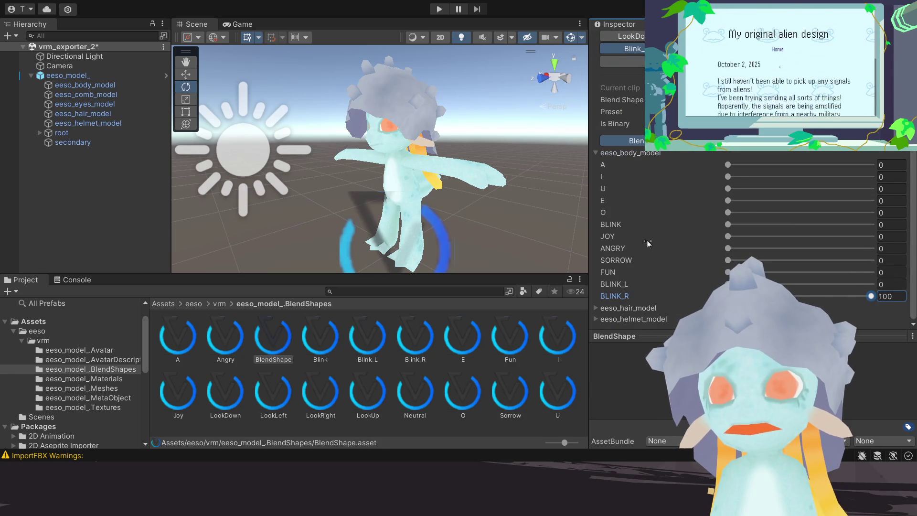
scroll(664, 242, up, 1)
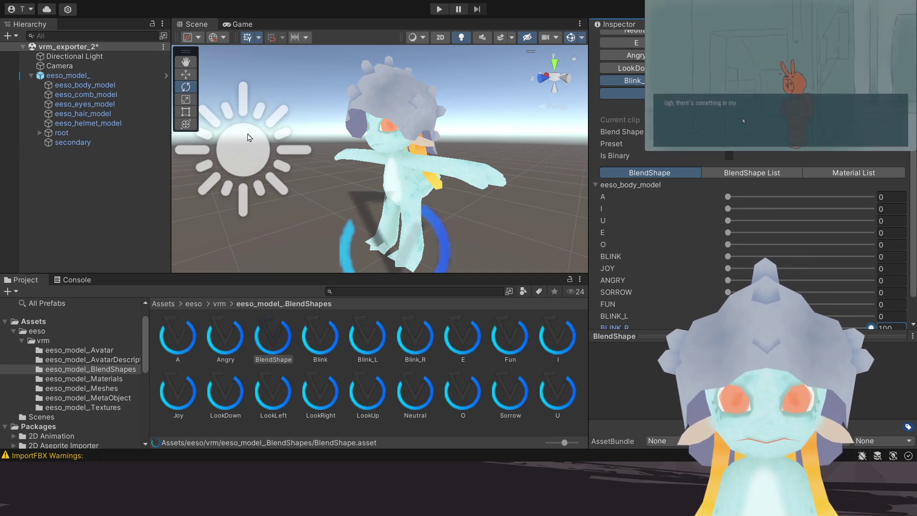
Step: Create a new BlendShapeClip saved as Hide_Helmet in eeso_model_.BlendShapes with preset Unknown
click(743, 122)
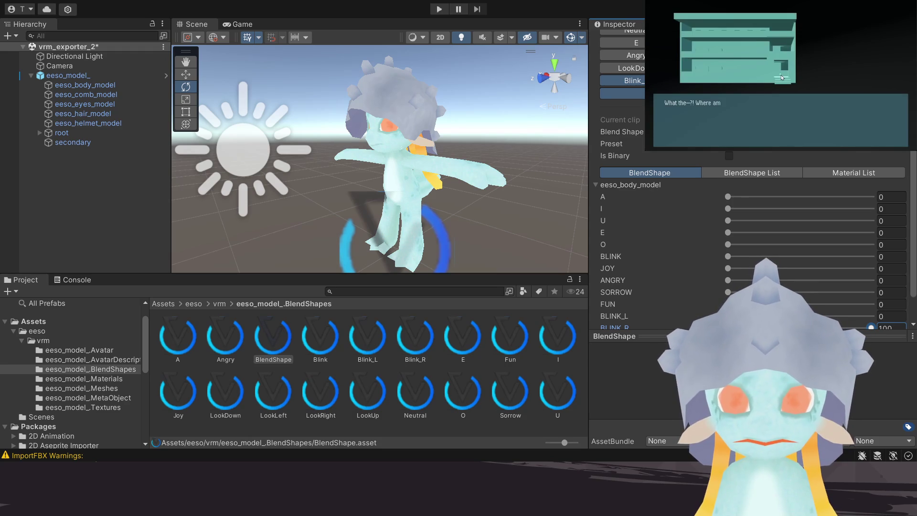
click(781, 76)
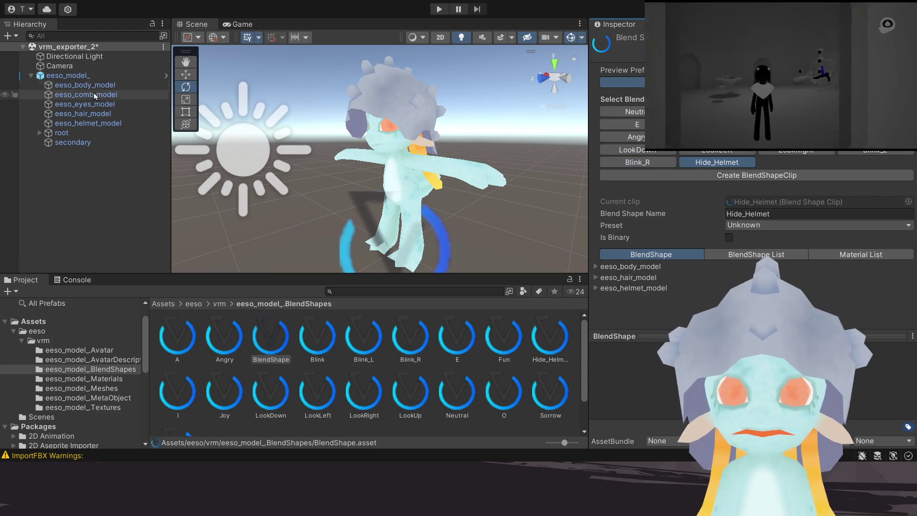
Step: Check the helmet and body models' blend shapes, then reopen eeso_model_'s BlendShape avatar asset
click(94, 125)
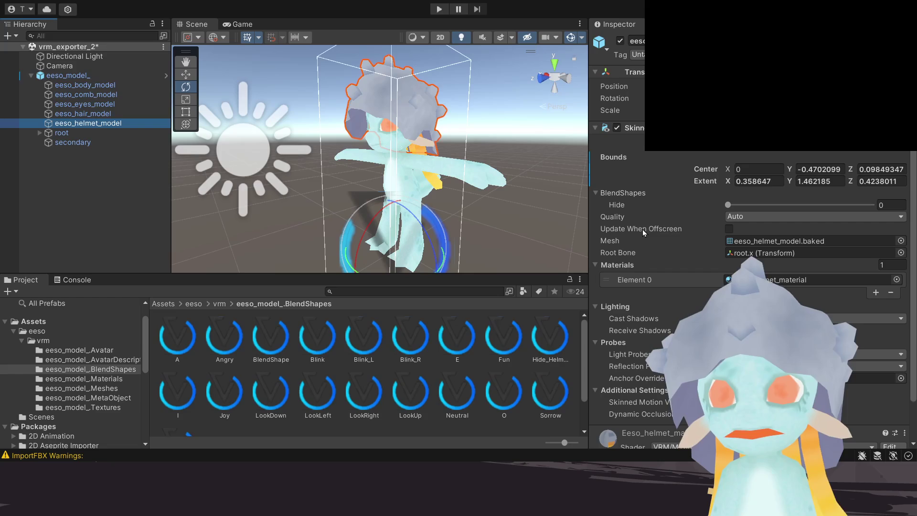
click(79, 84)
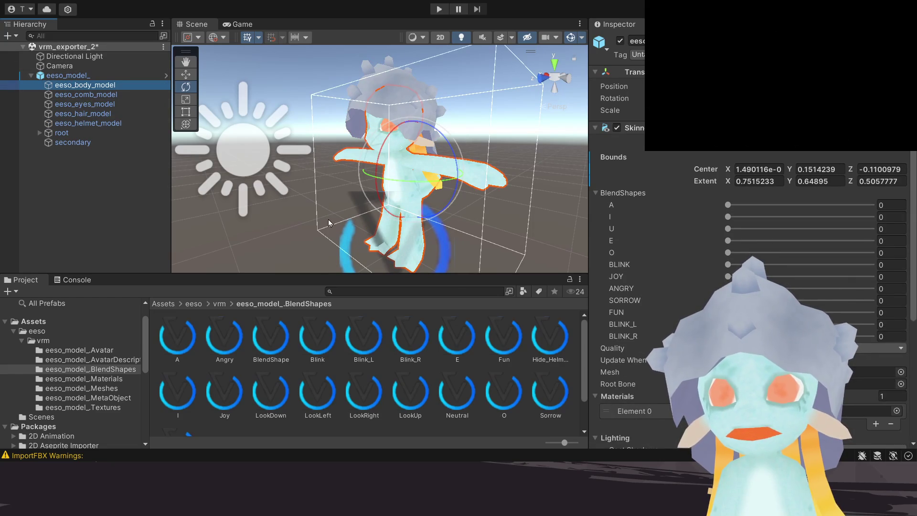
click(96, 125)
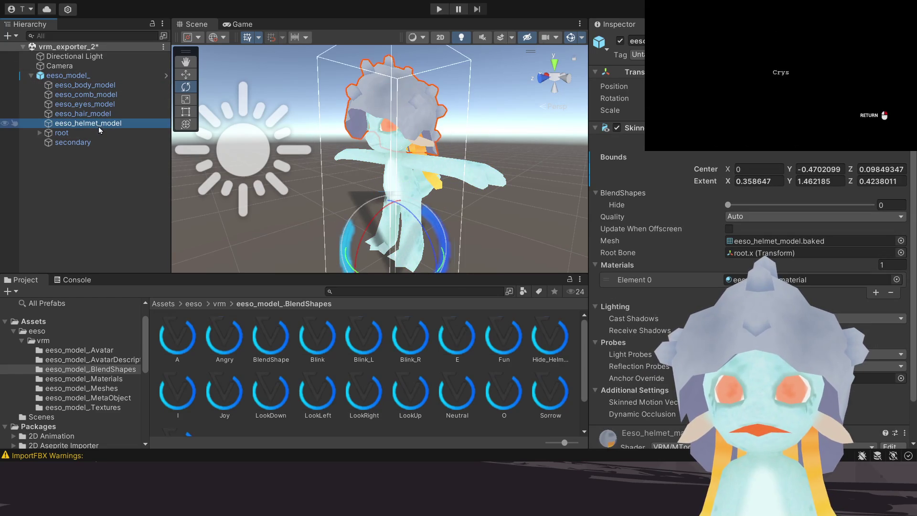
click(98, 84)
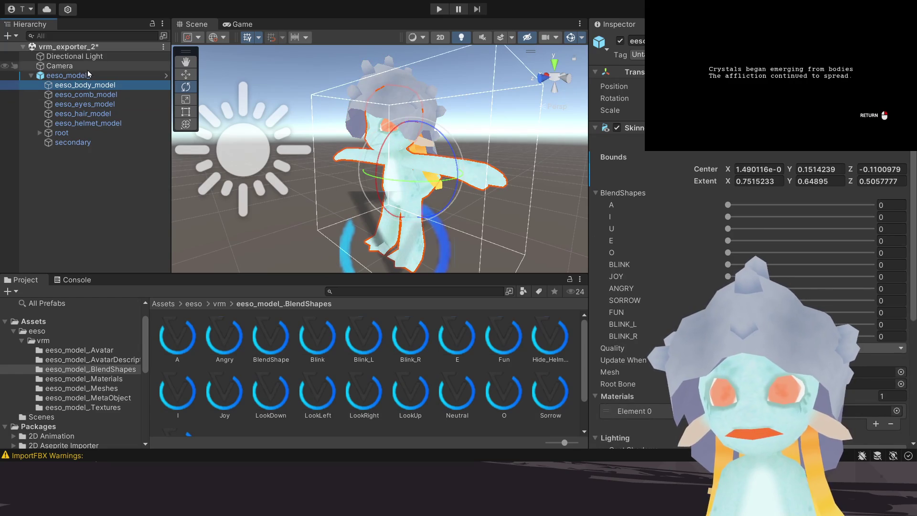
key(Up)
double_click(789, 207)
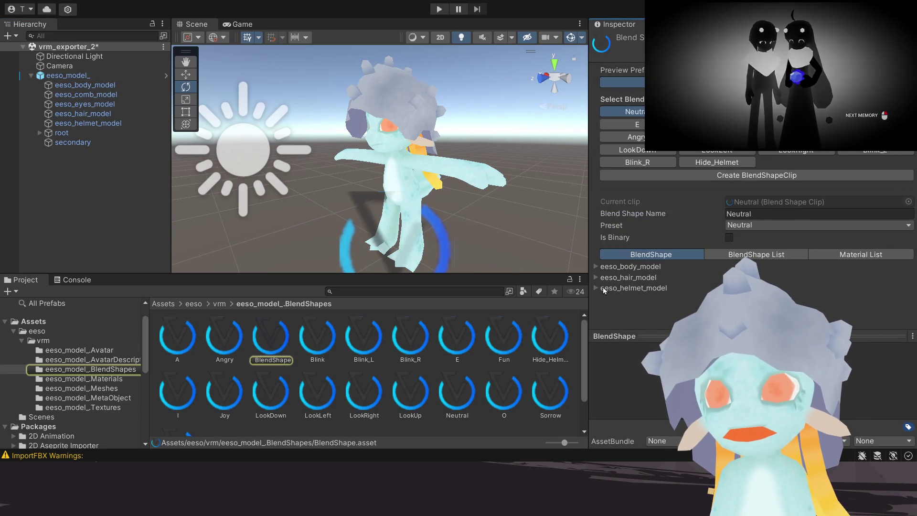
click(738, 163)
click(597, 288)
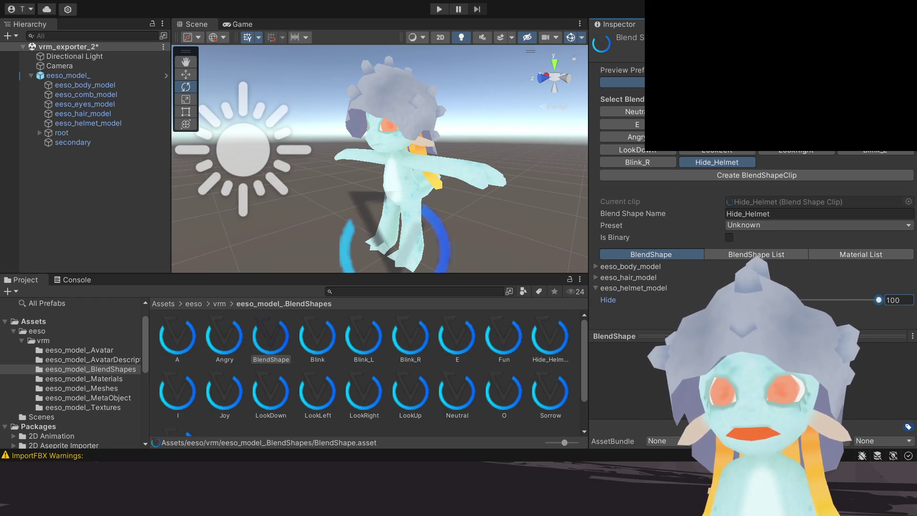
click(624, 111)
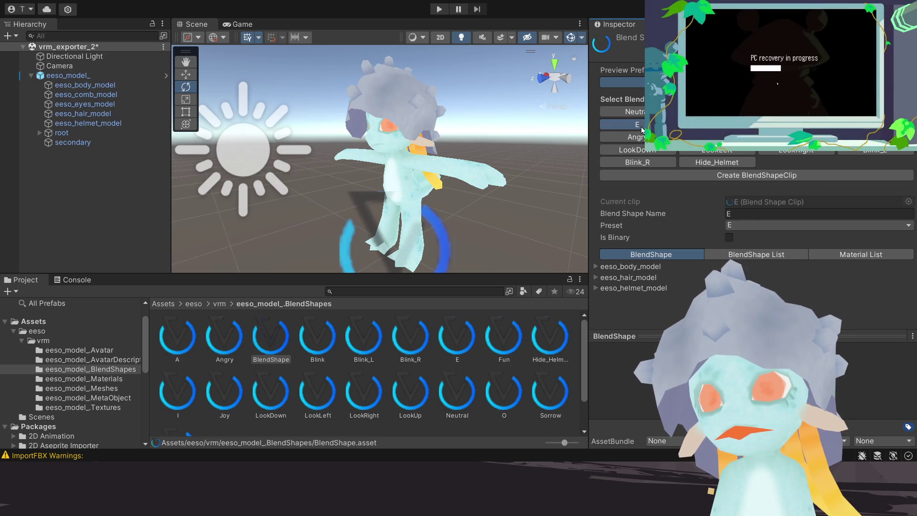
Step: Preview the Blink, Blink_L, Hide_Helmet, A and Neutral clips, then select the secondary object's VRM spring bone
click(796, 124)
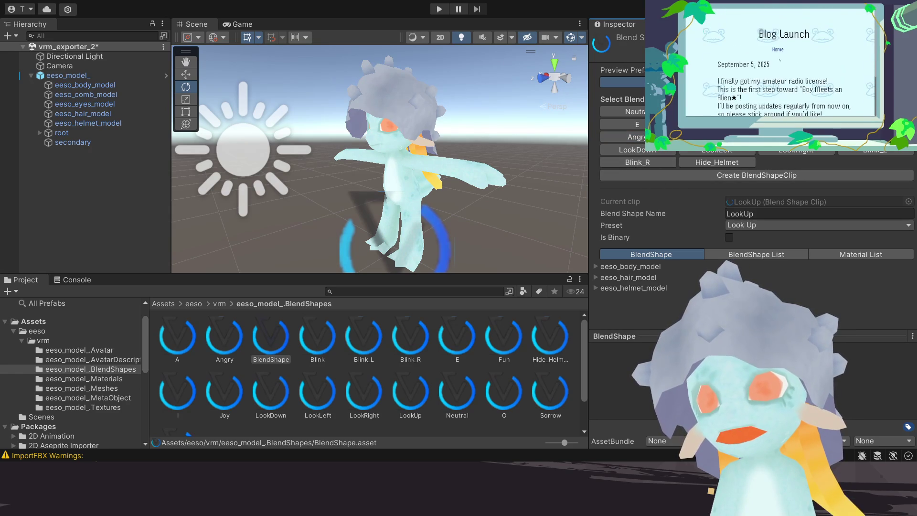
click(870, 151)
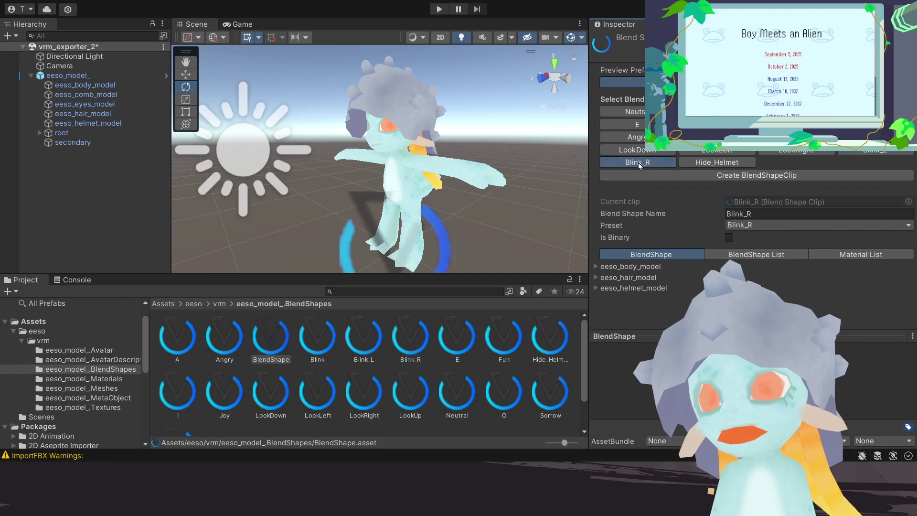
click(749, 164)
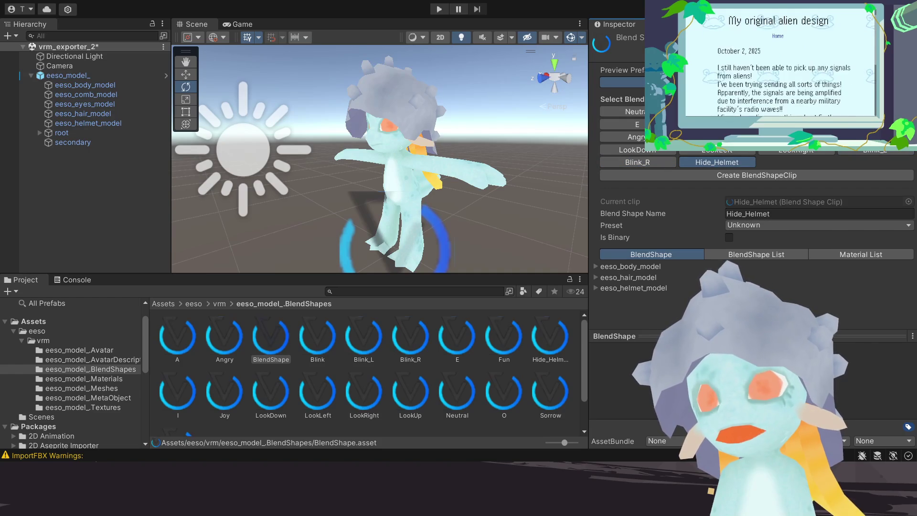
click(717, 112)
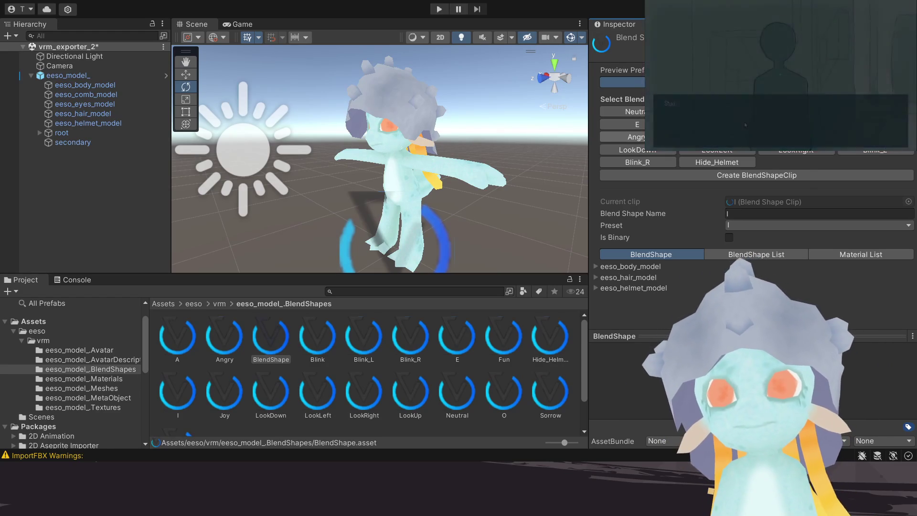
click(643, 113)
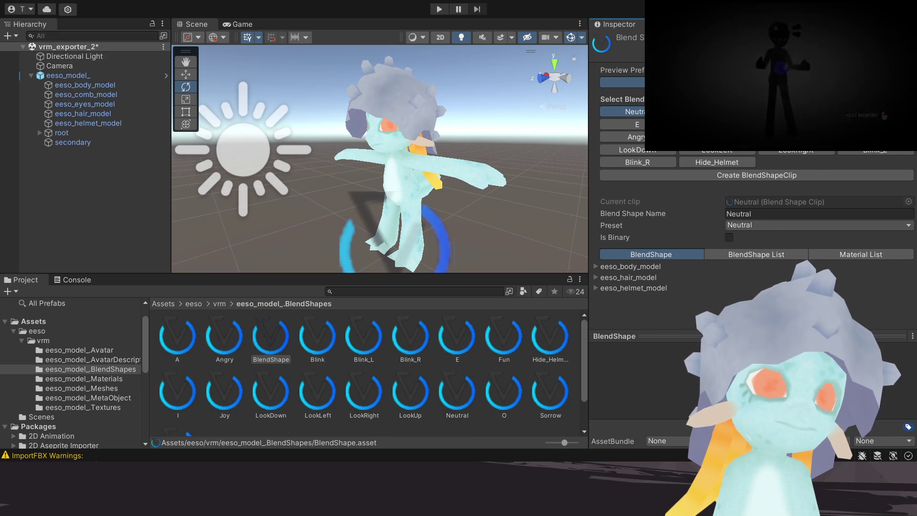
click(63, 143)
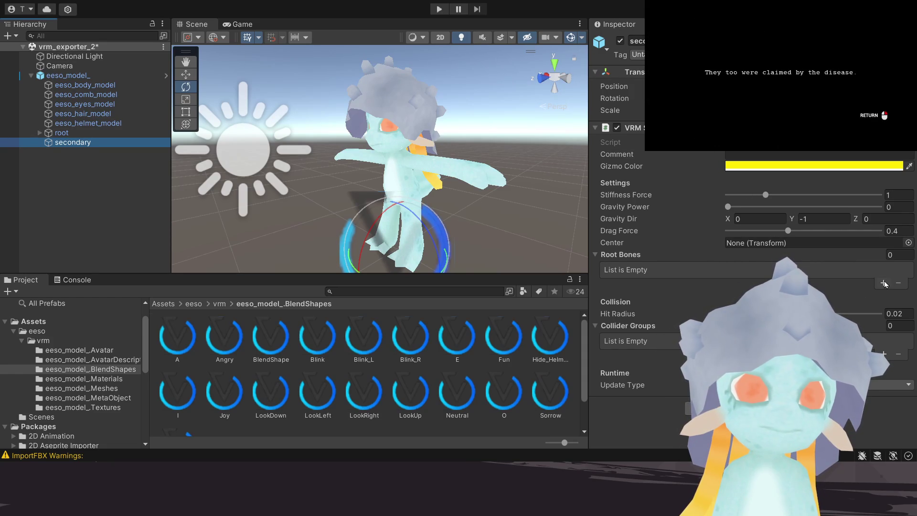
Step: Add root bones cc_comb_side_above_001.L, cc_comb_side_above_001.R and cc_comb_side_bellow_001.L plus a fourth slot
click(884, 283)
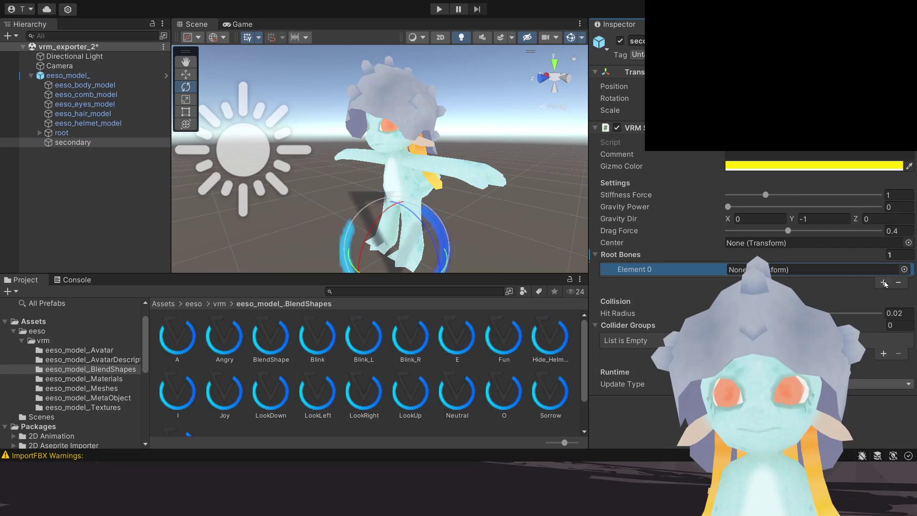
click(904, 271)
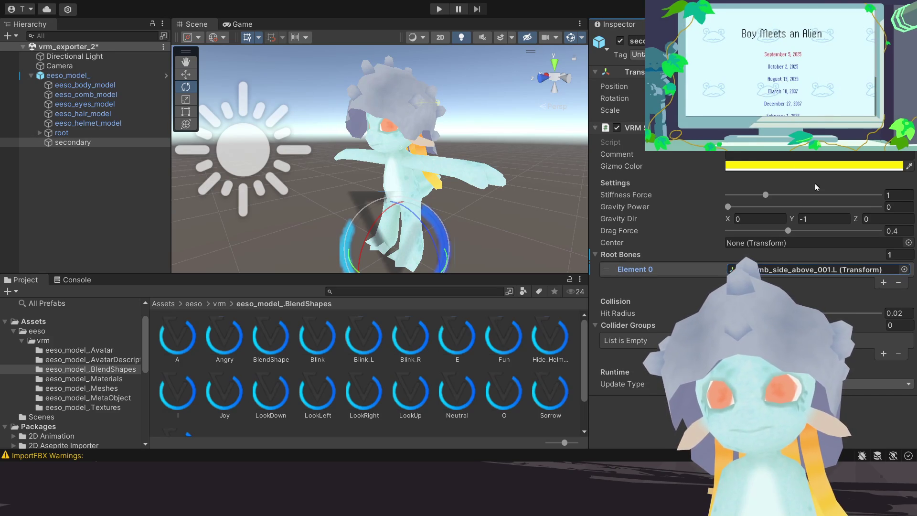
click(884, 282)
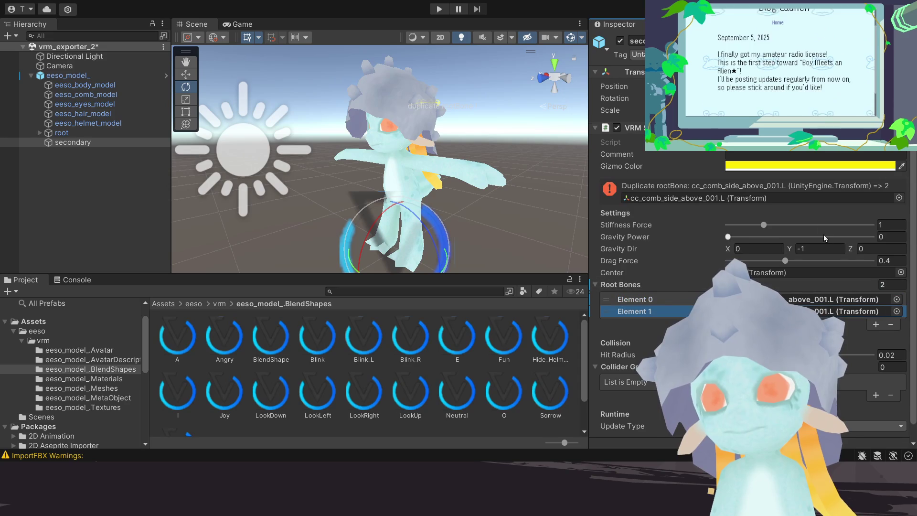
click(844, 312)
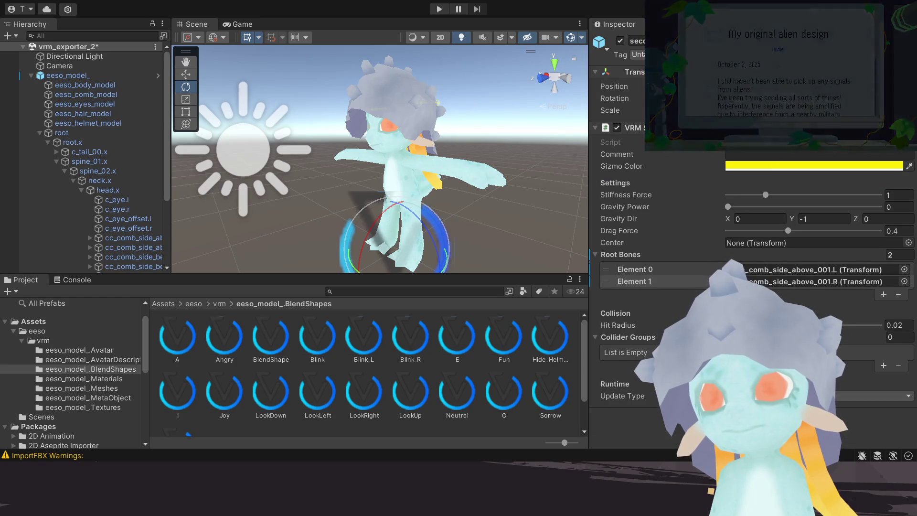
click(884, 296)
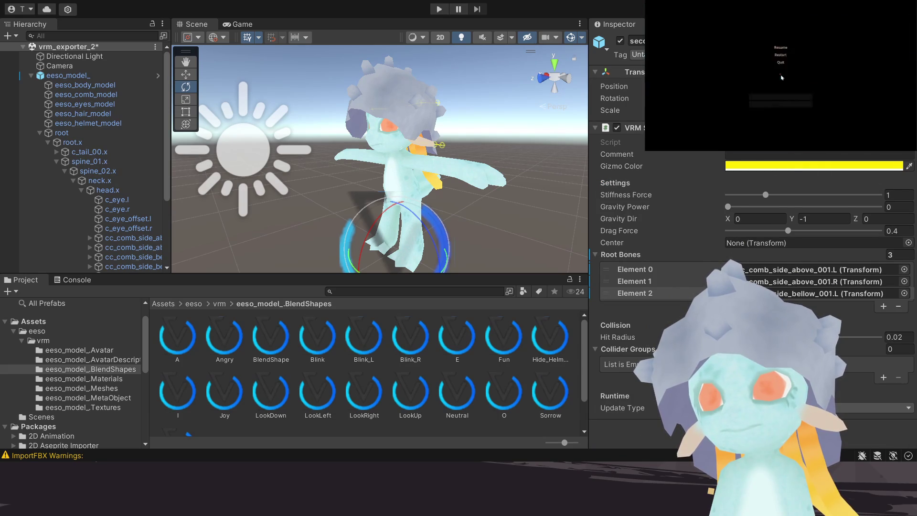
click(884, 307)
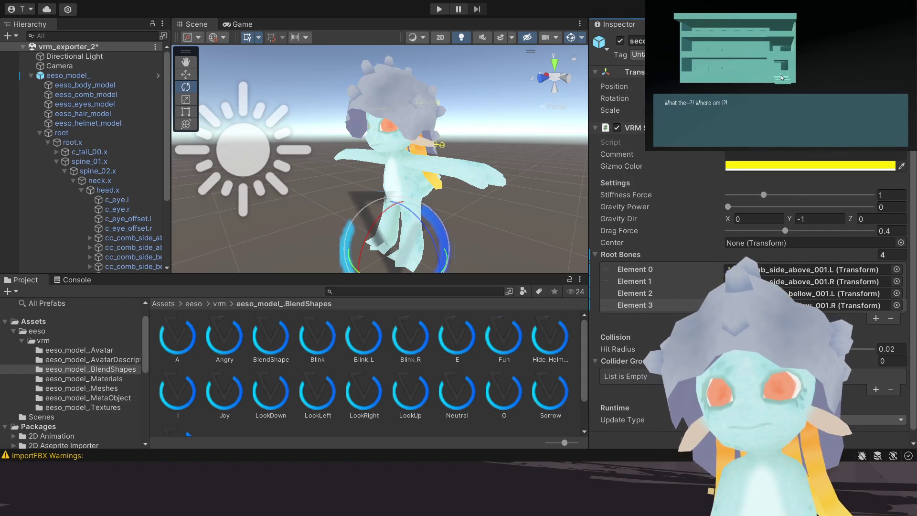
Step: Grow Root Bones to eleven entries with cc_comb_side_bellow_001.R, cc_comb_top_001 and the cc_hair root bones
click(876, 317)
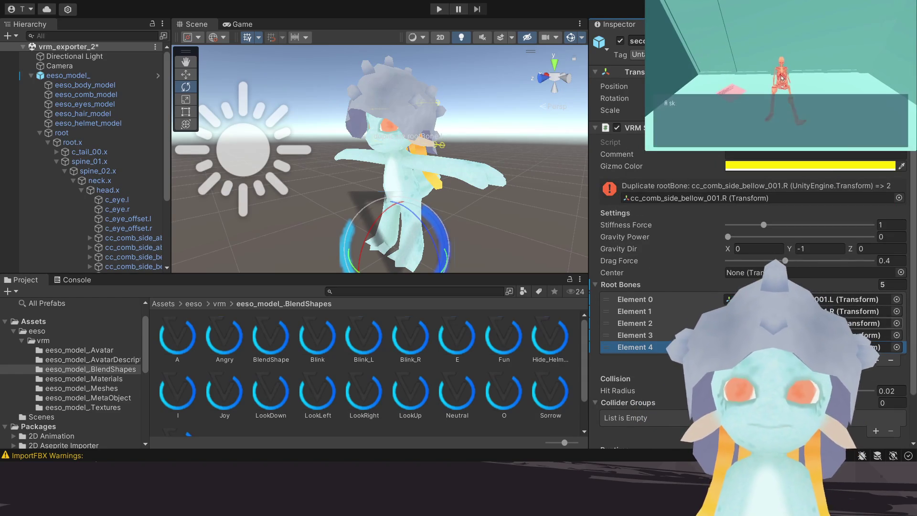
click(895, 346)
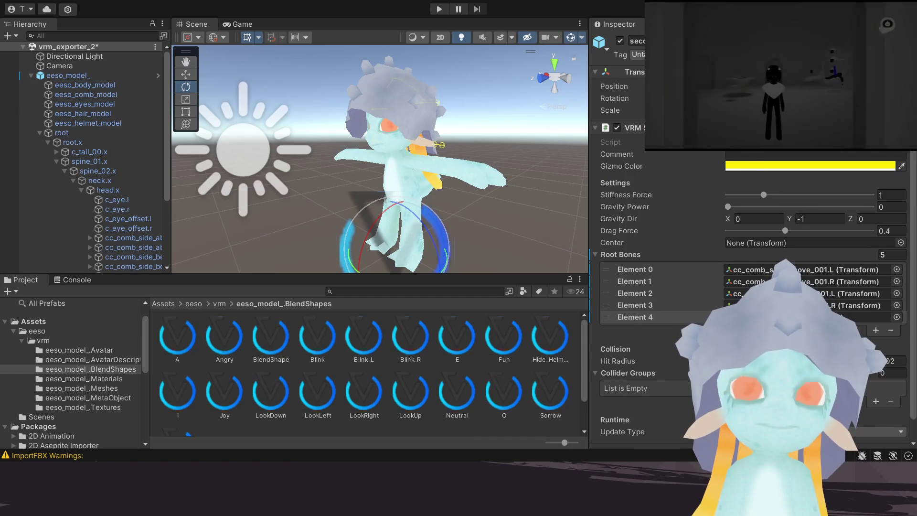
click(875, 330)
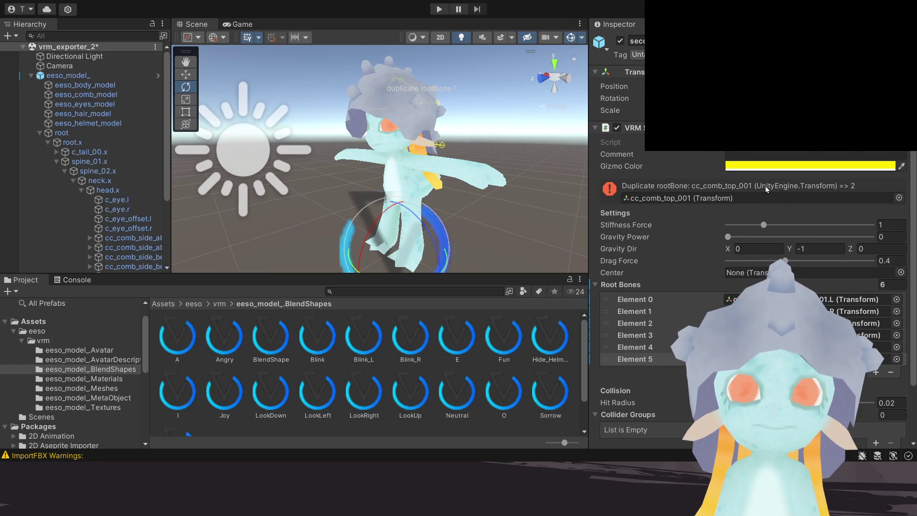
key(Return)
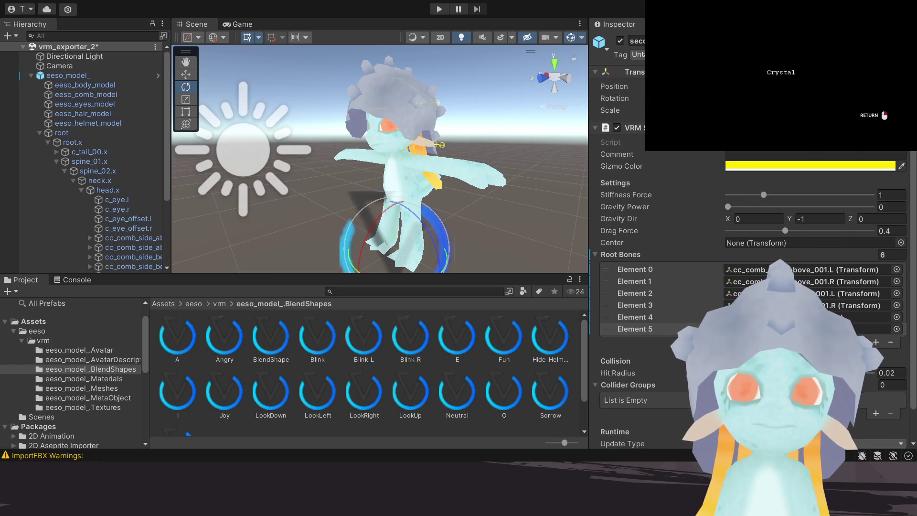
click(877, 343)
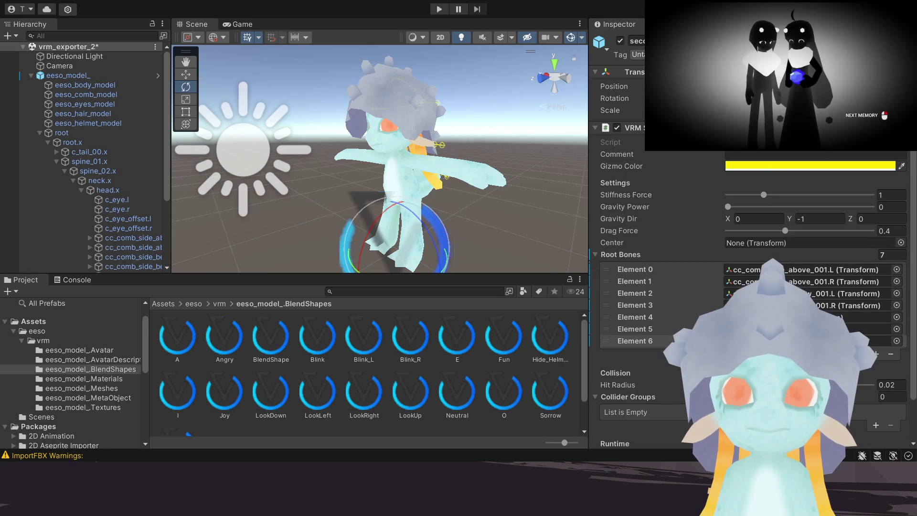
click(875, 354)
click(888, 378)
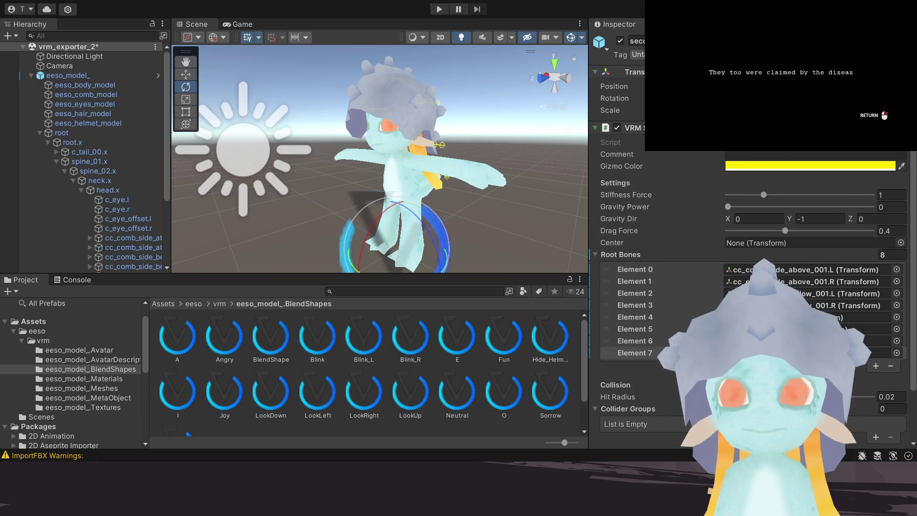
click(875, 366)
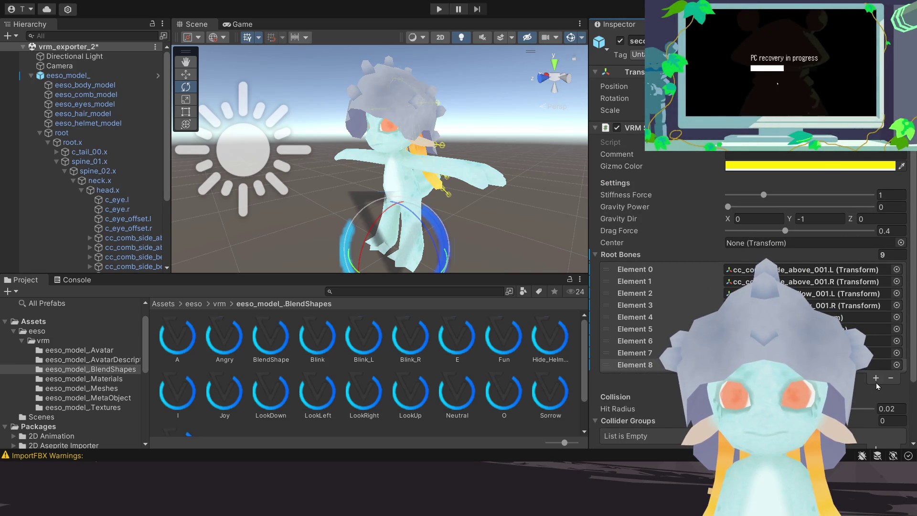
click(876, 380)
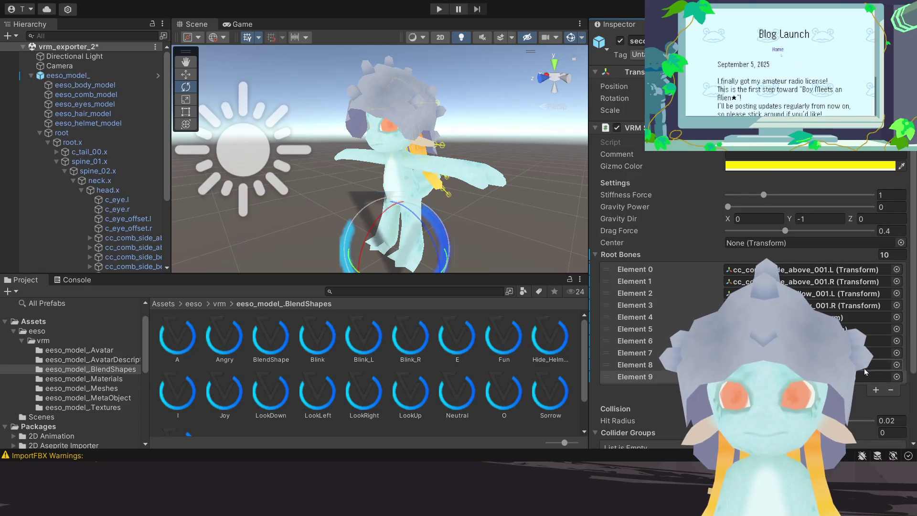
click(877, 391)
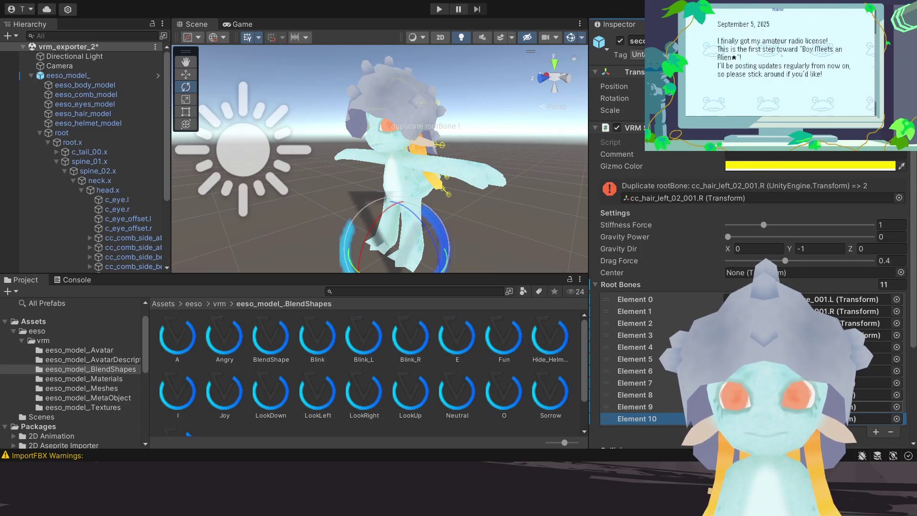